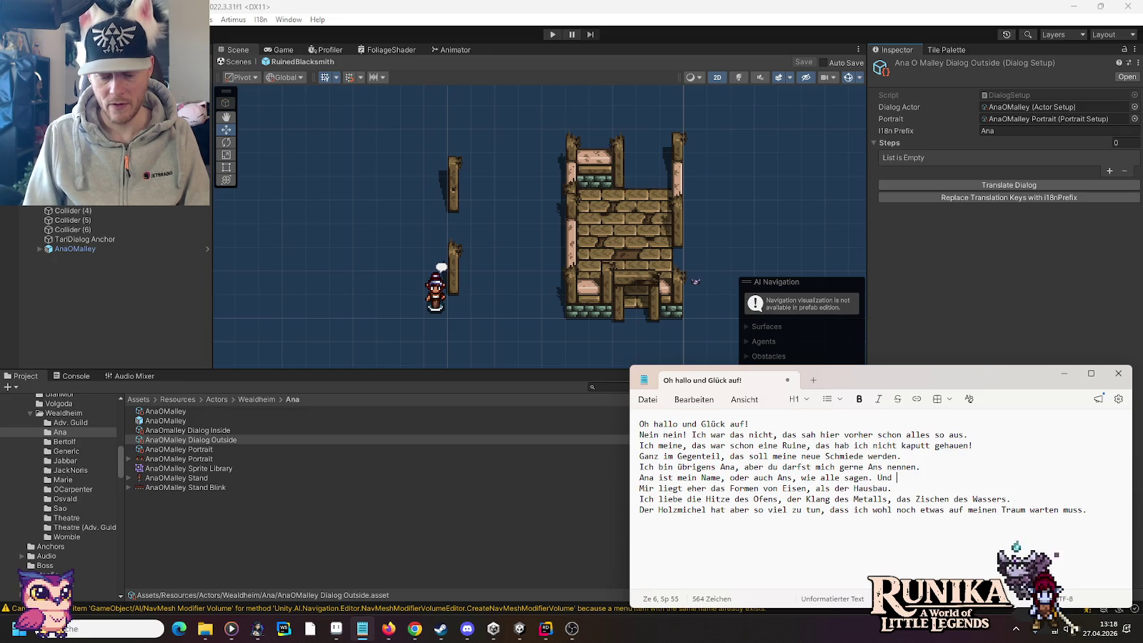
Append 'Und wie heißt du?' to Ana's line and delete the Ans nickname sentence.
text(du?)
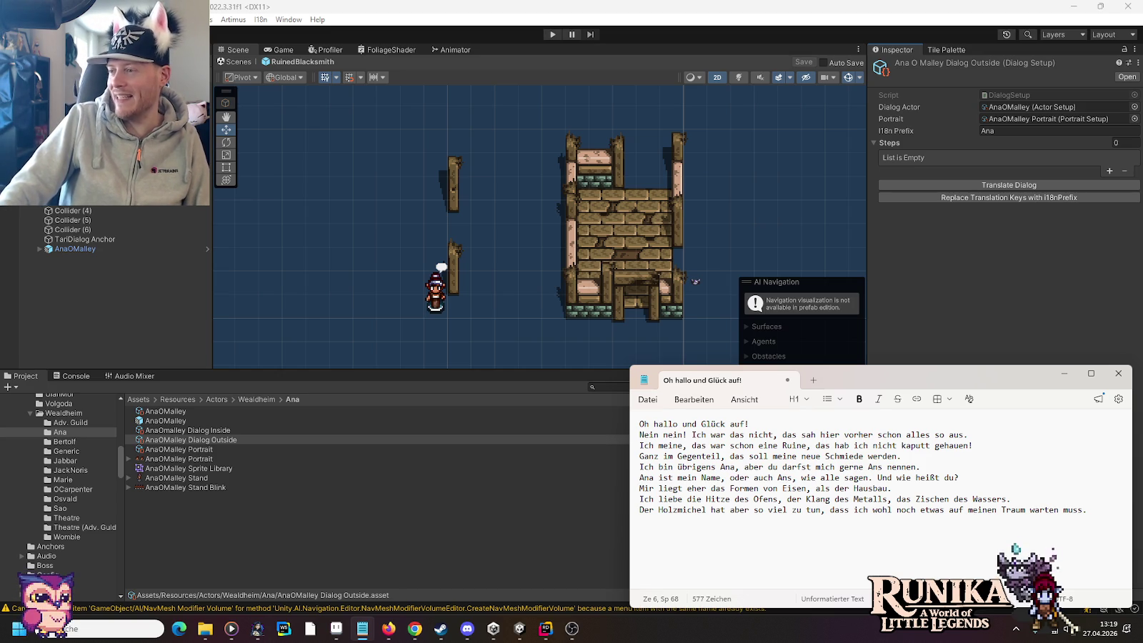
click(921, 466)
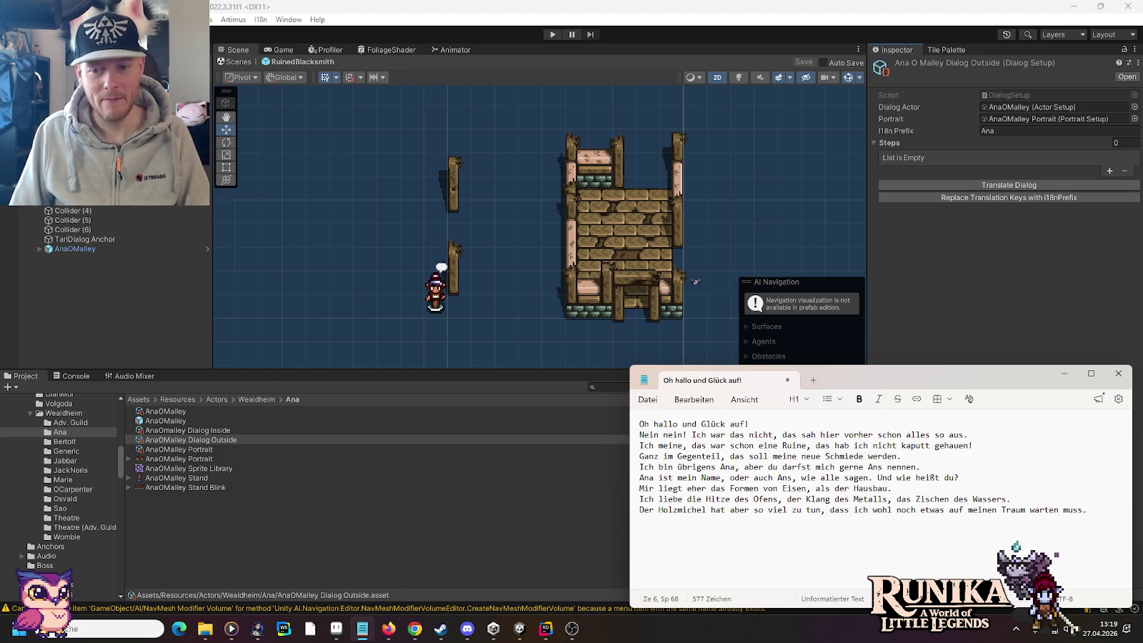
key(shift+Home)
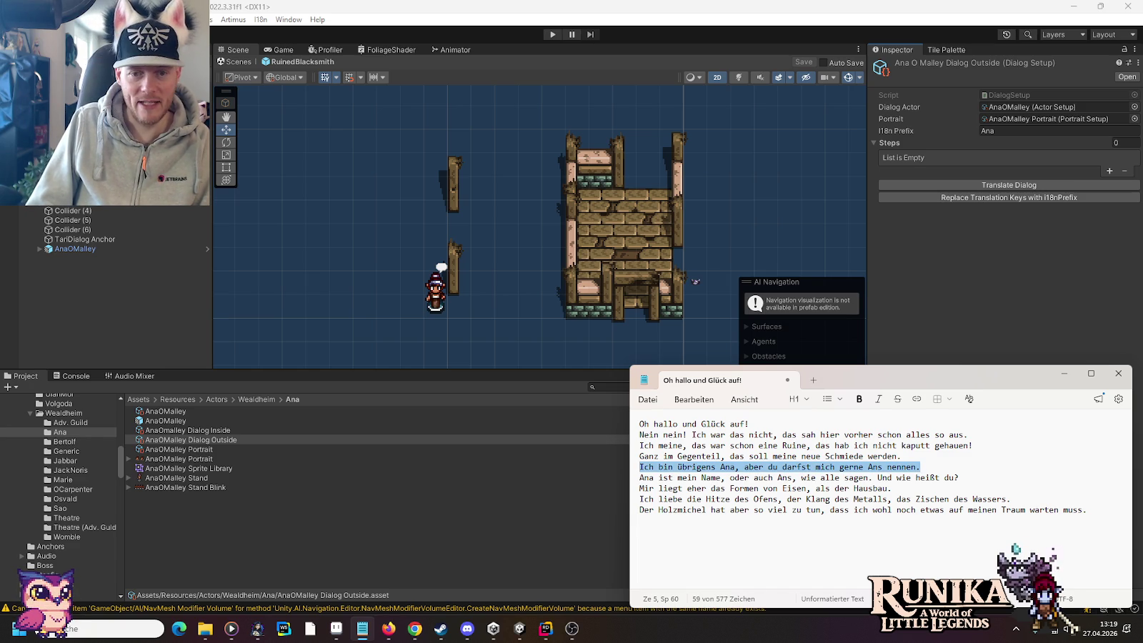
key(ctrl+x)
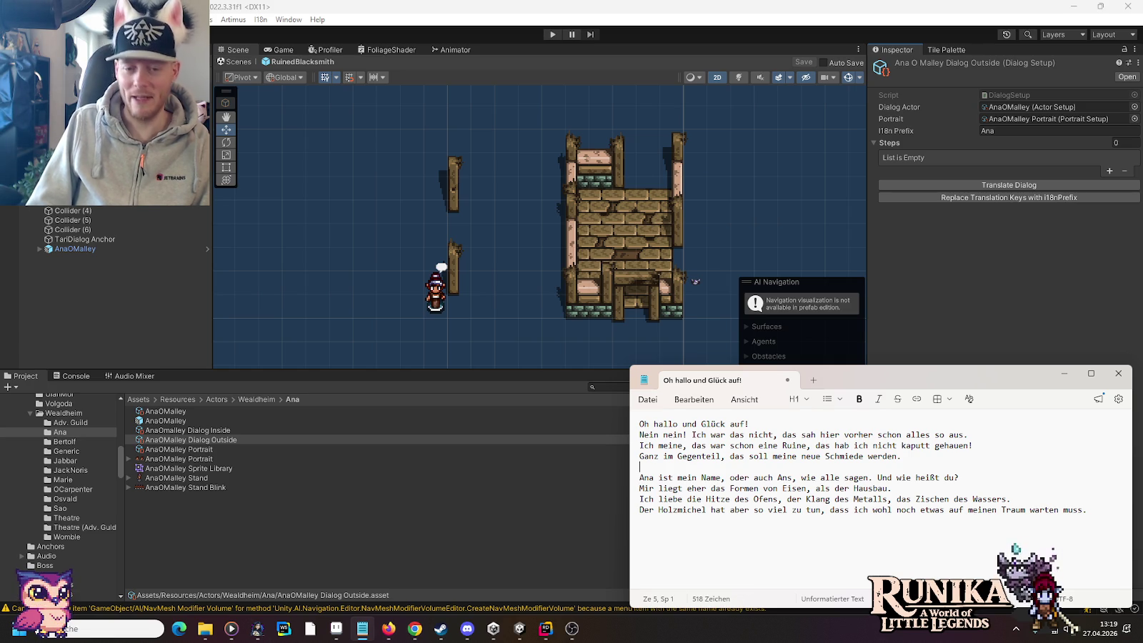
key(Delete)
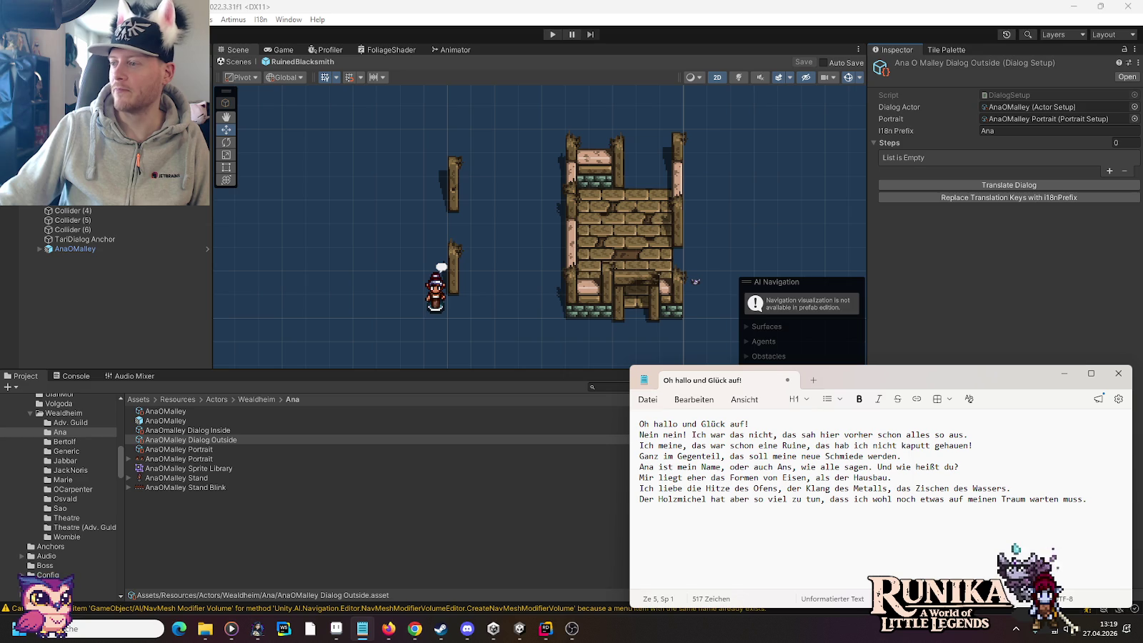
key(alt+Tab)
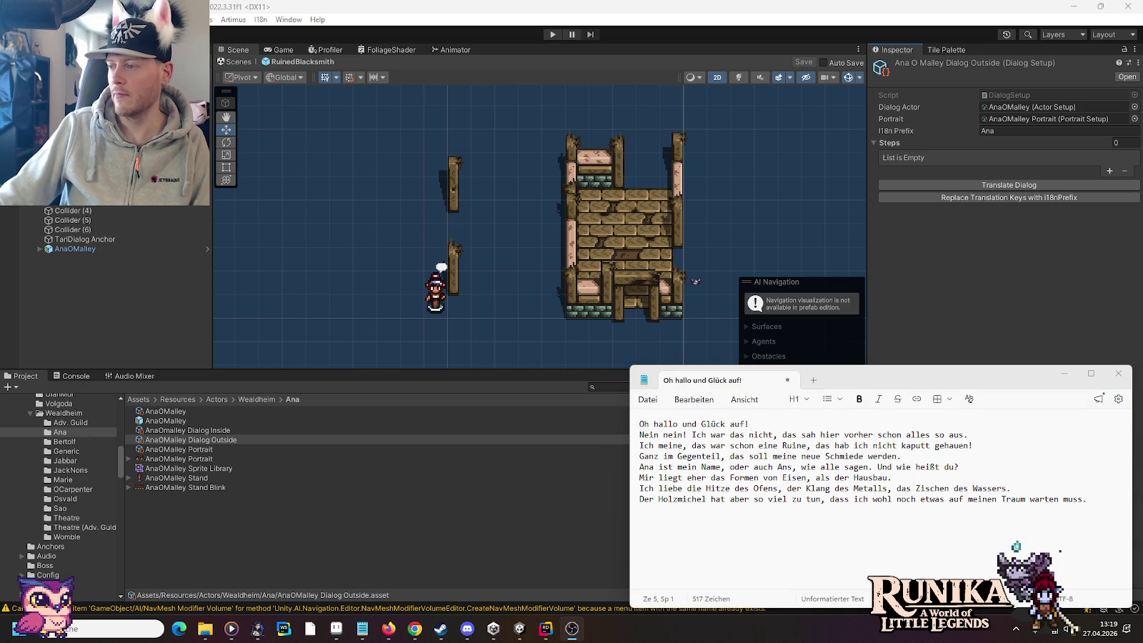
Add the line about nails for house building, capitalizing 'Dann' and 'Aber' and breaking after 'Frau!'.
click(911, 486)
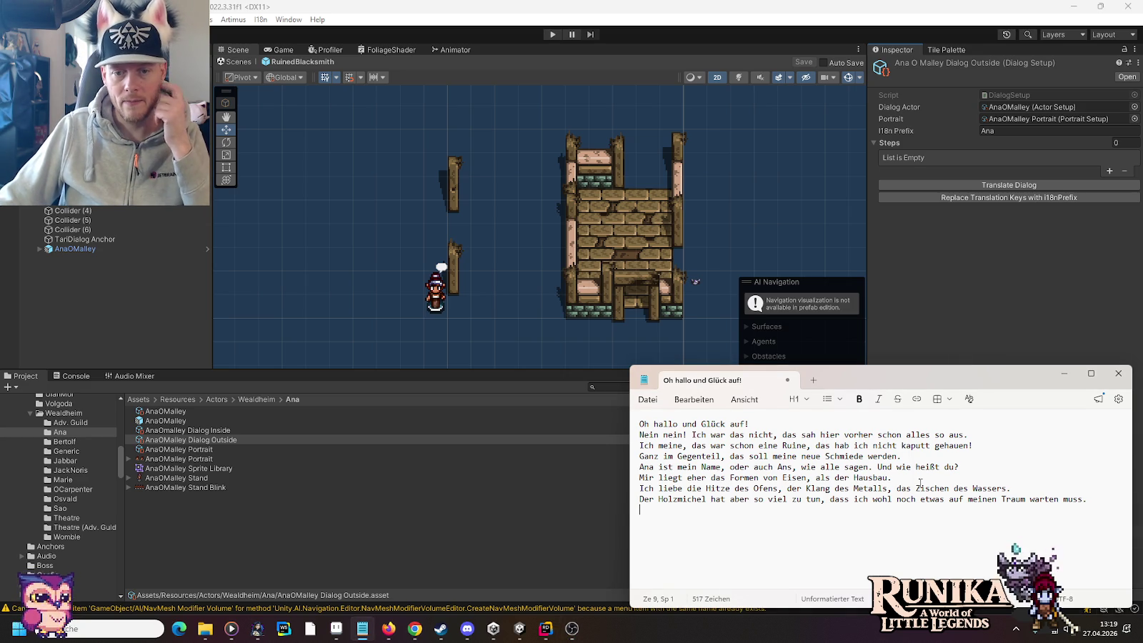
key(Return)
text(Brauchst du Nägel für den Hausbau? dann bin ich deine Frau! aber das Haus bauen? das macht besser der Michel)
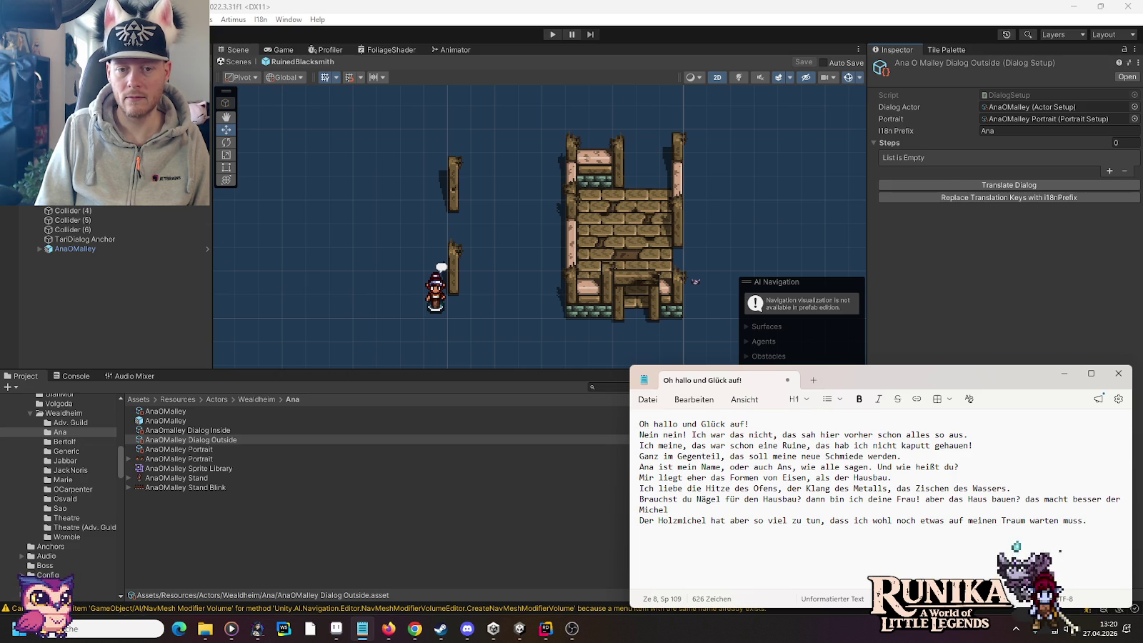
click(807, 499)
key(Delete)
text(D)
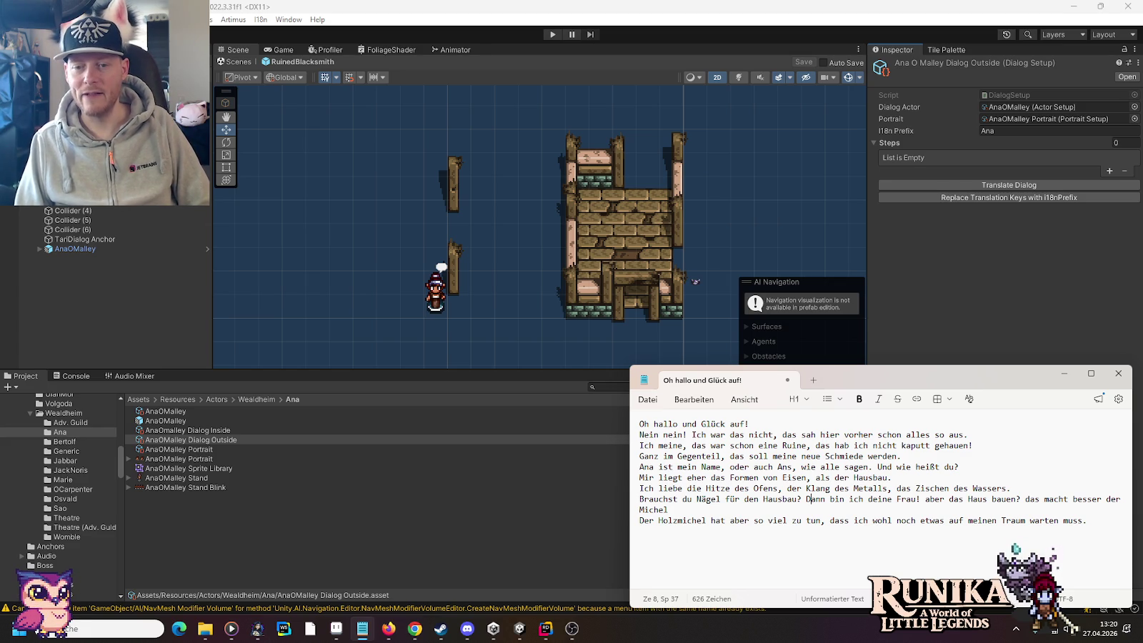
key(Right)
key(Right)
key(Right)
key(Delete)
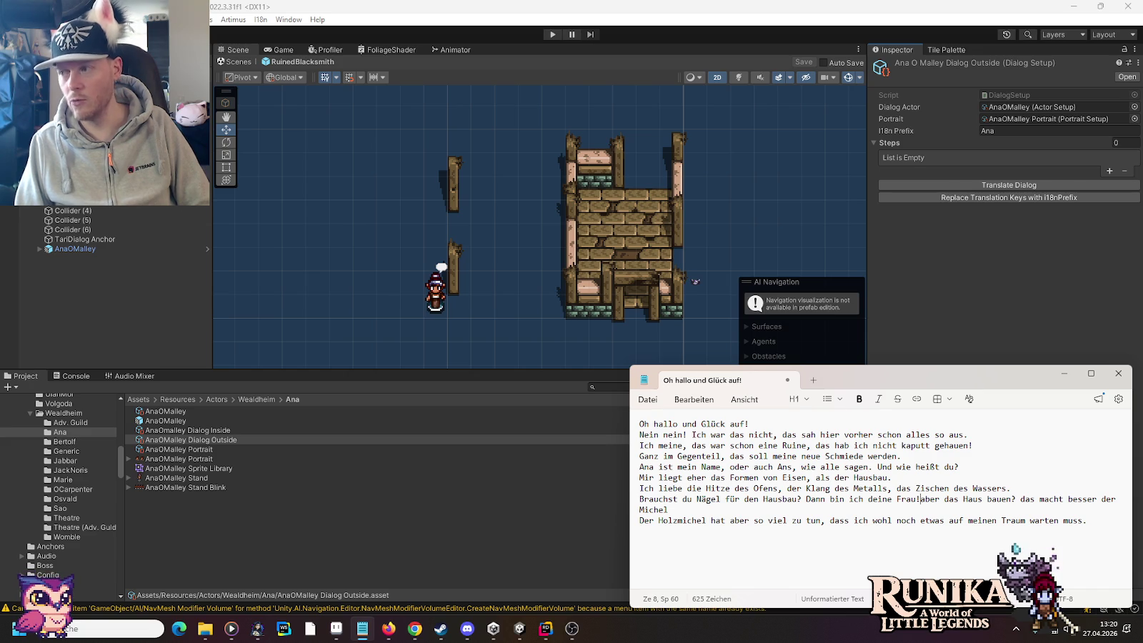
key(Return)
key(Delete)
text(A)
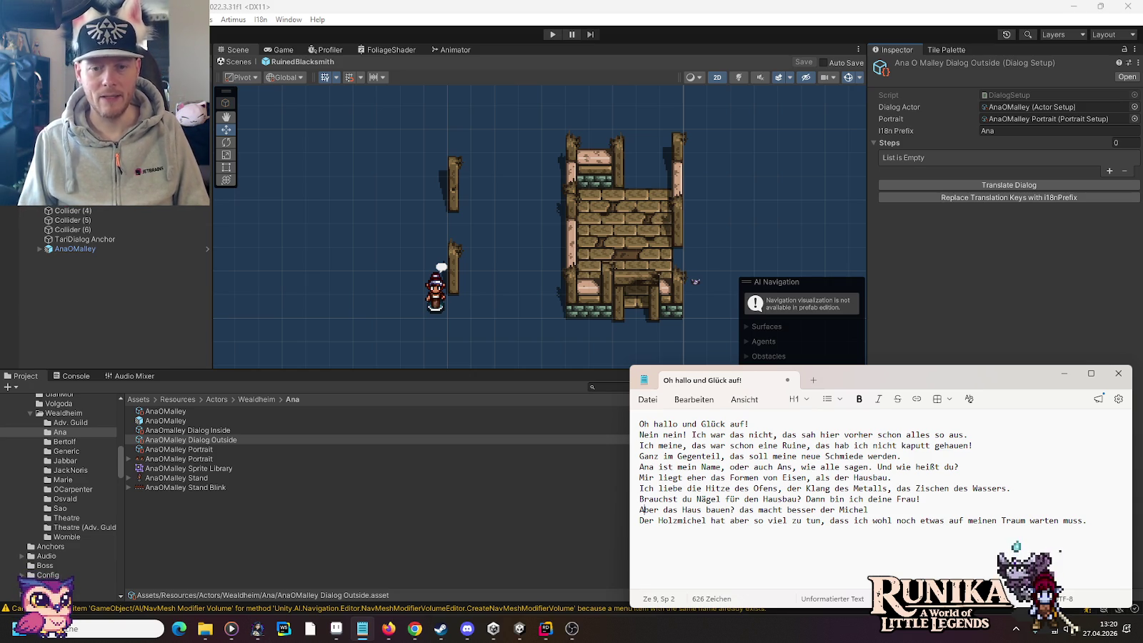
Capitalize 'Das' after 'bauen?', drop 'Michel', and continue with 'Herr Hobel, aber'.
click(730, 509)
key(Delete)
text(D)
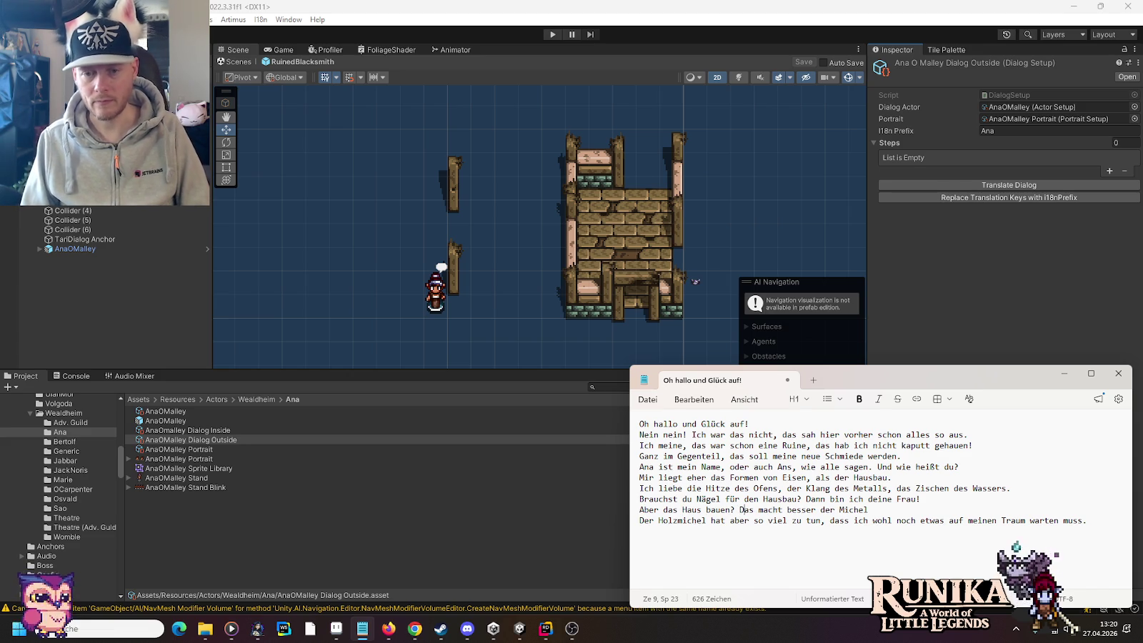
text(Holzm)
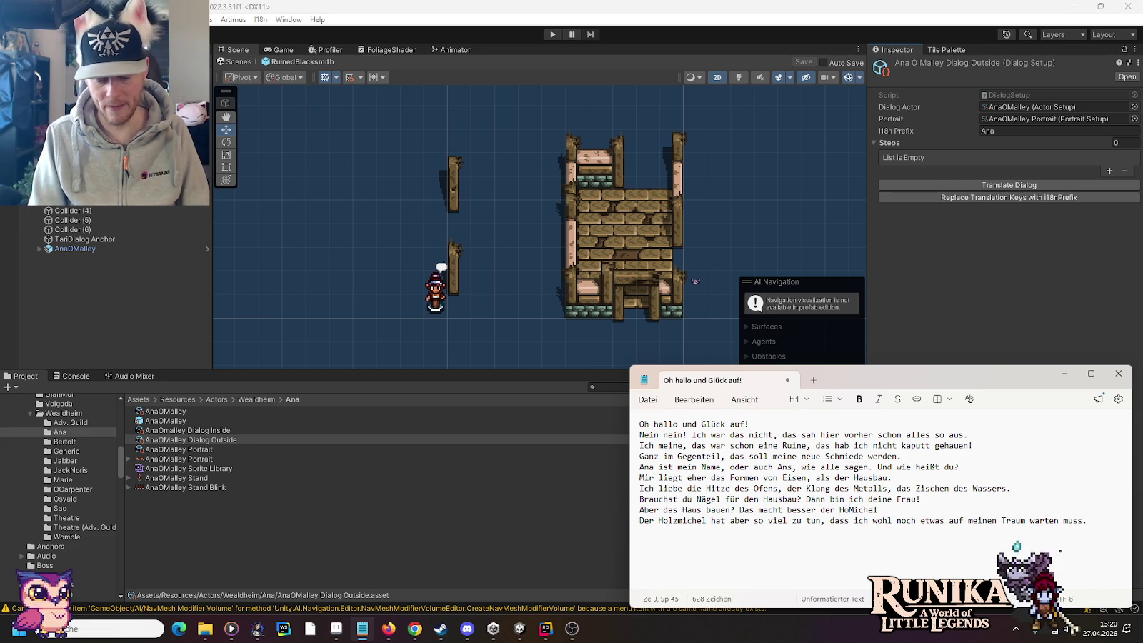
key(ctrl+BackSpace)
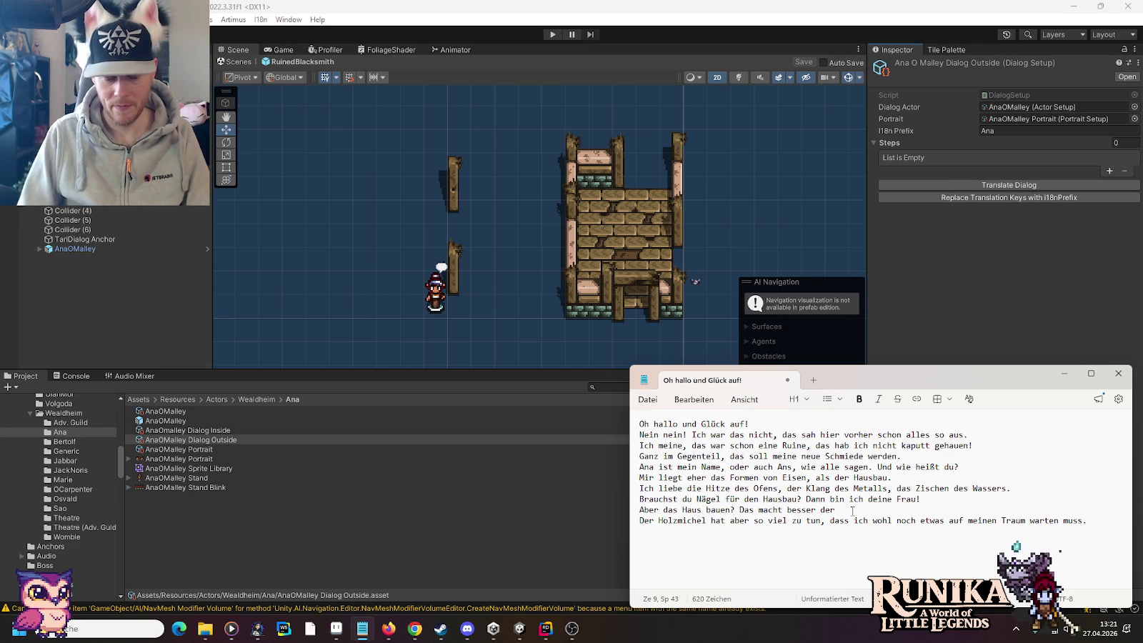
text(Herr Hobel, a)
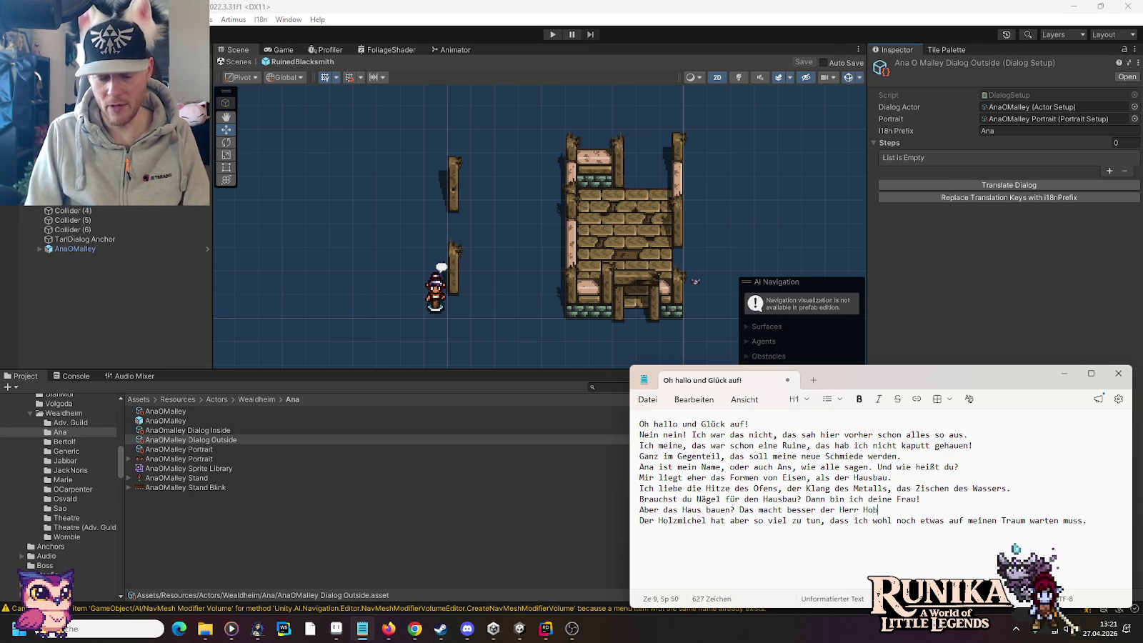
text(ber)
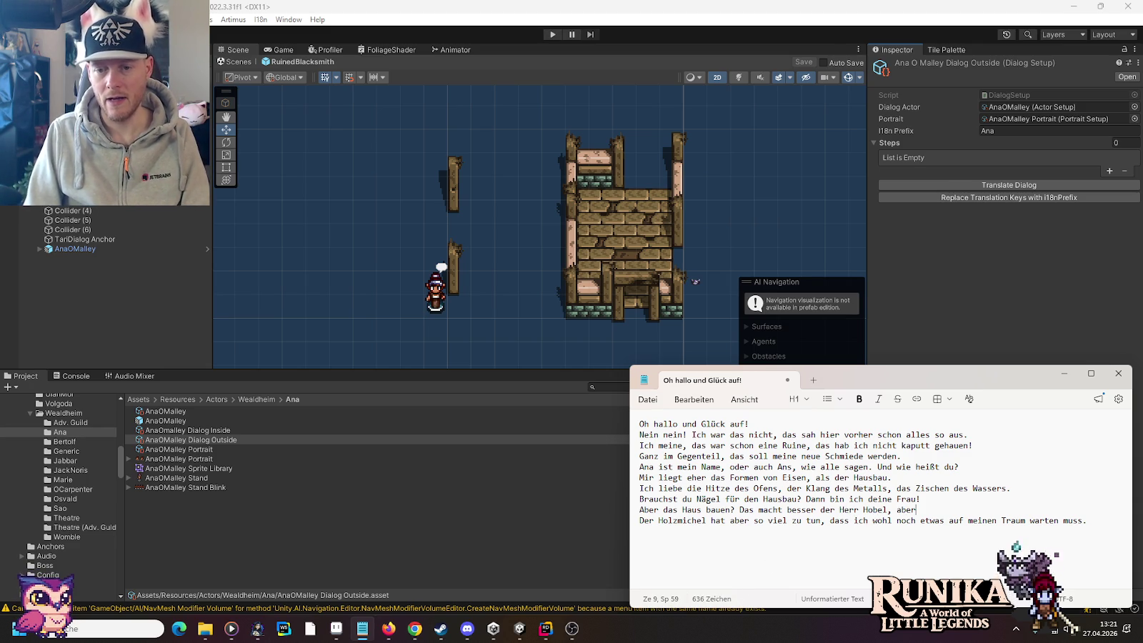
Remove the extra 'aber' words, capitalize 'Das', and append 'aber der Holz'.
key(BackSpace)
key(BackSpace)
key(BackSpace)
key(Home)
key(ctrl+Delete)
key(Delete)
text(D)
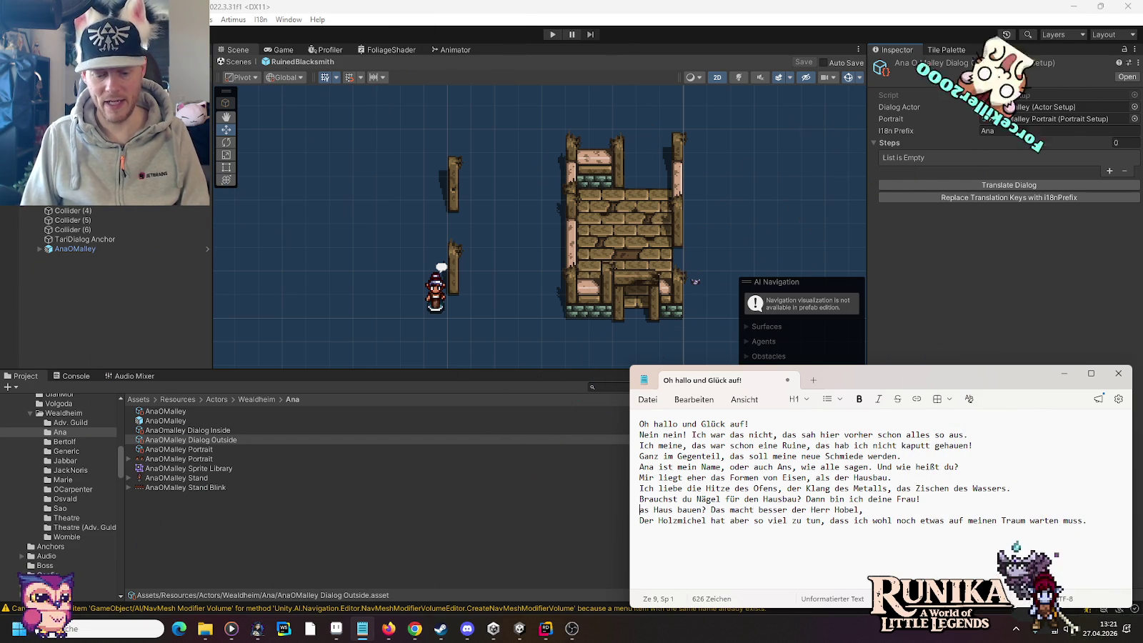
click(871, 510)
text(aber der)
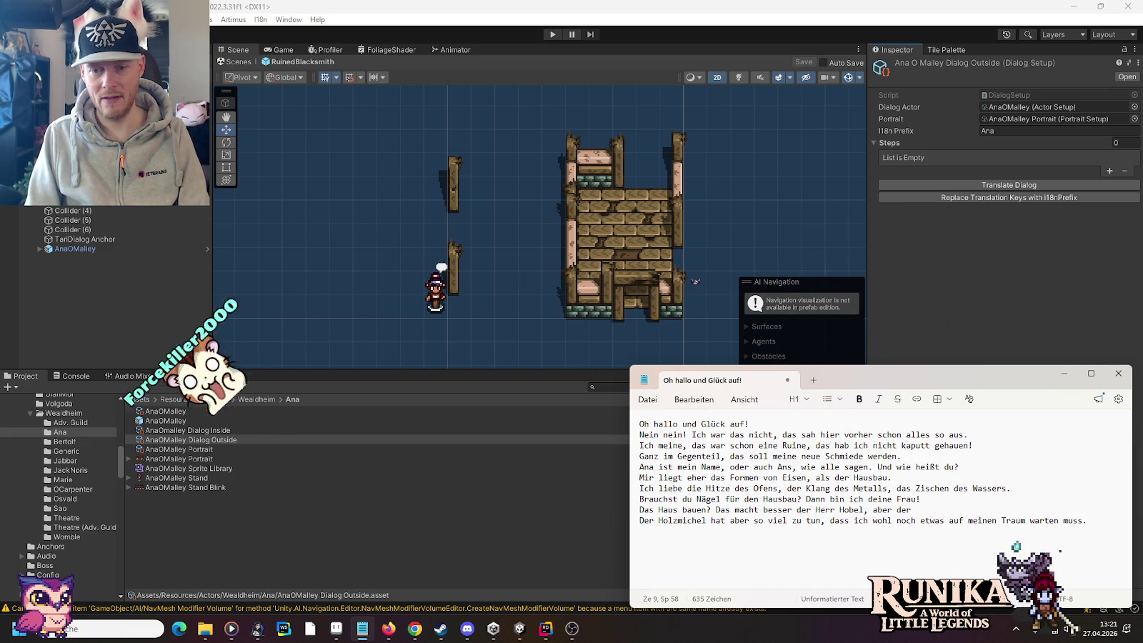
text( Holz)
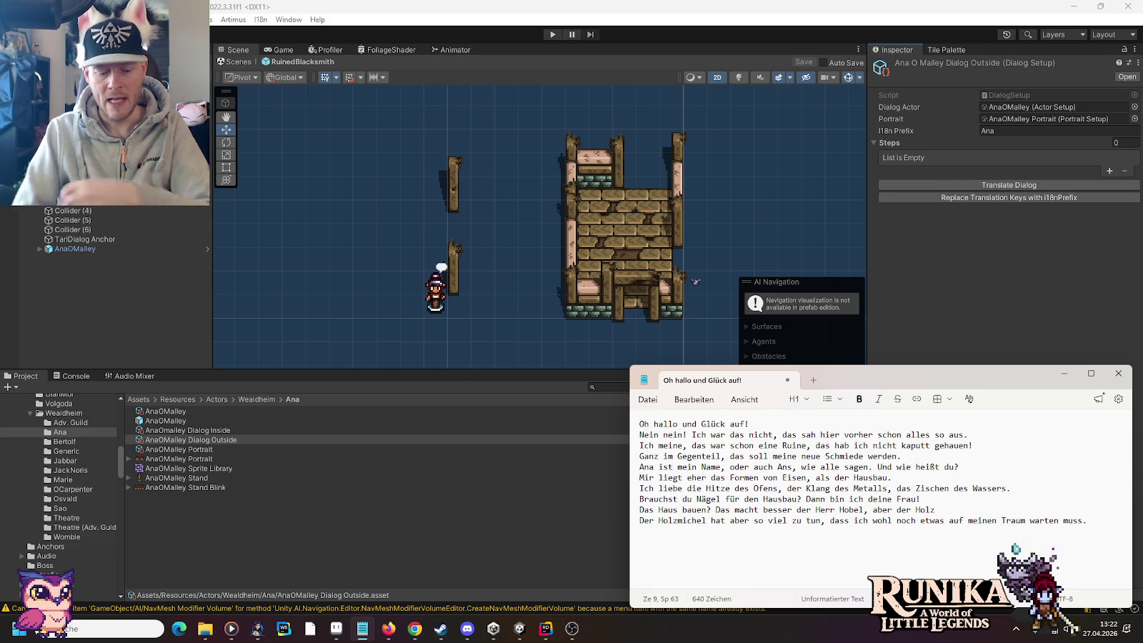
Rebuild the line as 'Aber das Haus bauen? Das macht besser wer anders.'.
key(ctrl+shift+Left)
key(ctrl+shift+Left)
key(ctrl+shift+Left)
key(ctrl+shift+Left)
key(ctrl+shift+Left)
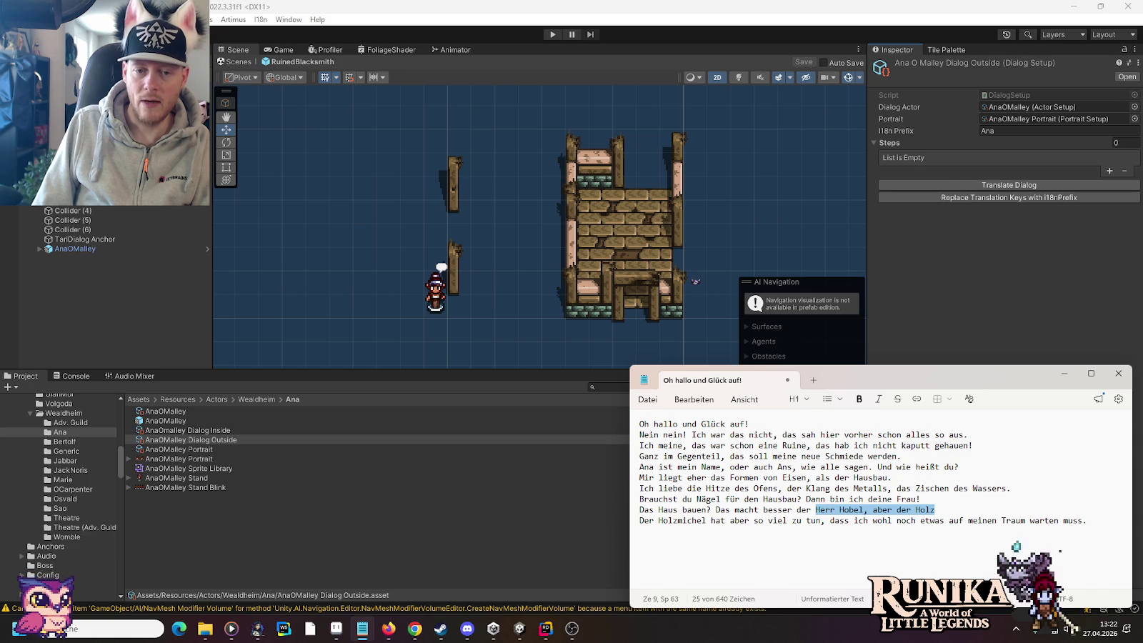
key(Home)
text(Aber)
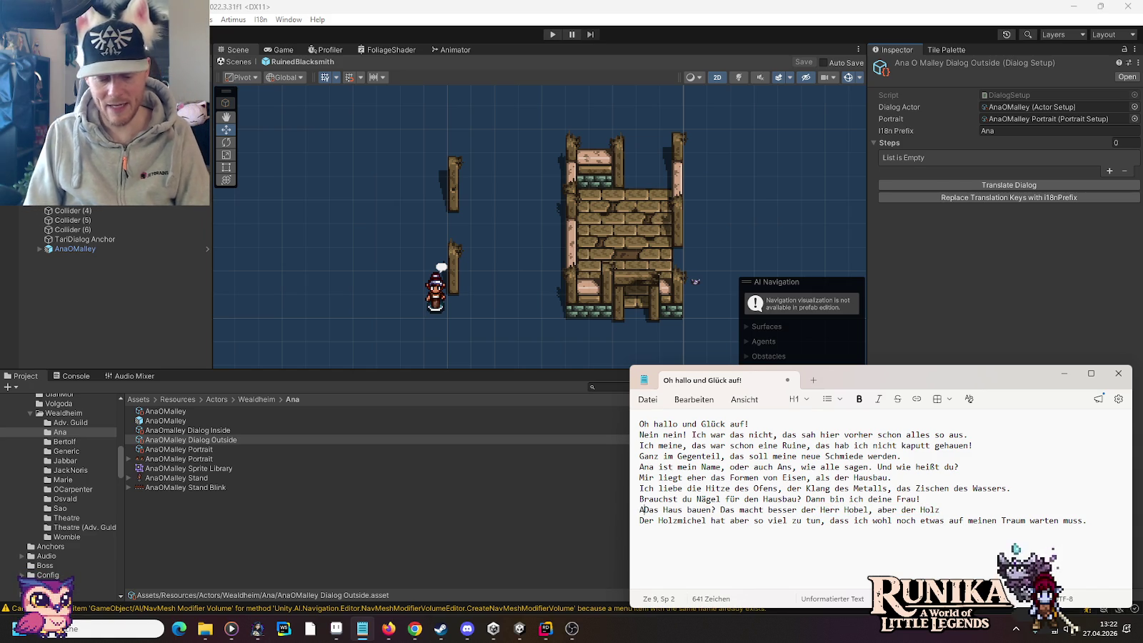
key(End)
key(Delete)
key(Return)
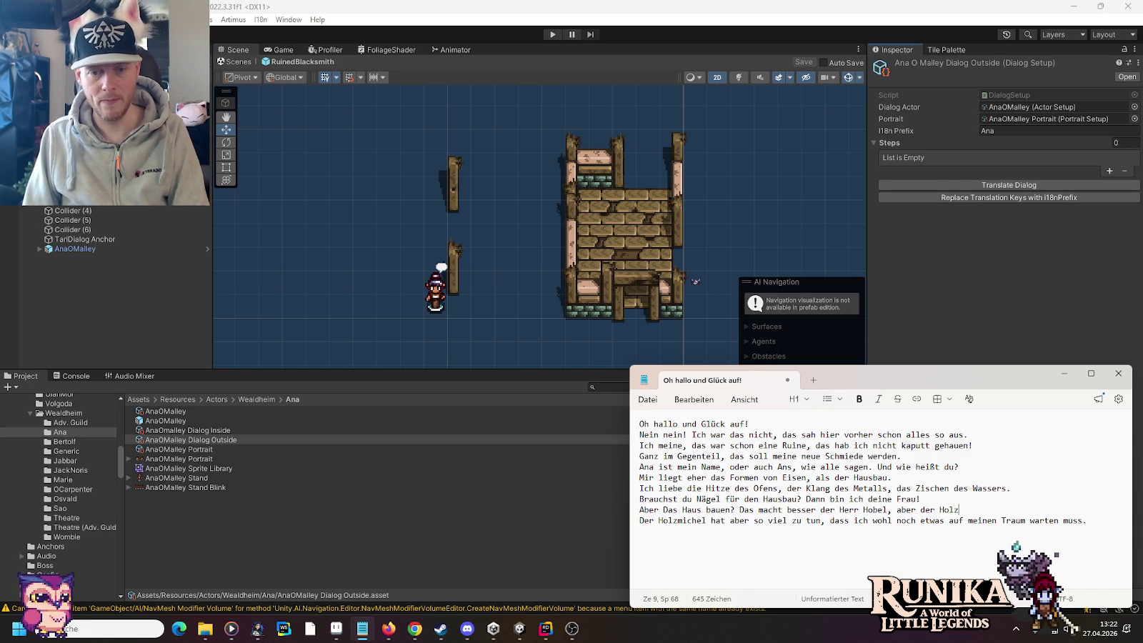
key(Home)
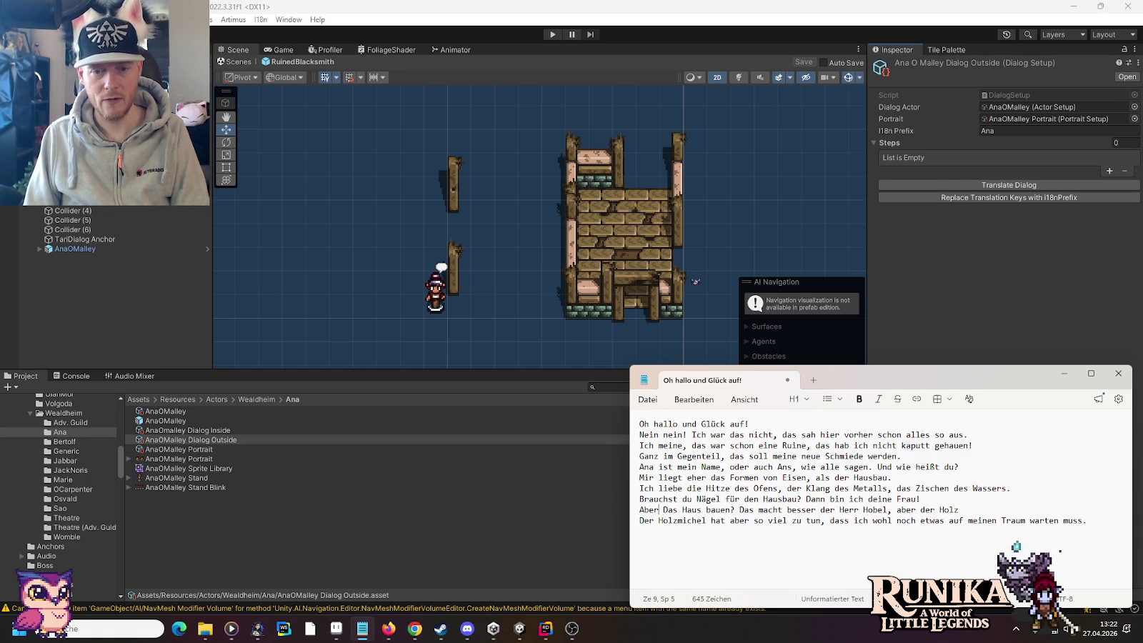
key(Delete)
text(d)
key(End)
key(ctrl+shift+Left)
key(ctrl+shift+Left)
key(ctrl+shift+Left)
key(ctrl+shift+Left)
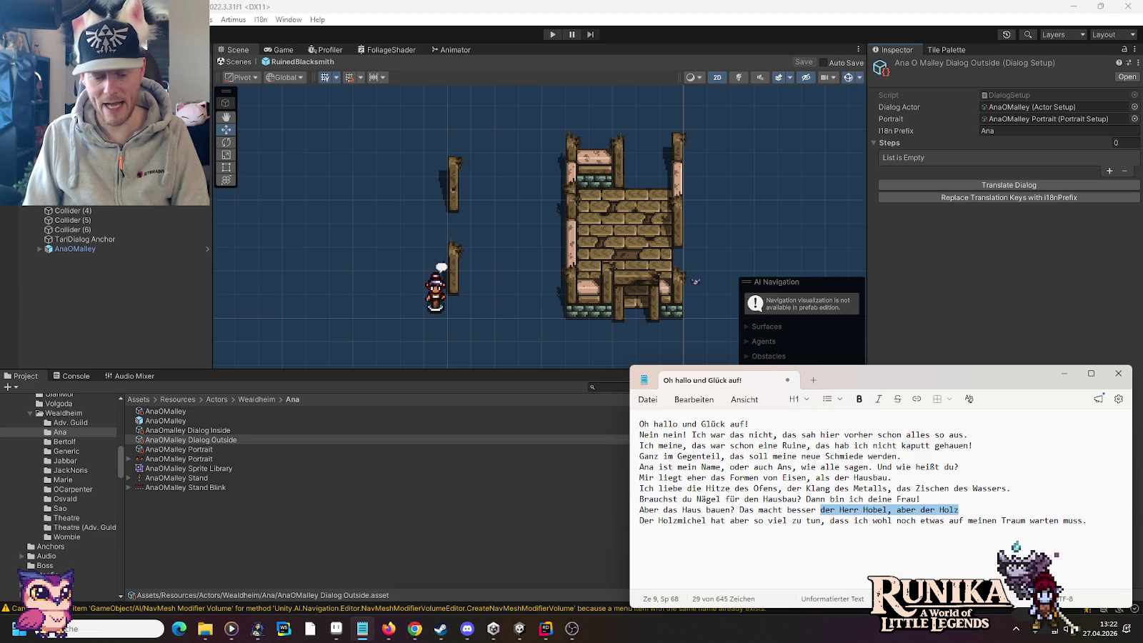
text(wer anders.)
Replace the Holzmichel line with 'Jedoch sind alle noch so beschäftigt, dass ich…'.
key(Down)
key(End)
key(shift+Home)
key(BackSpace)
text(Jed)
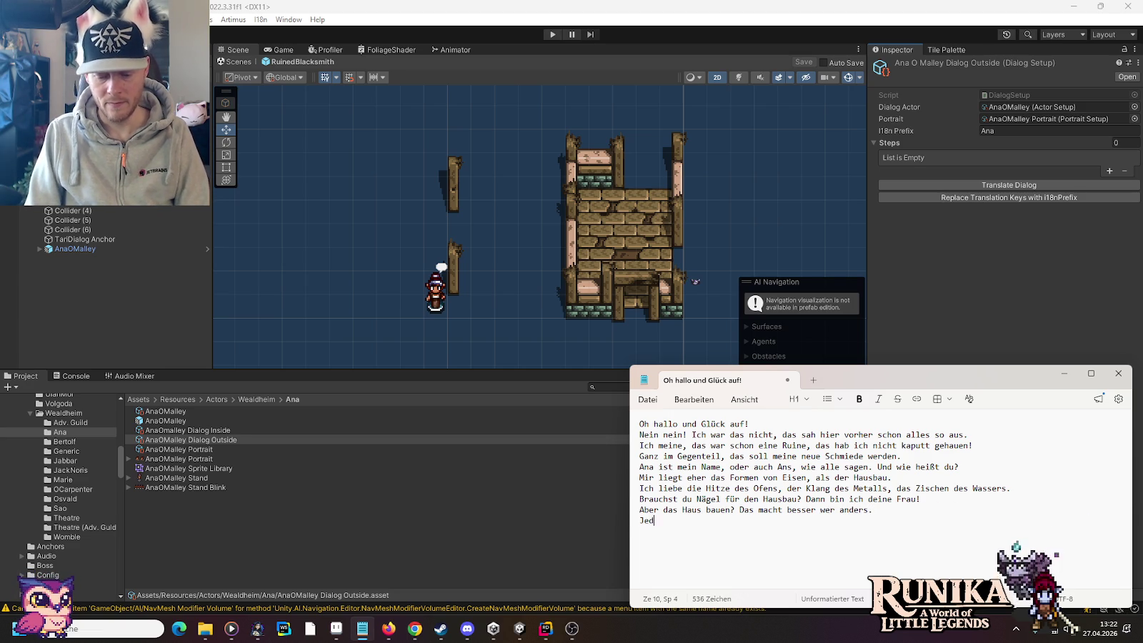
text(och sind alle)
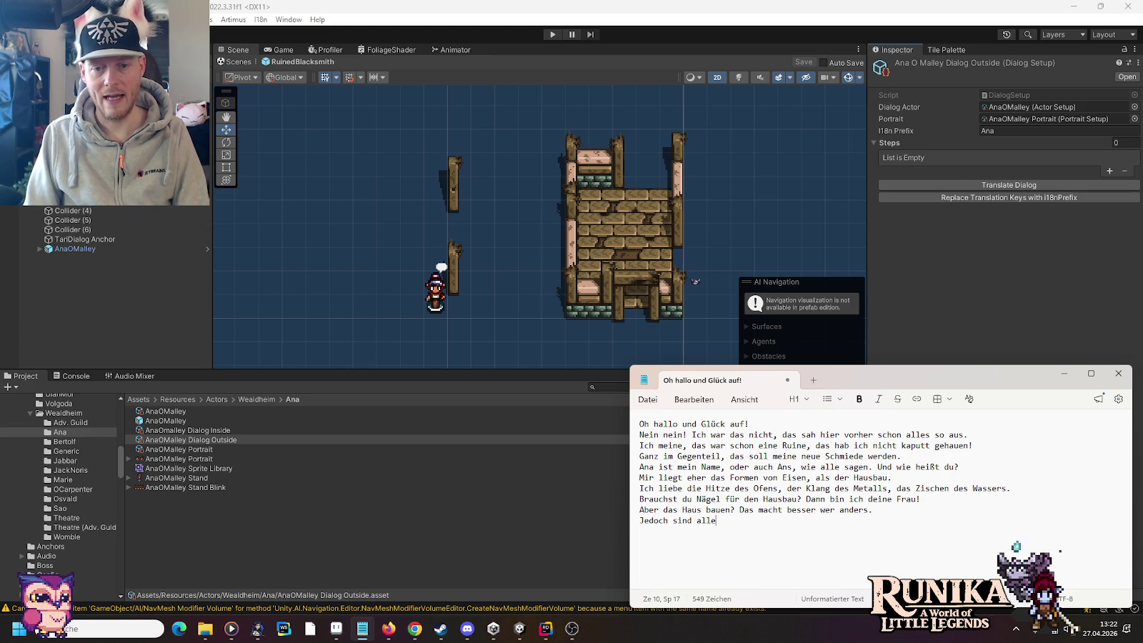
text( noch so besch)
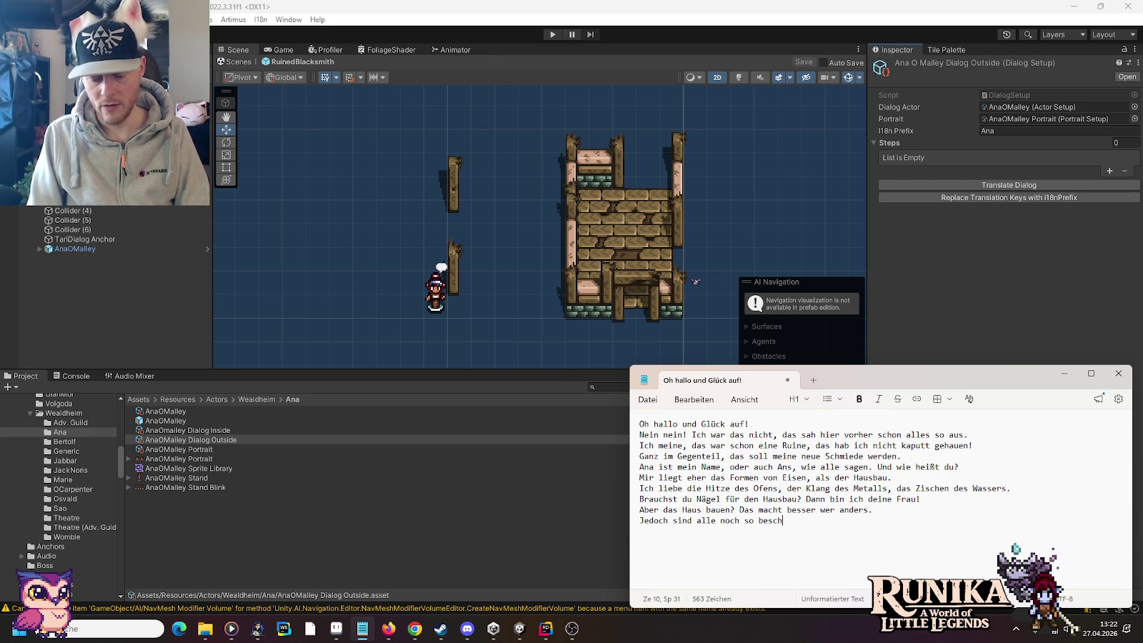
text(äftigt,)
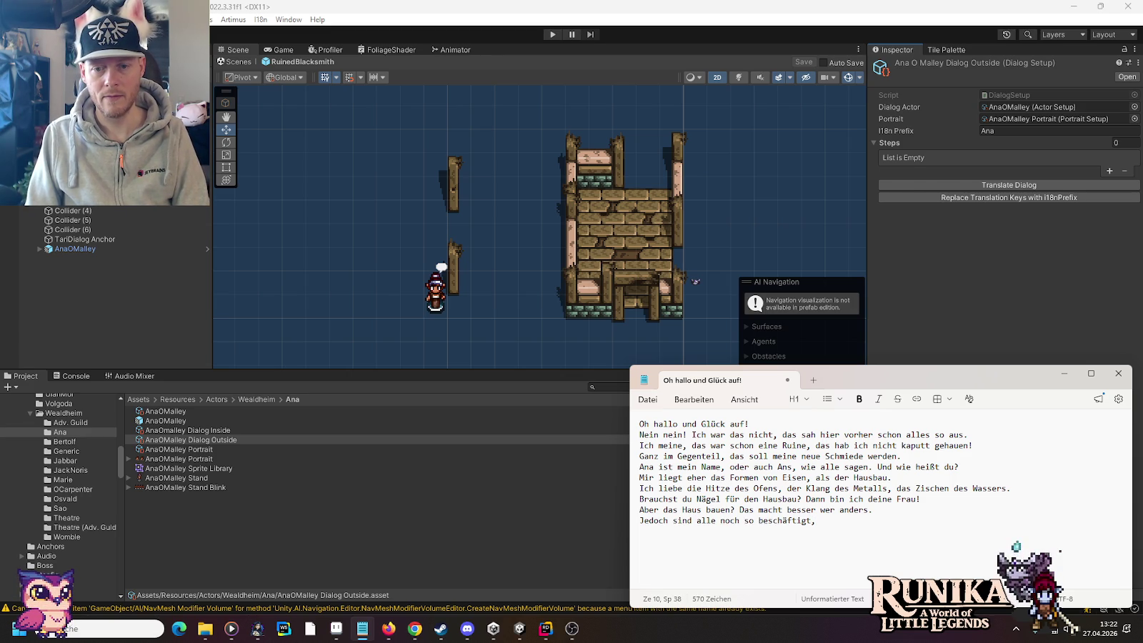
text( dass)
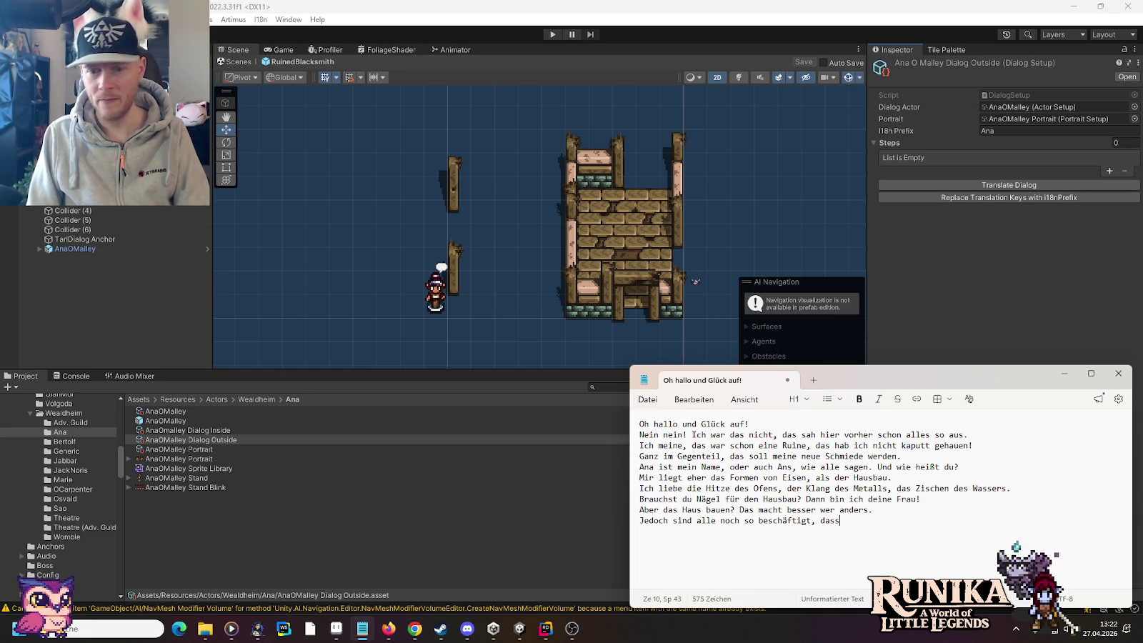
text( ich wohl noch etwas auf meinen Tr)
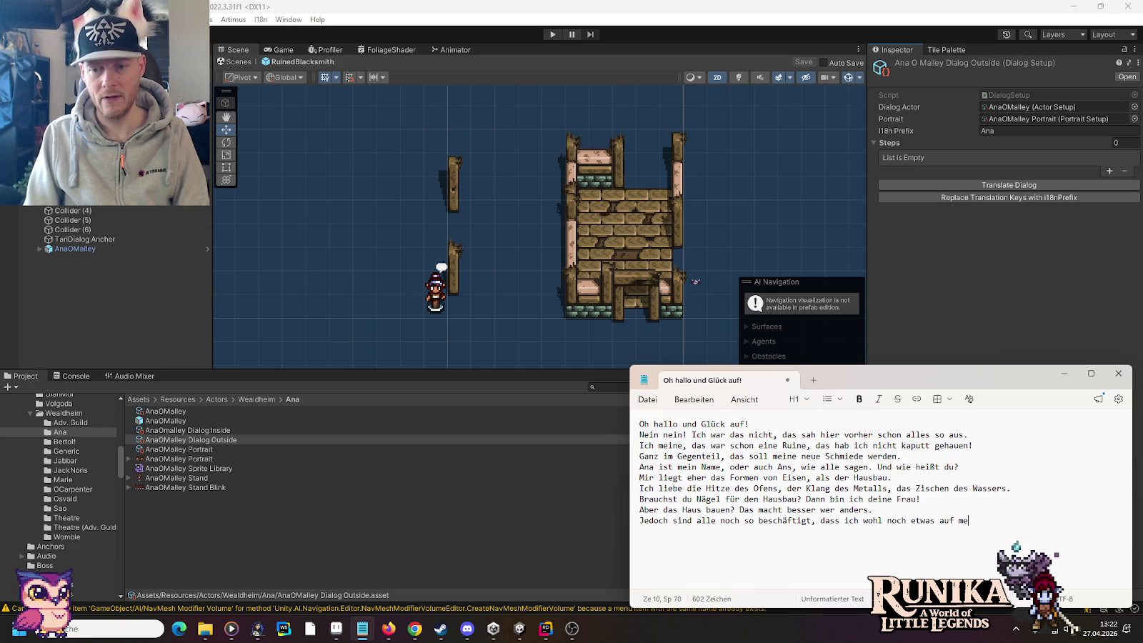
text(aum warte)
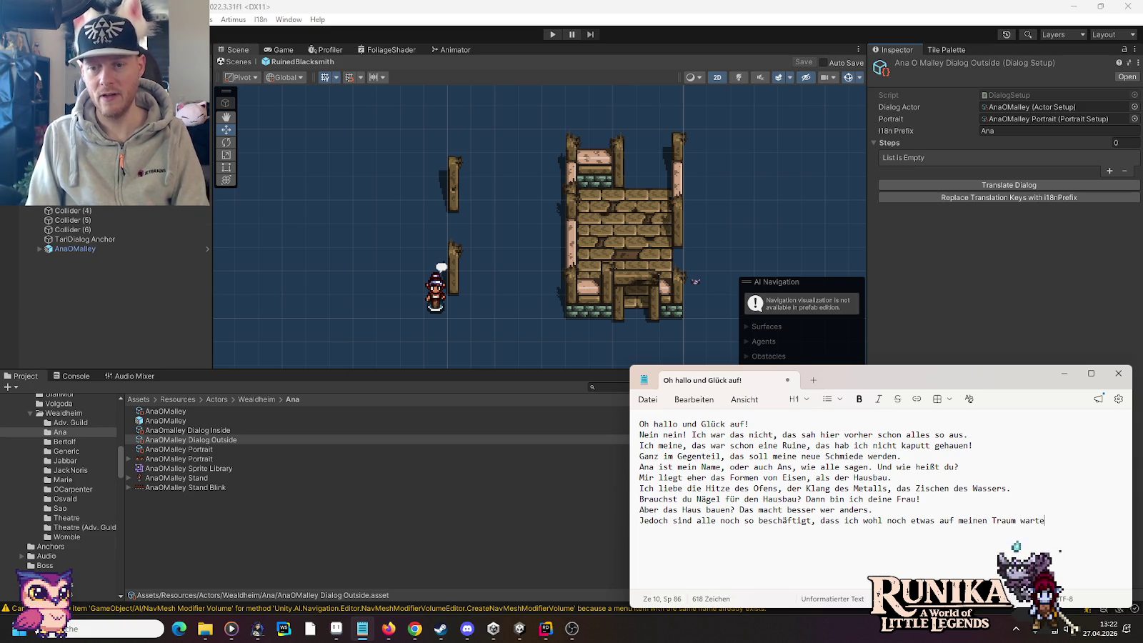
text(n muss.)
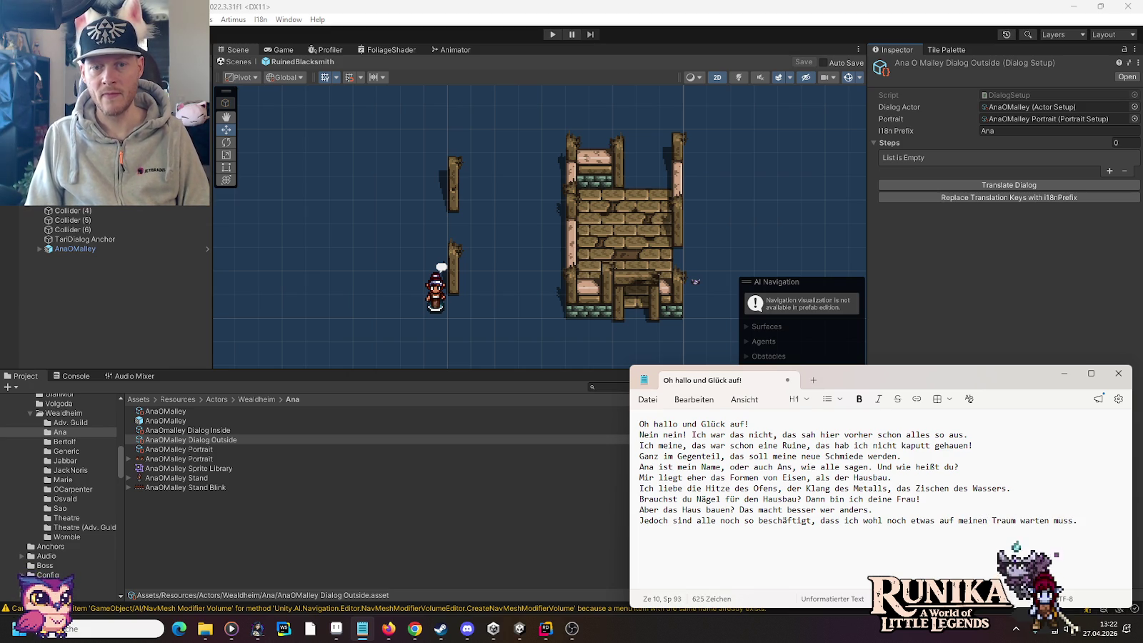
End the busy line with 'auf meinen Traum warten muss.' and start a new line.
key(Return)
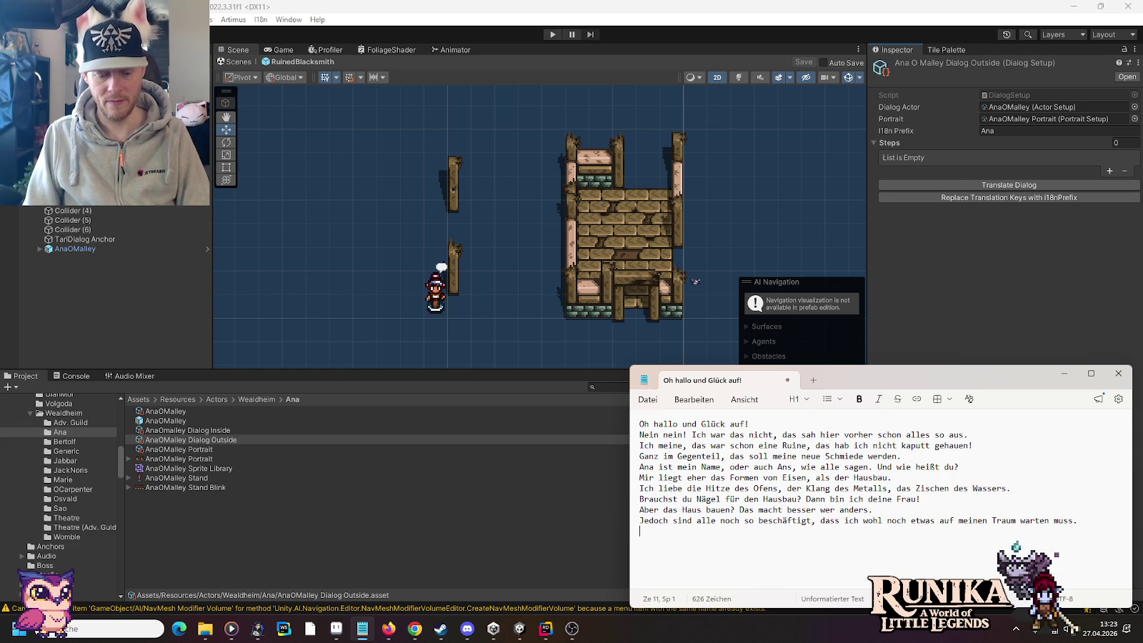
Type 'Außer du kannst mir vielleicht helfen? Den Bauplan habe ich schon hier!'.
text(Außer du kannst m)
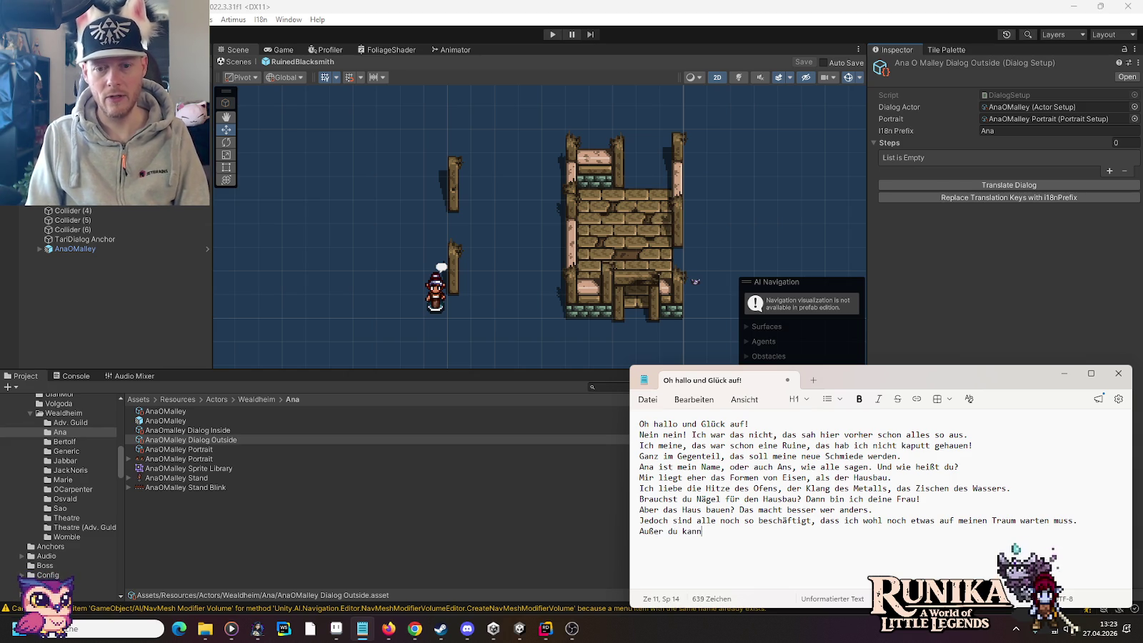
text(ir vielleicht)
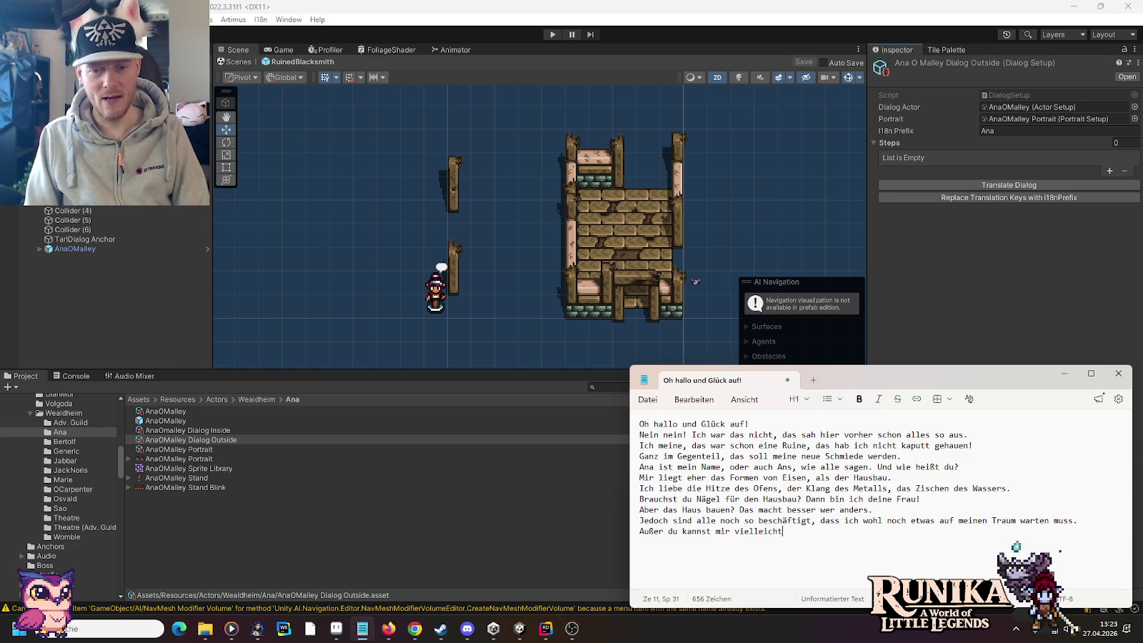
text(helfen? )
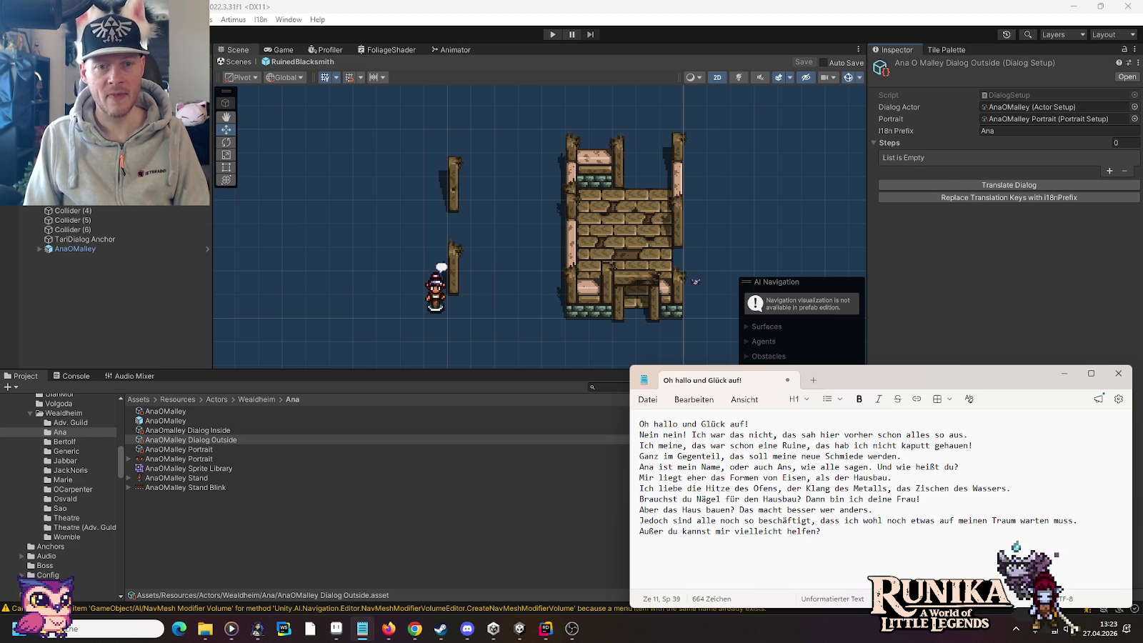
text(Die)
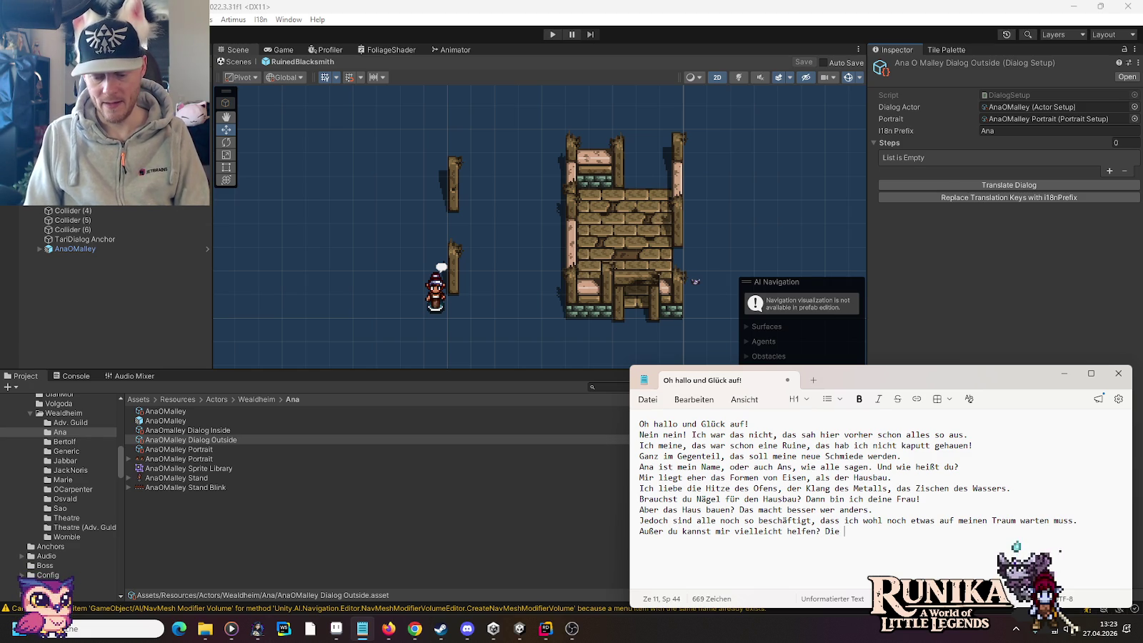
key(BackSpace)
key(BackSpace)
text(en )
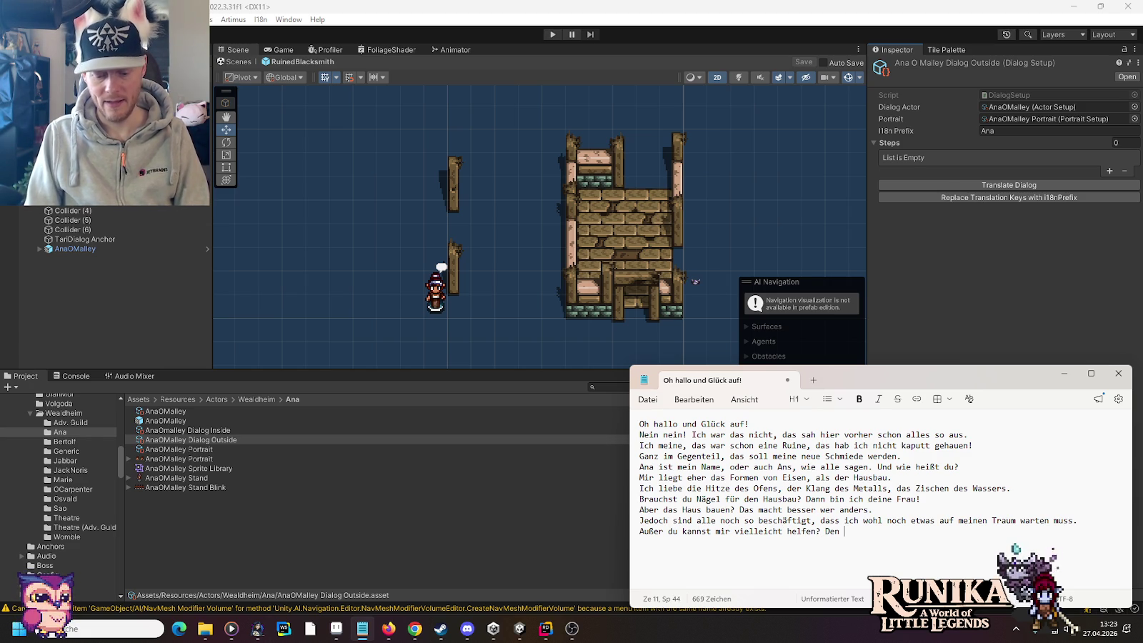
text(Bauplan habe ich schon hier!)
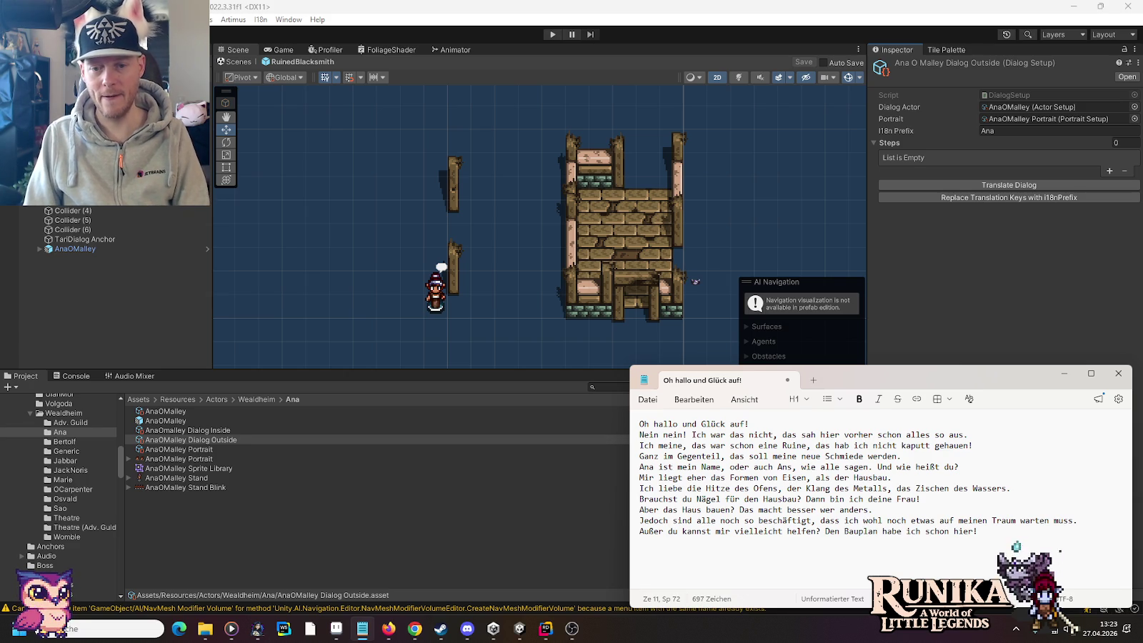
key(Return)
Add the line telling the player to bring materials, a hammer and a good Vesper.
text(Bring)
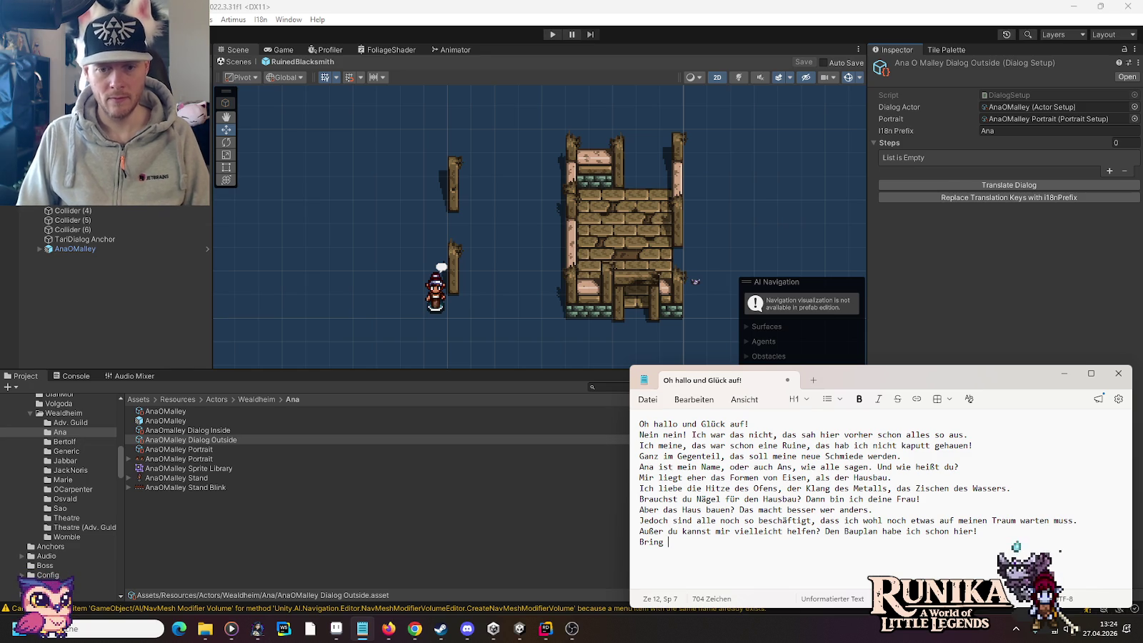
text(die )
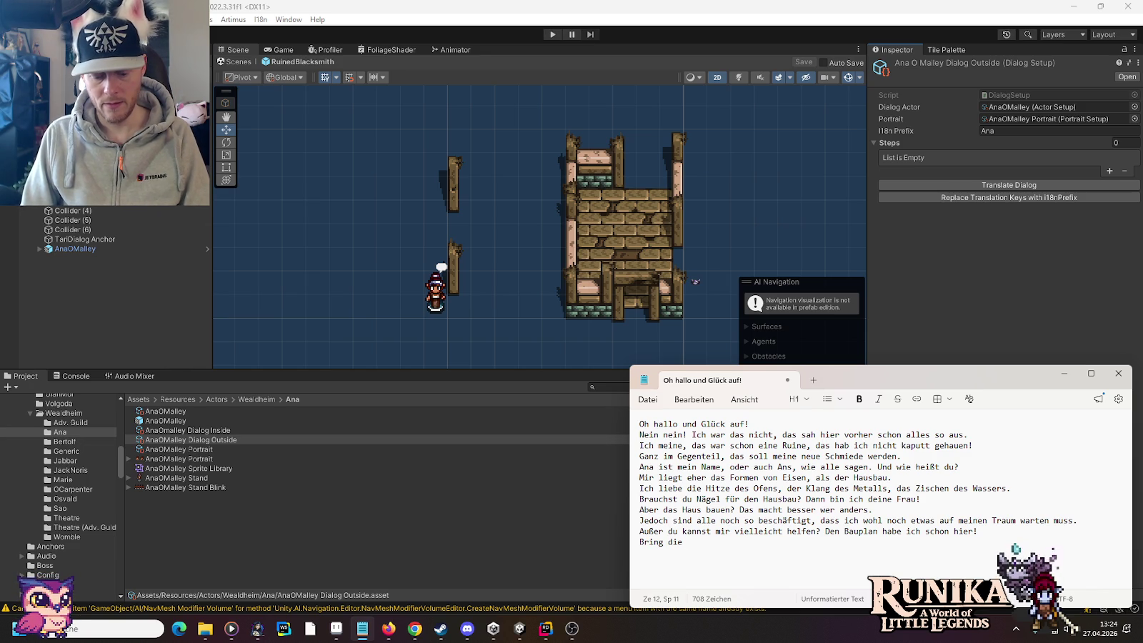
text(Rohstoffe)
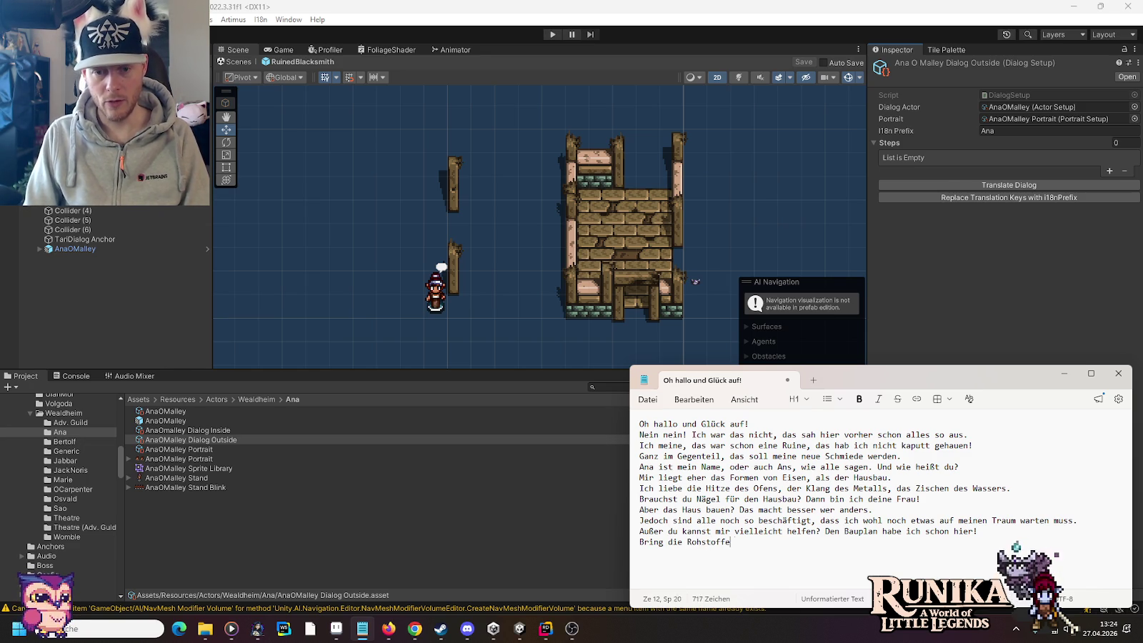
text( hier zum Haus und schnapp d)
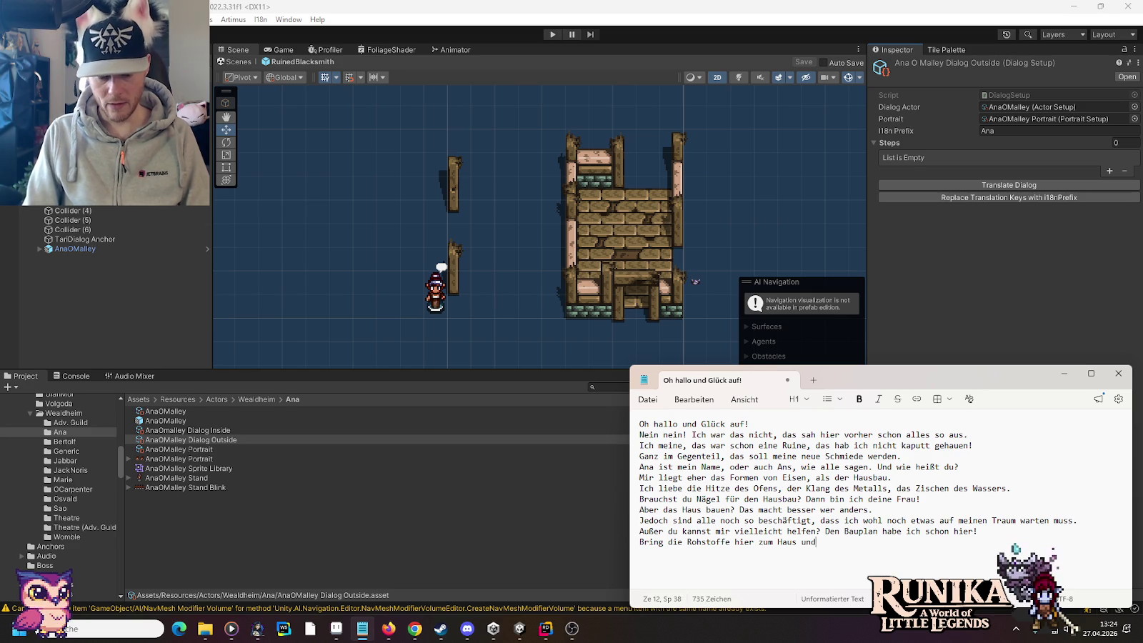
text(ir )
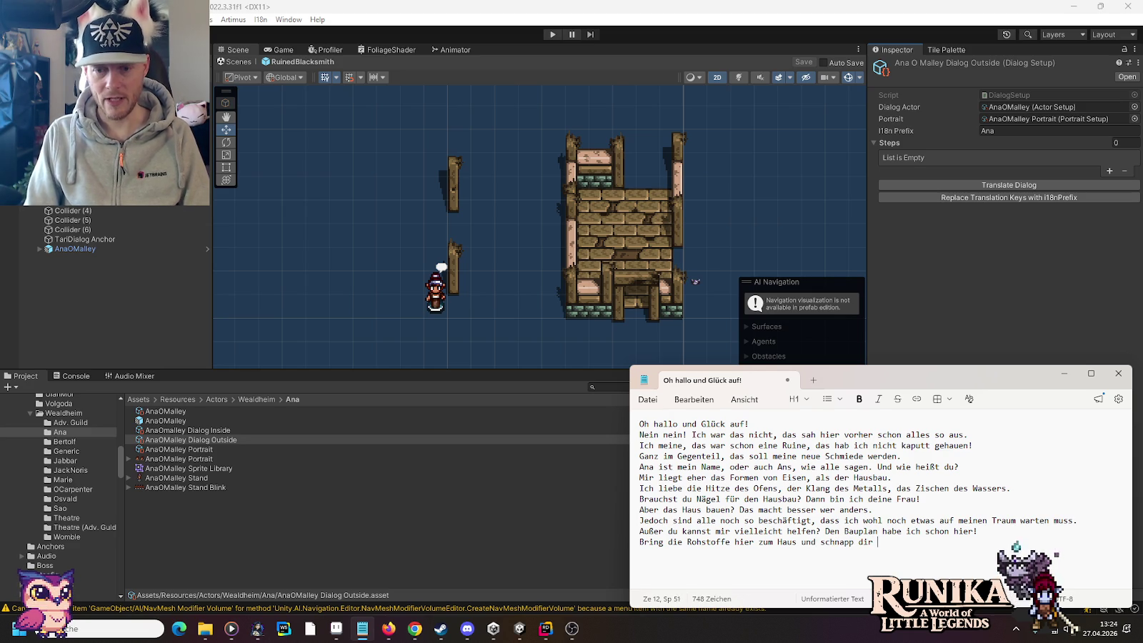
text(einen Hammer und ein gute)
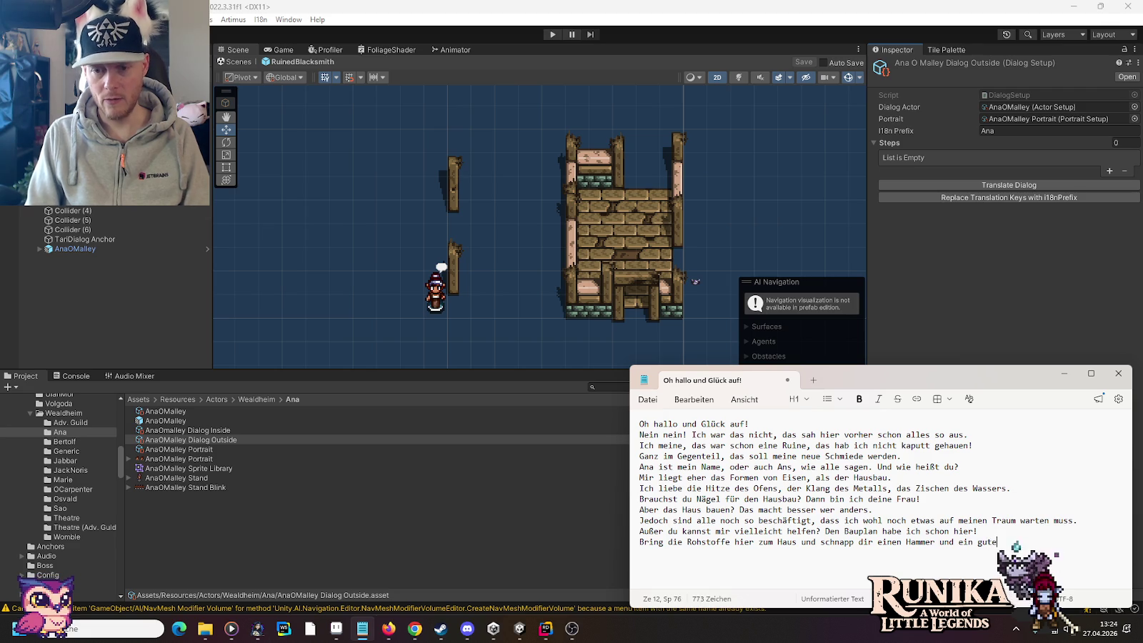
text(s Vesper, dann ran an's Werk!)
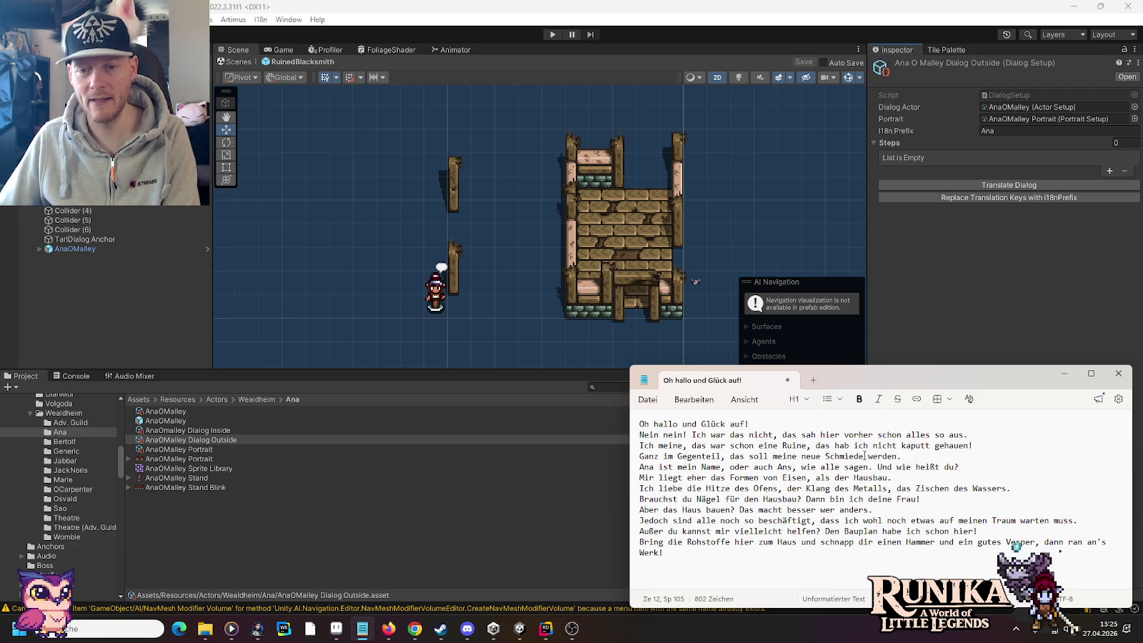
drag(869, 468, 793, 469)
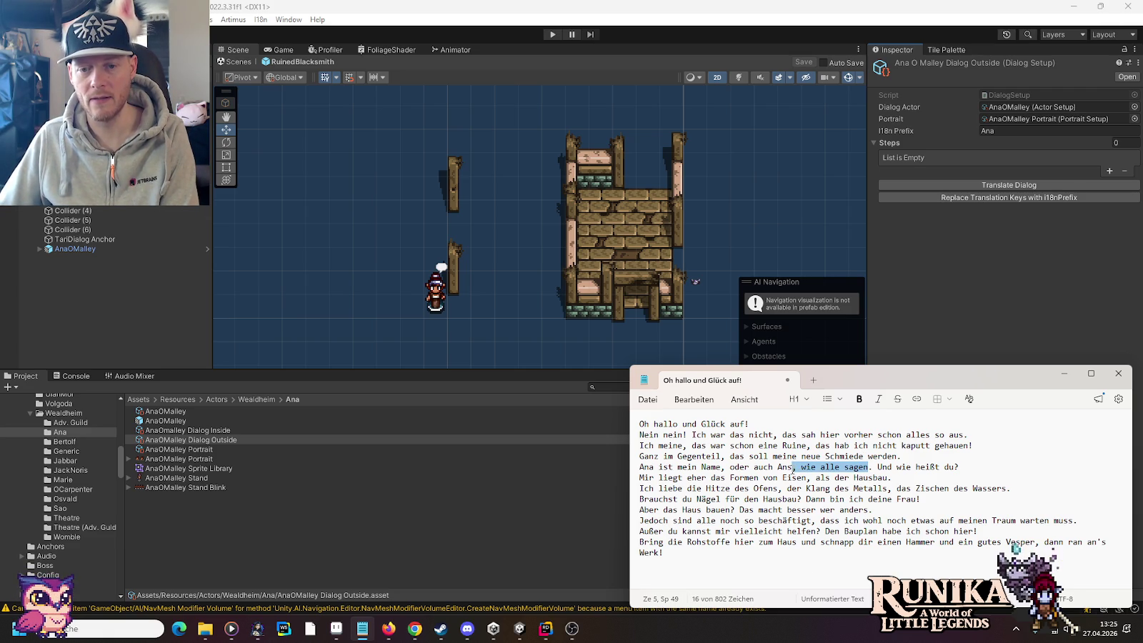
Delete ', wie alle sagen' and add the line 'Ja schön dich kennenzulernen {playerName}.'.
key(BackSpace)
click(927, 470)
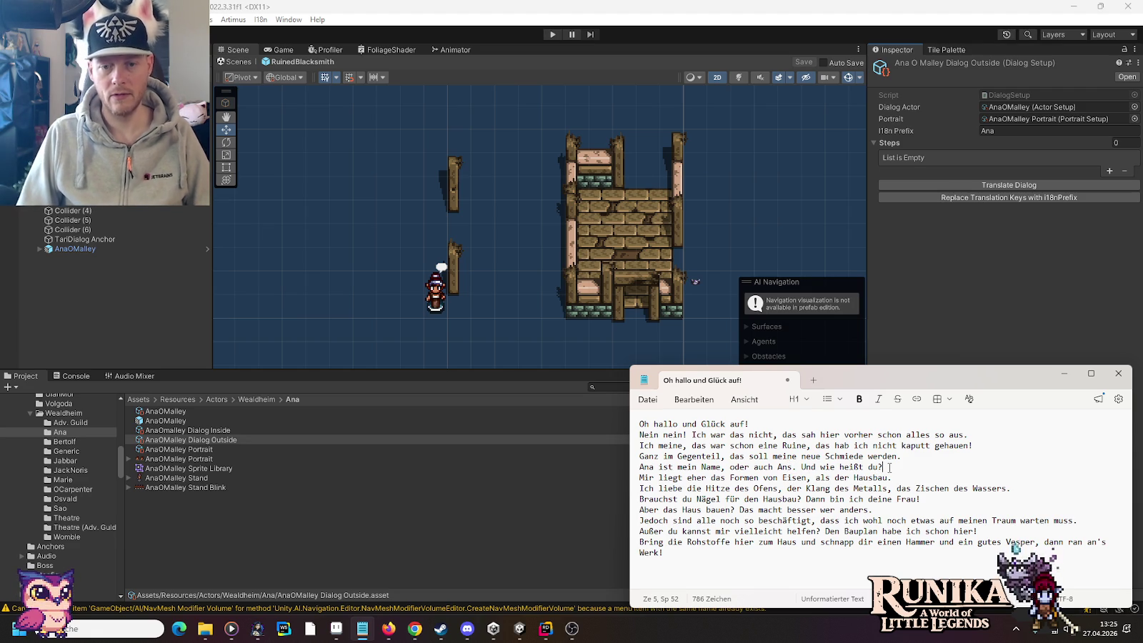
key(Return)
text(Ja schön dich kennenzulernen {playerName}.)
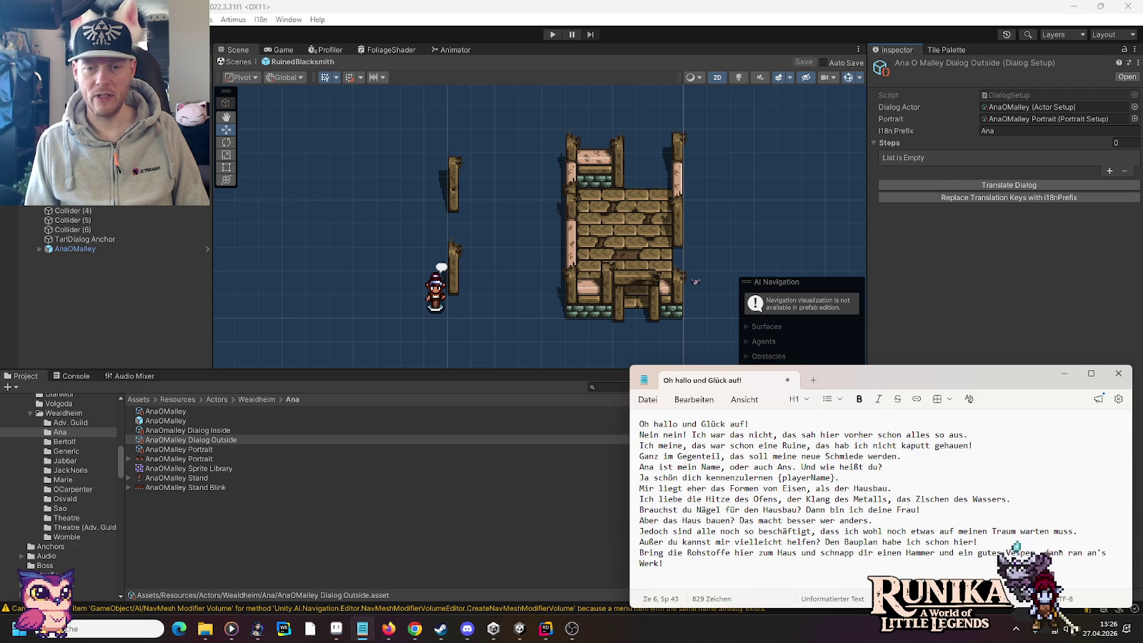
Change 'der Klang' to 'den Klang', drop the extra 'noch', and add a comma after 'Außer'.
click(799, 499)
key(Delete)
text(n)
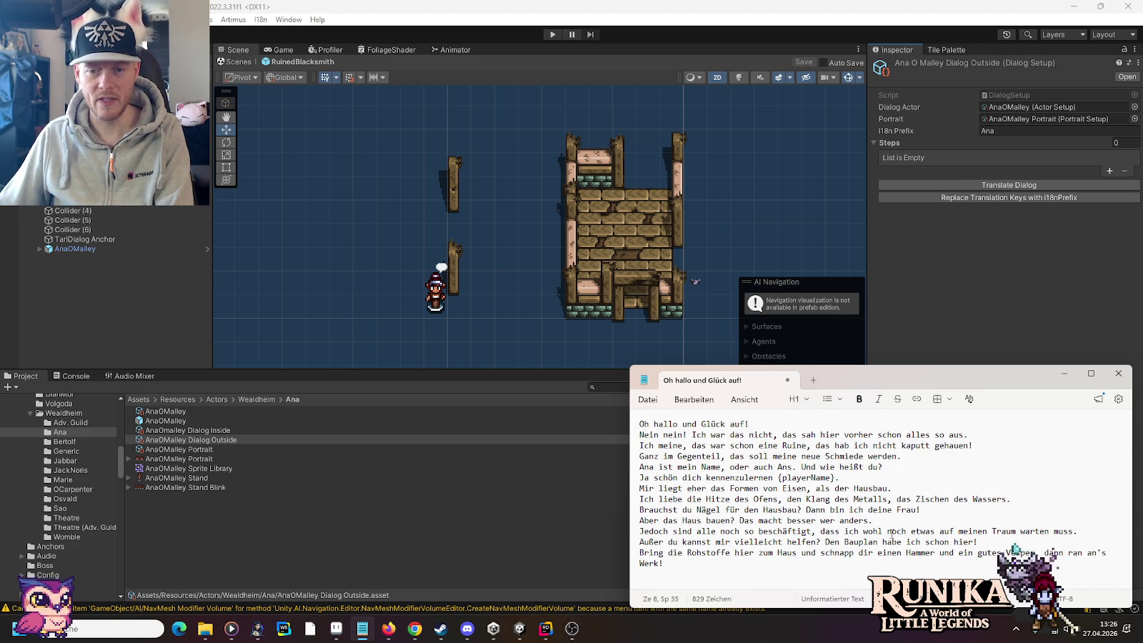
click(721, 531)
key(Delete)
key(Delete)
key(Delete)
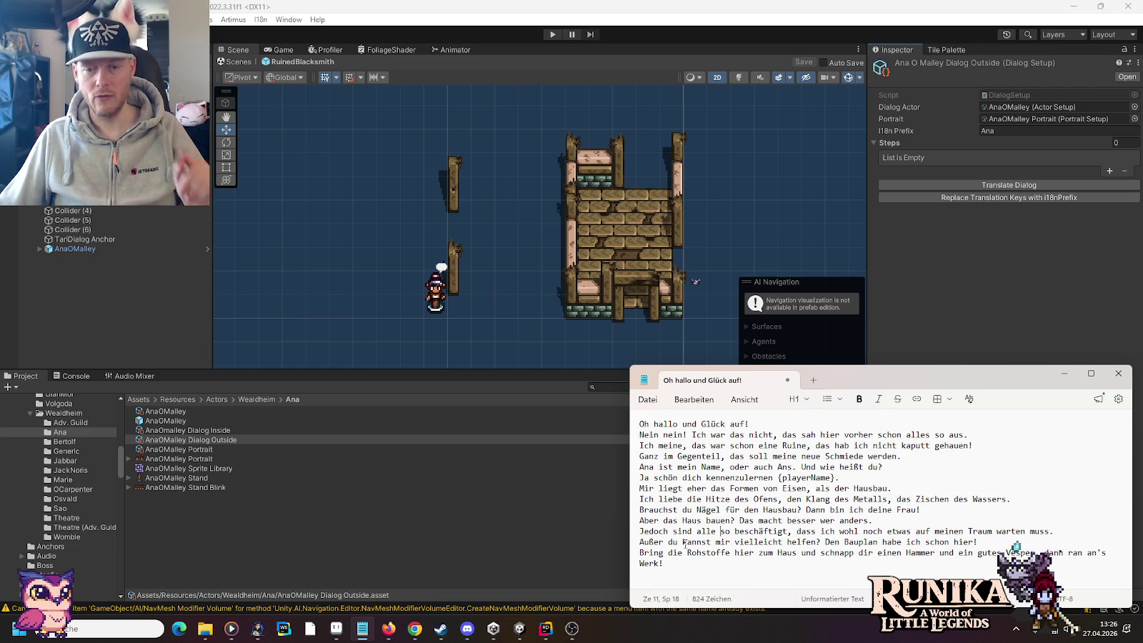
click(666, 543)
text(,)
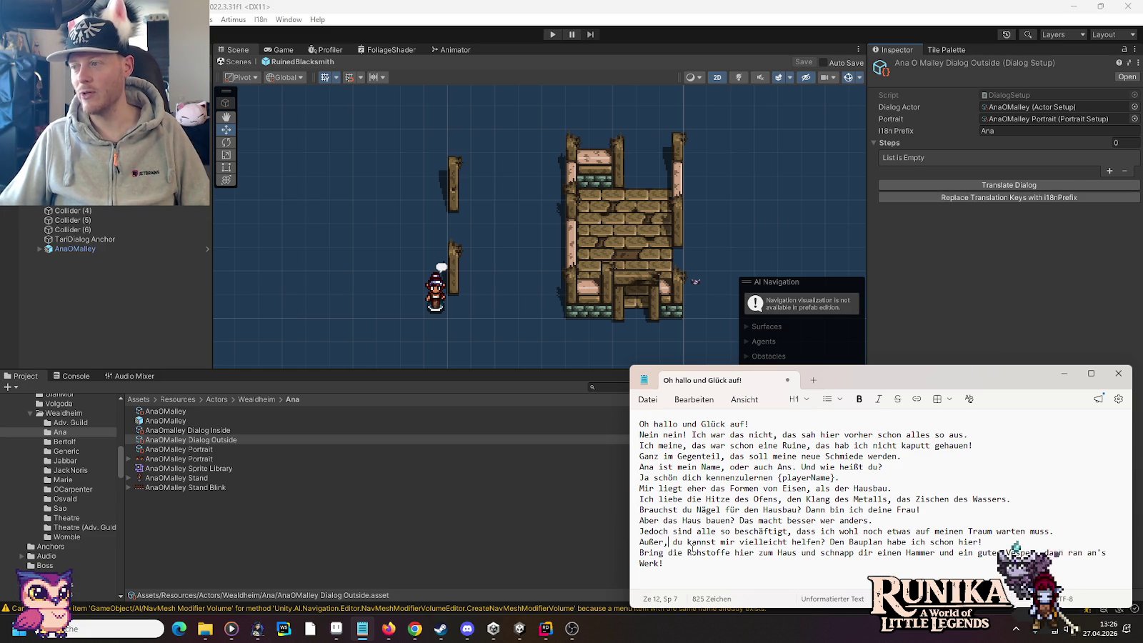
click(675, 484)
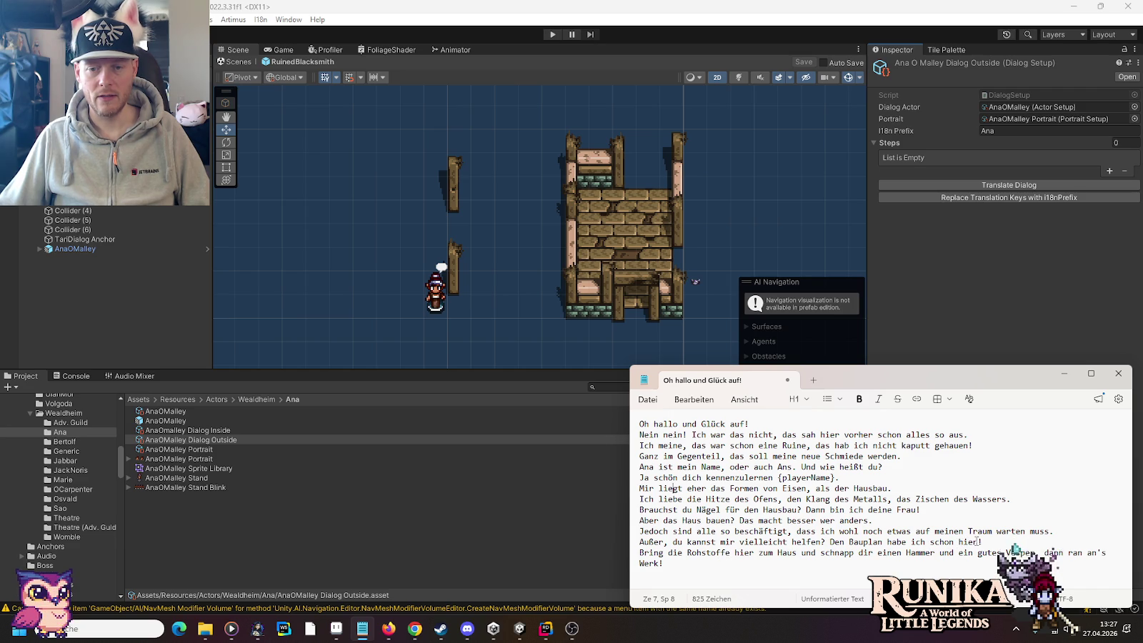
double_click(744, 552)
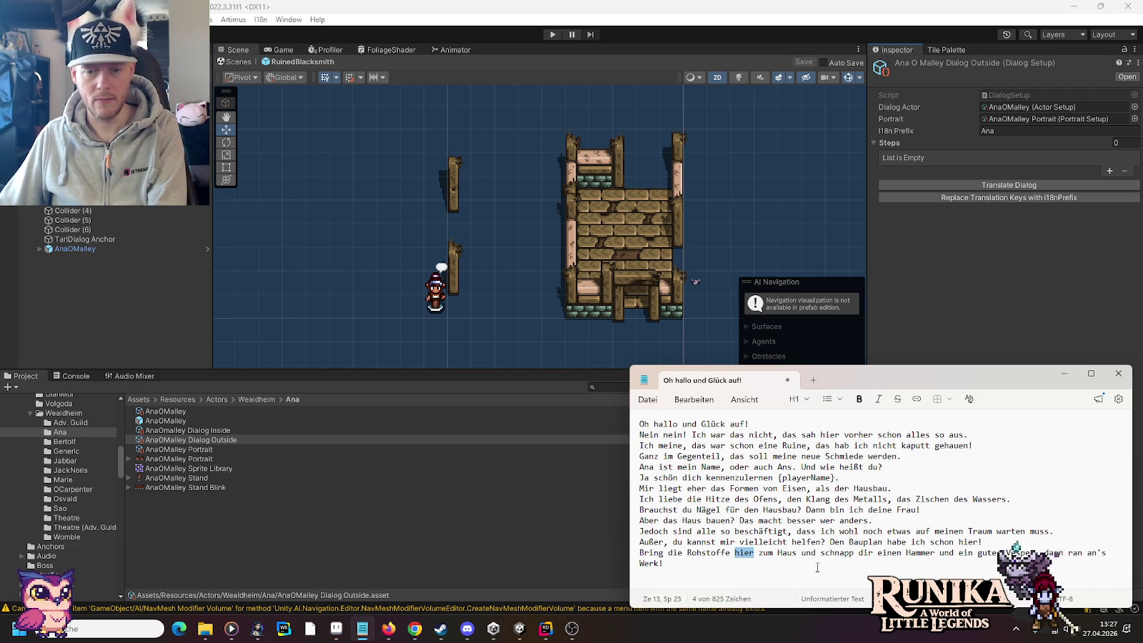
Remove 'hier' from the last line and change 'das' to 'dies' in line 4.
key(BackSpace)
key(BackSpace)
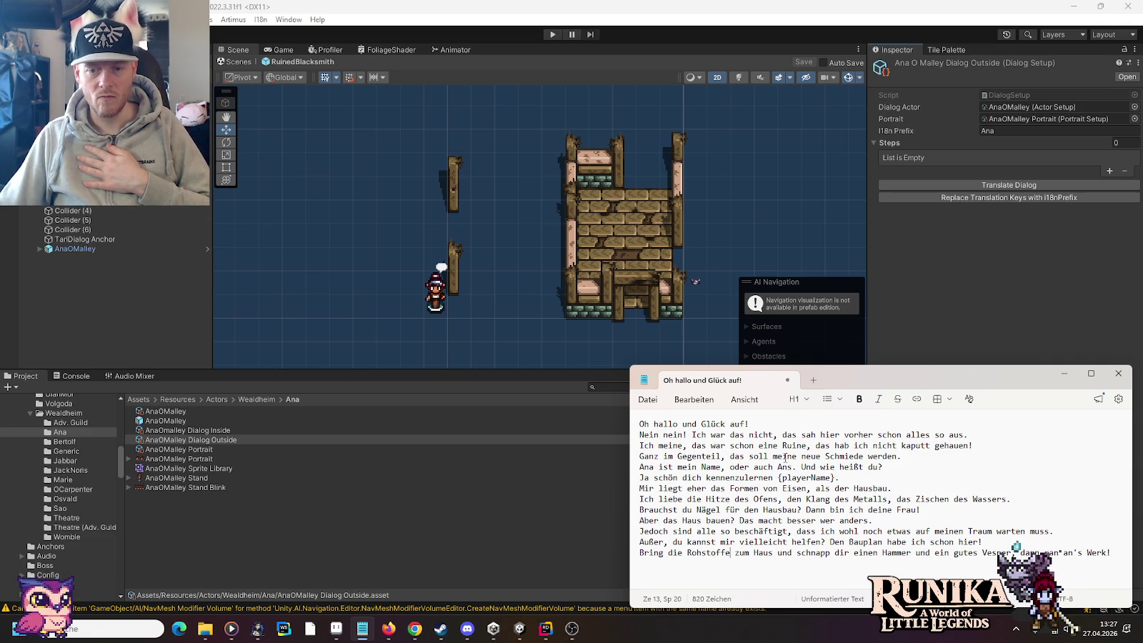
double_click(739, 456)
text(dies)
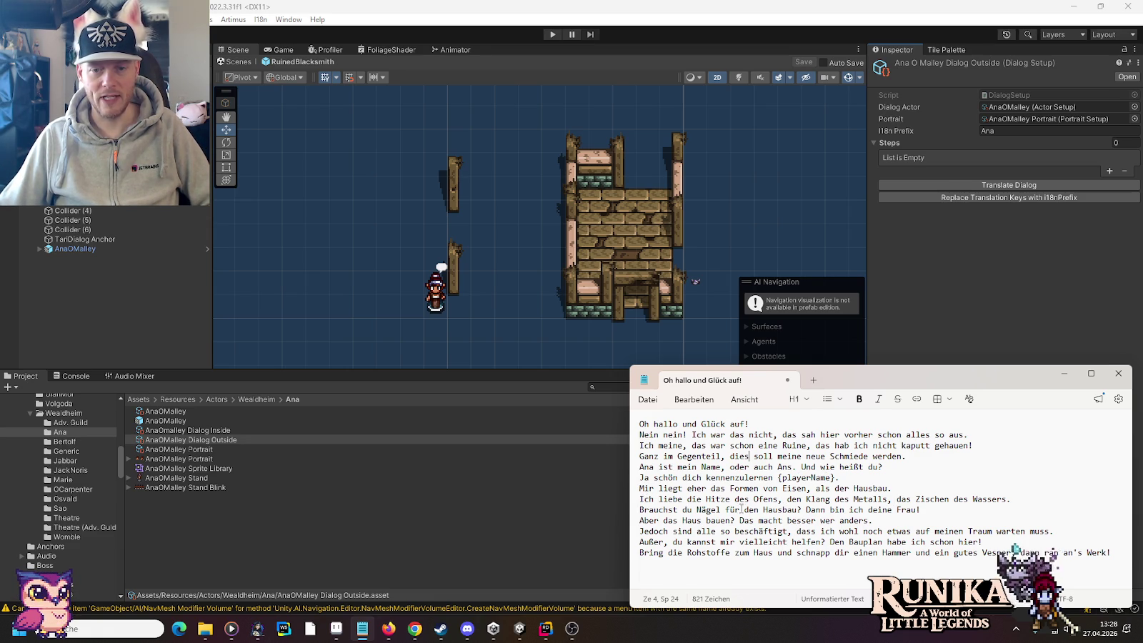
click(899, 488)
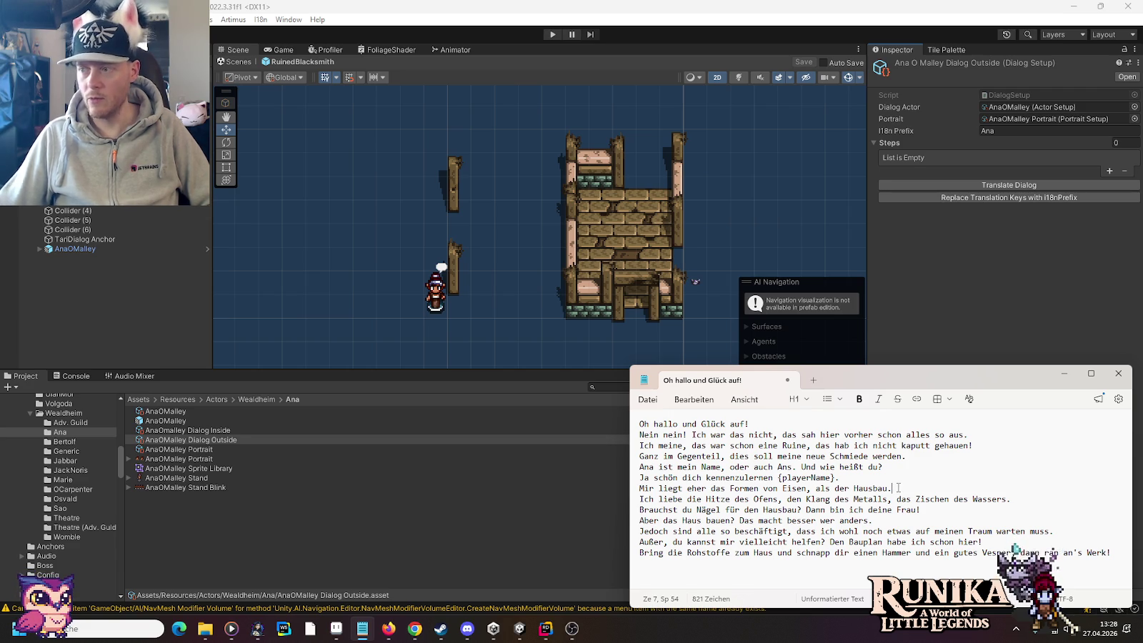
triple_click(899, 488)
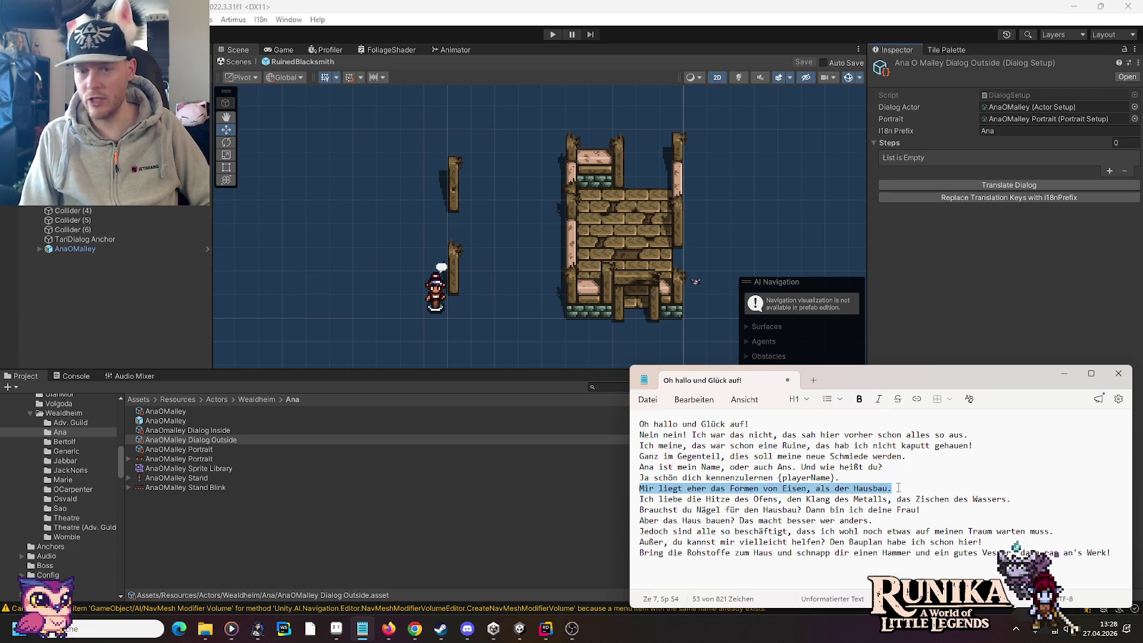
key(BackSpace)
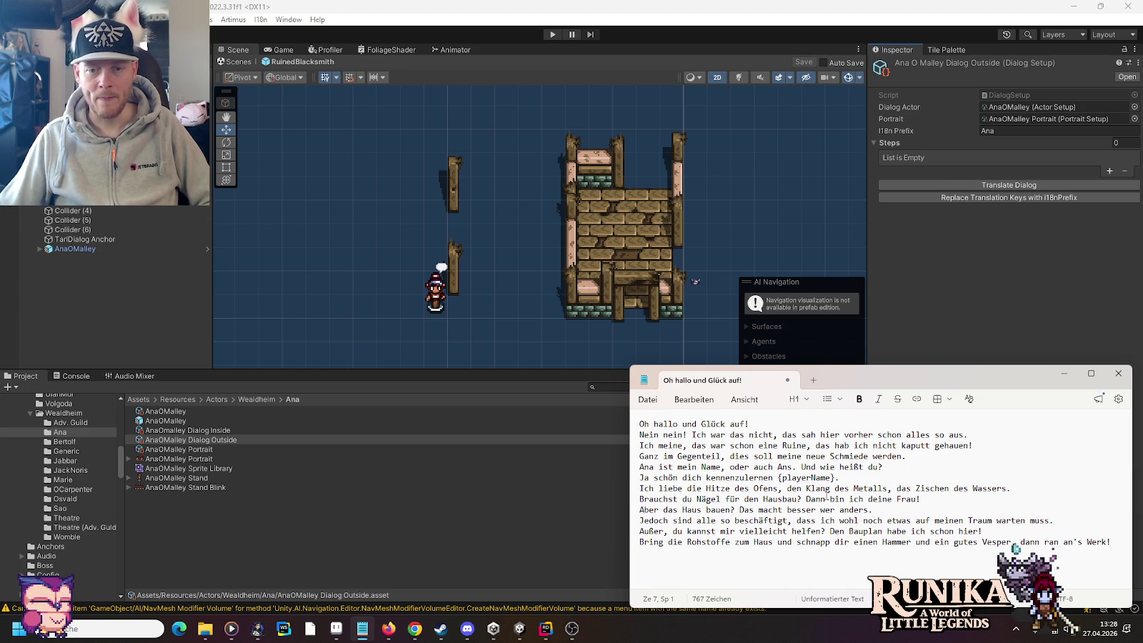
drag(680, 510, 881, 510)
click(888, 509)
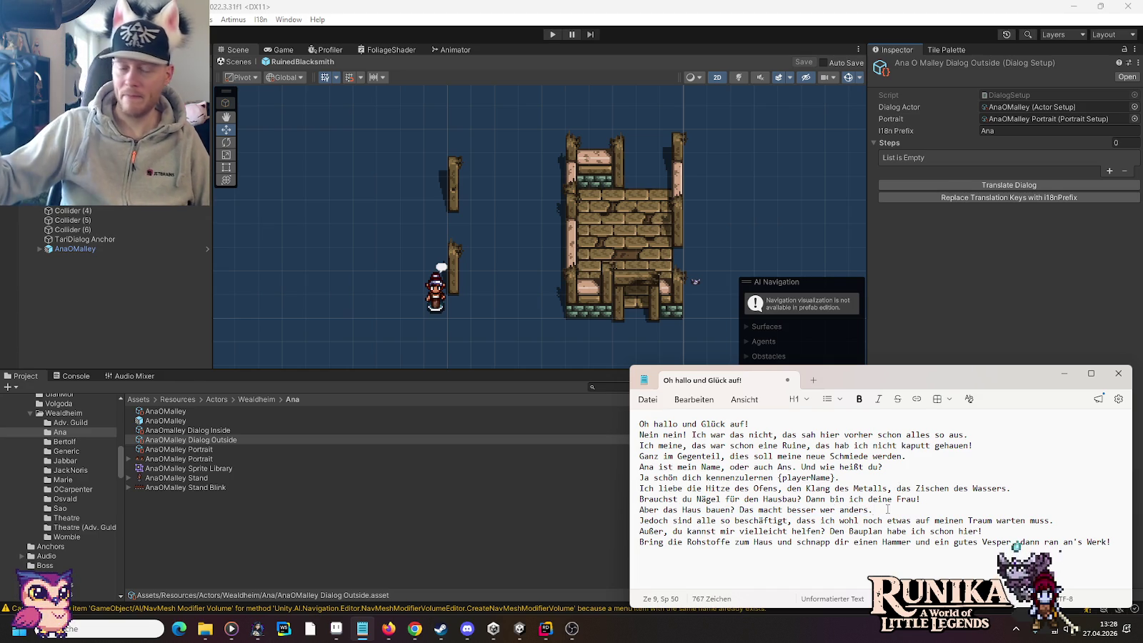
click(1116, 541)
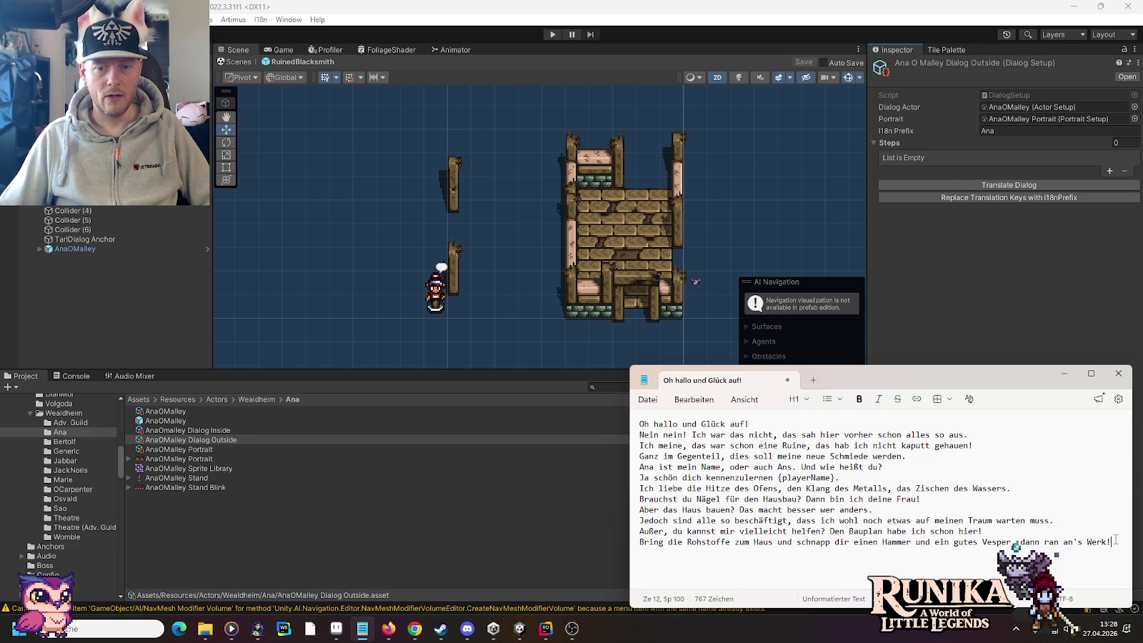
drag(1116, 541, 638, 546)
click(985, 530)
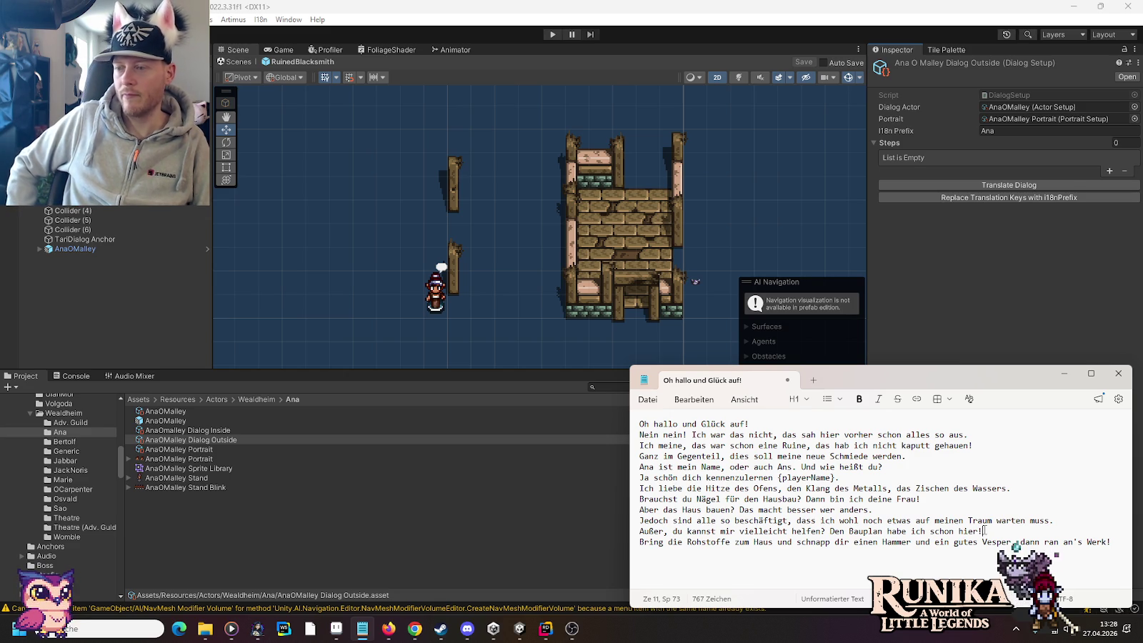
click(884, 467)
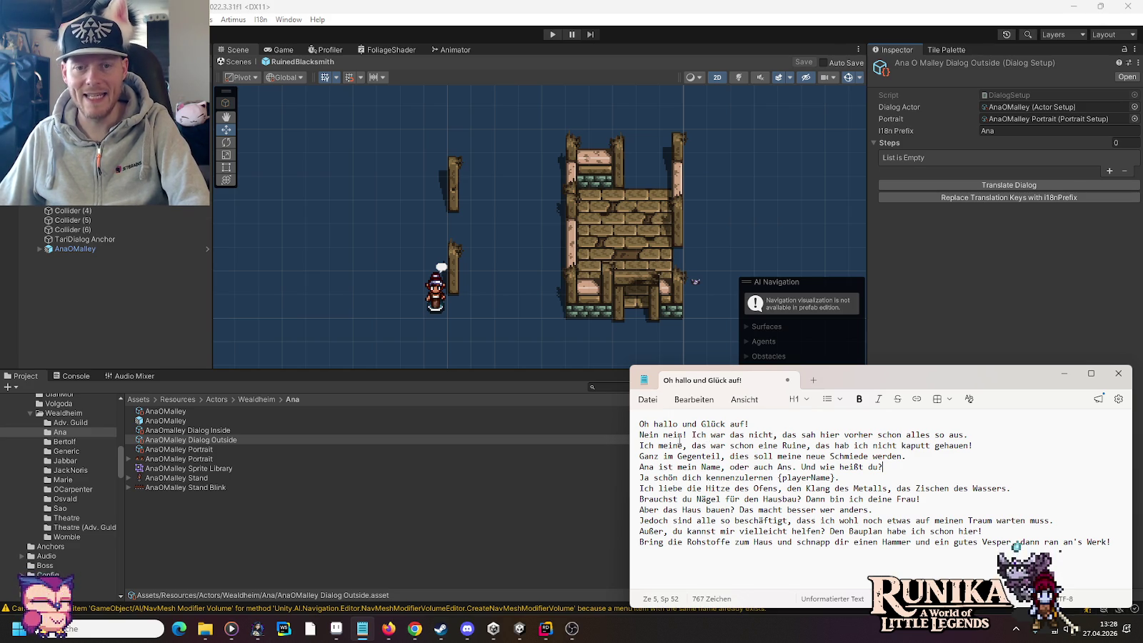
Try rewording line 2 as 'Das war ich', then undo back to 'Ich war das nicht'.
click(781, 436)
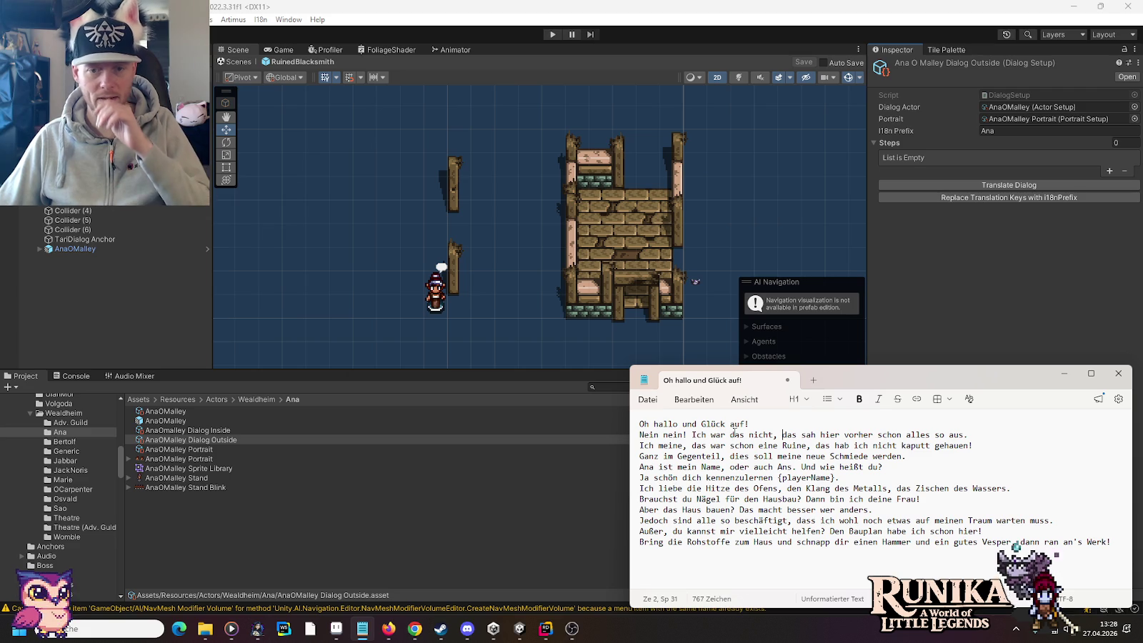
drag(733, 435, 693, 434)
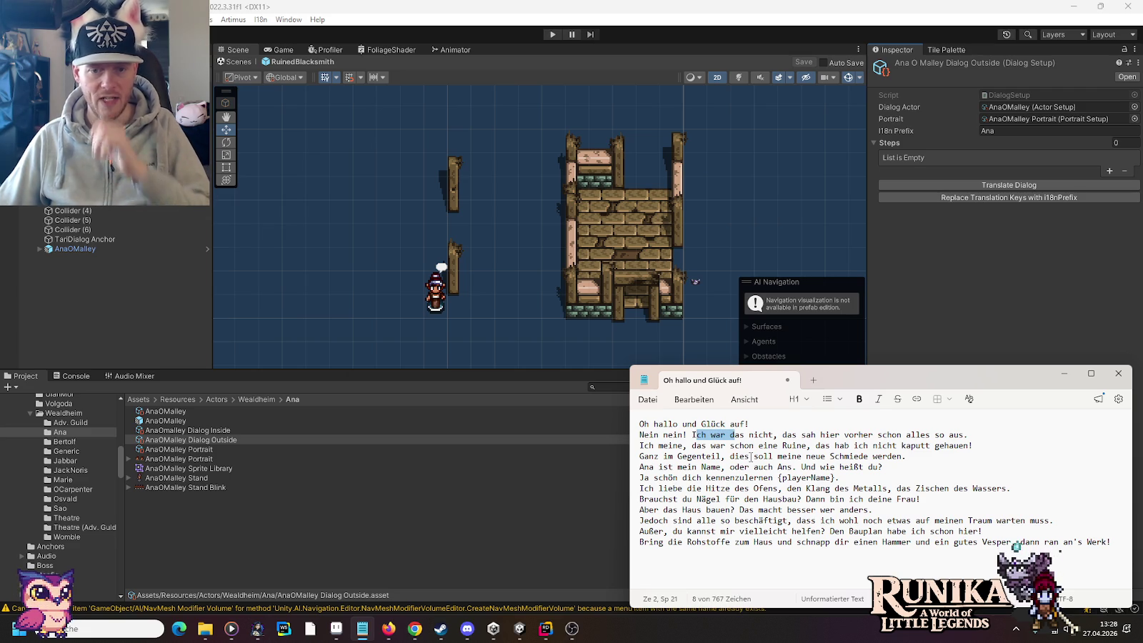
key(BackSpace)
key(Delete)
text(Das war ich)
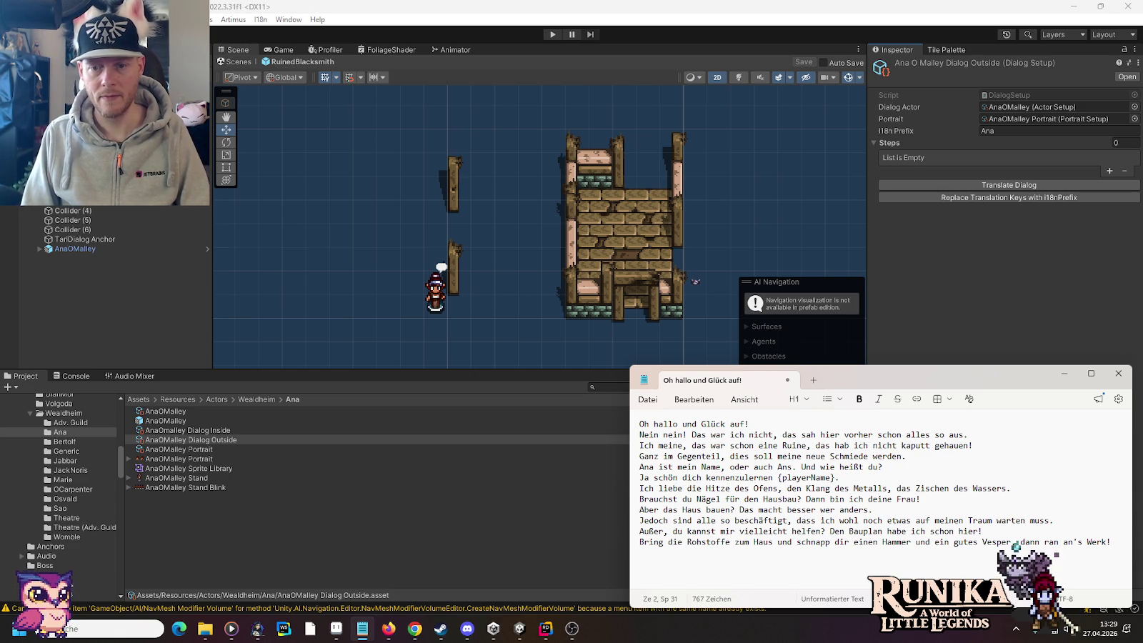
key(ctrl+shift+Down)
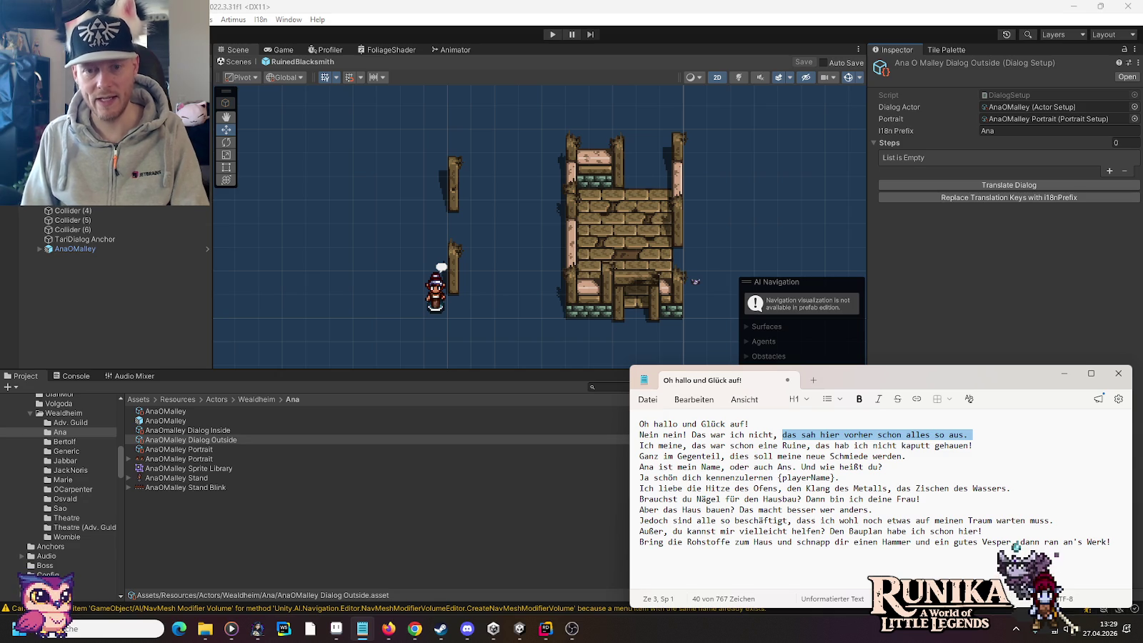
drag(744, 434, 706, 434)
key(BackSpace)
key(ctrl+z)
key(ctrl+z)
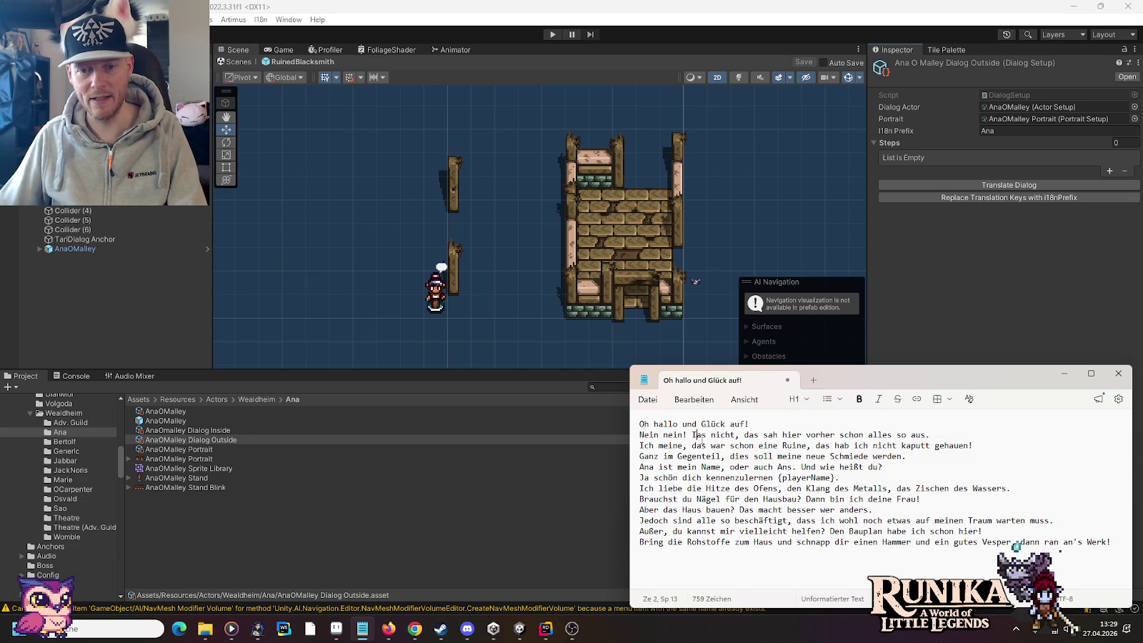
Select the entire German dialogue text for copying.
click(771, 435)
click(784, 435)
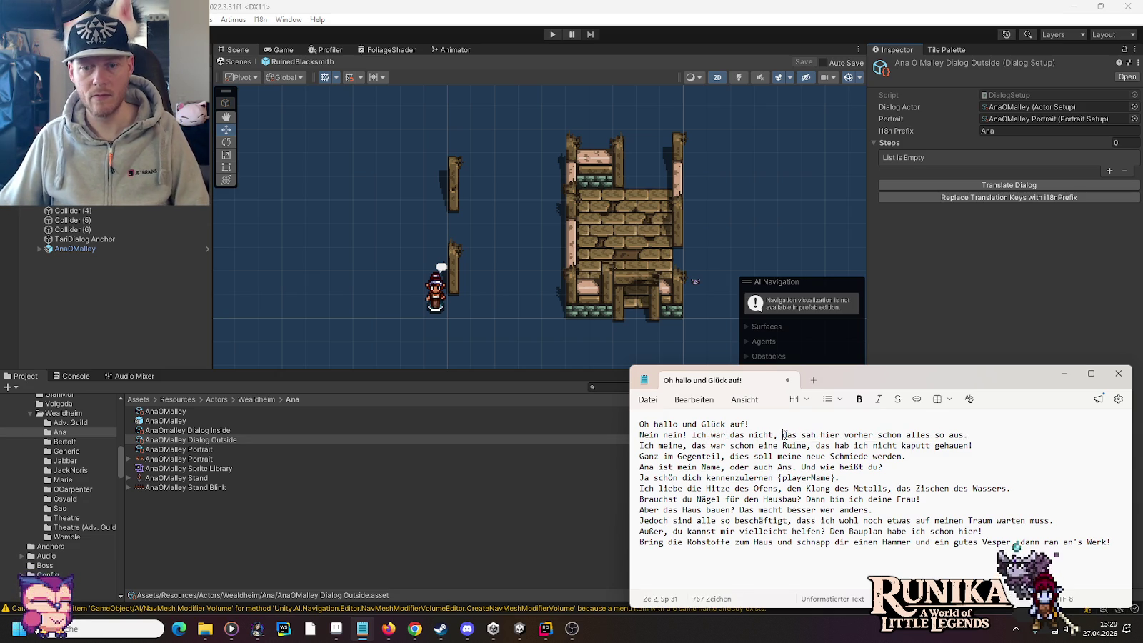
key(Left)
click(798, 444)
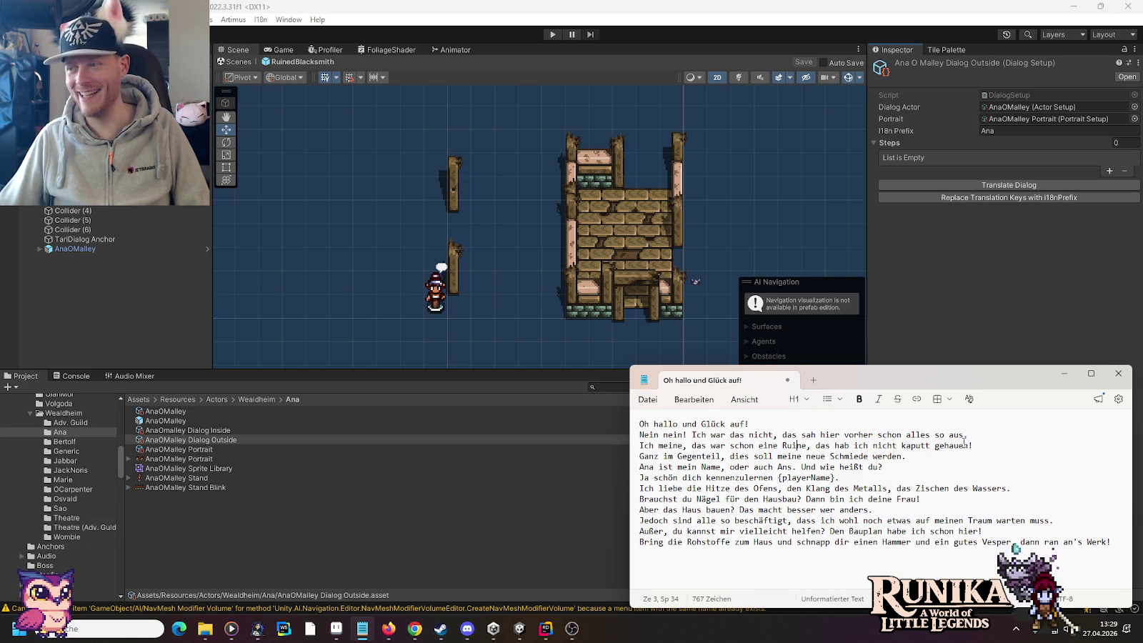
click(982, 445)
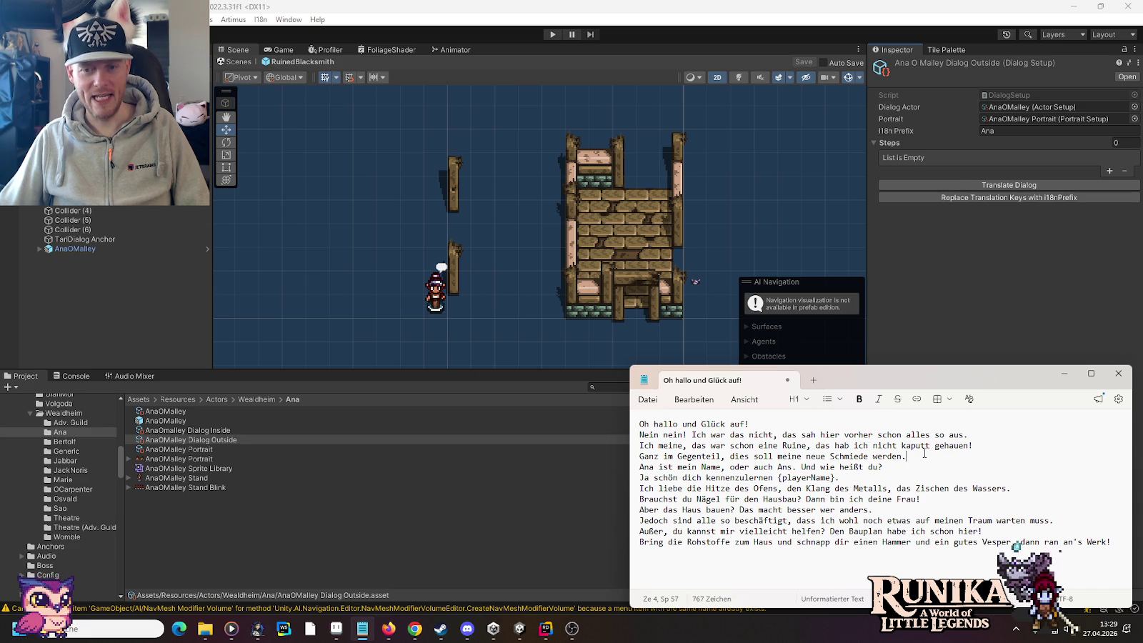
mouse_move(992, 444)
mouse_down()
mouse_move(635, 426)
mouse_move(638, 435)
mouse_up()
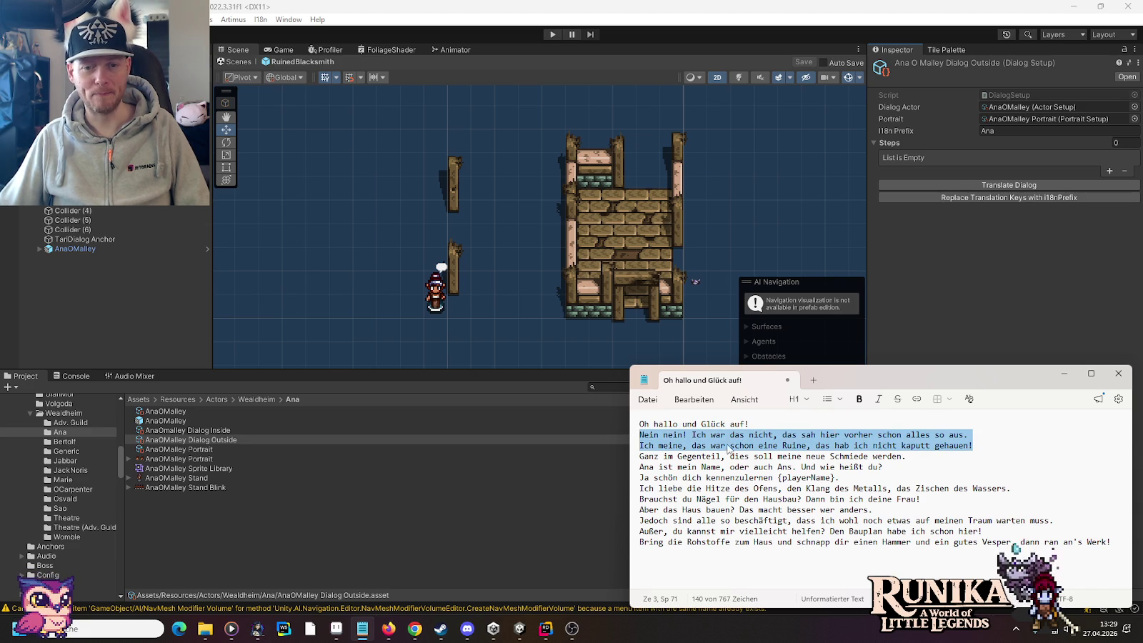
click(801, 456)
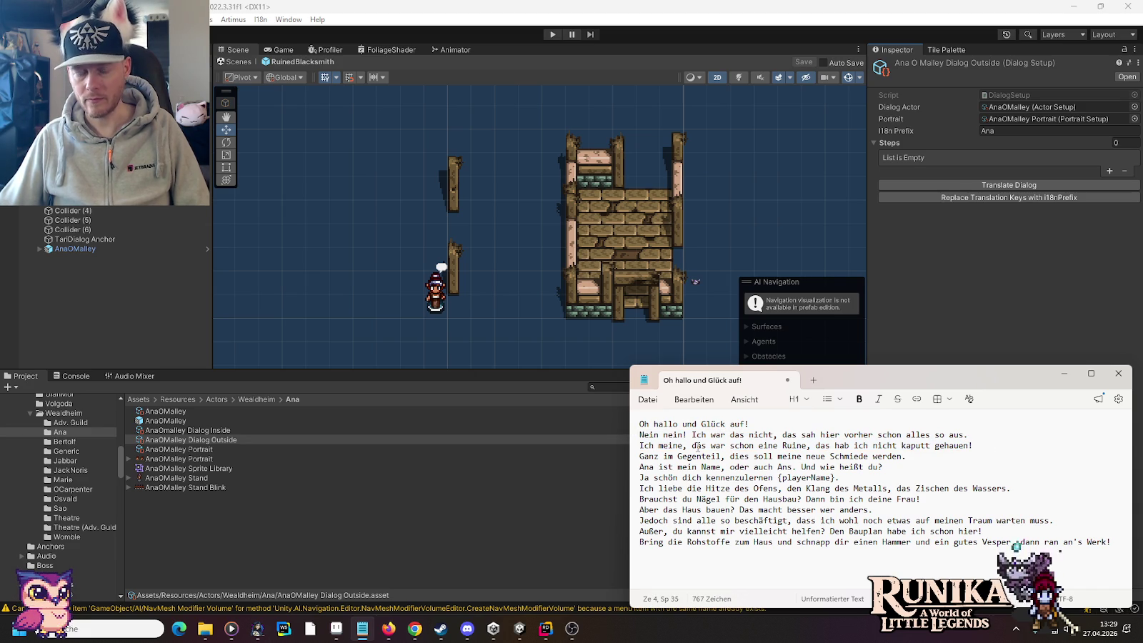
mouse_move(1115, 542)
mouse_down()
mouse_move(629, 543)
mouse_move(606, 402)
mouse_up()
key(ctrl+c)
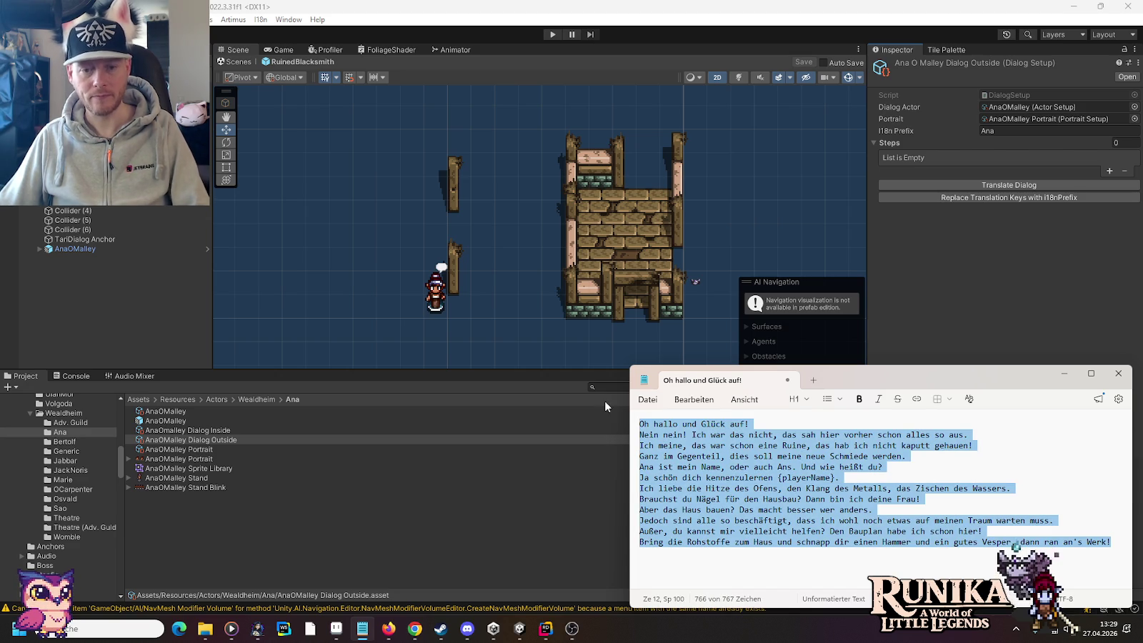
Send Rider's AI chat a reading-flow review request for Ana's meeting dialogue, with the German lines pasted.
click(546, 629)
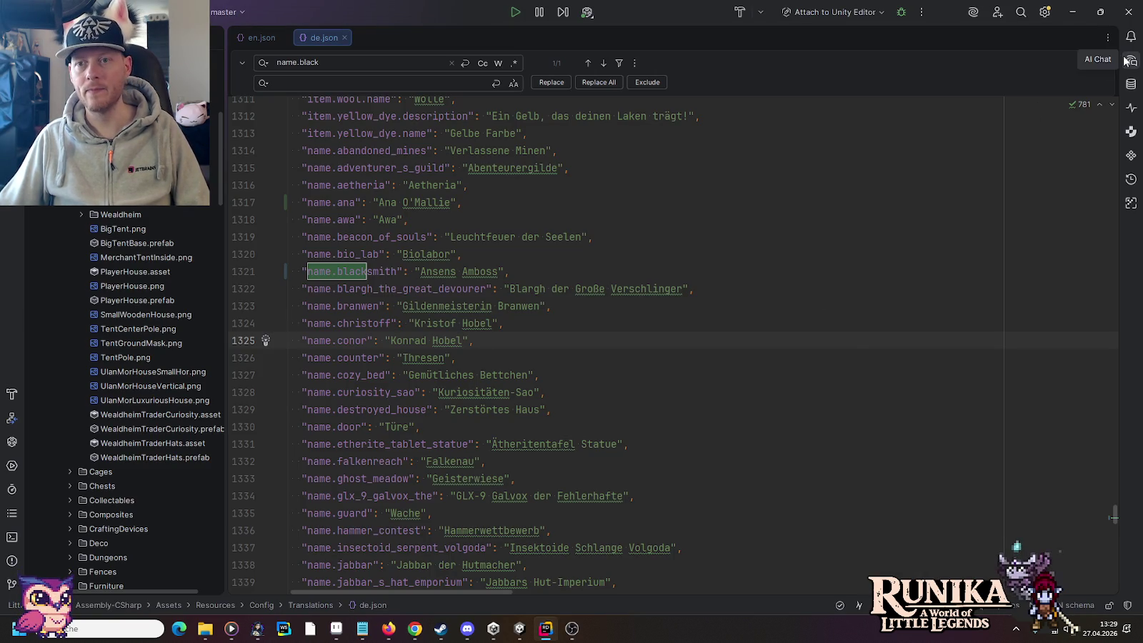
click(1127, 60)
click(926, 532)
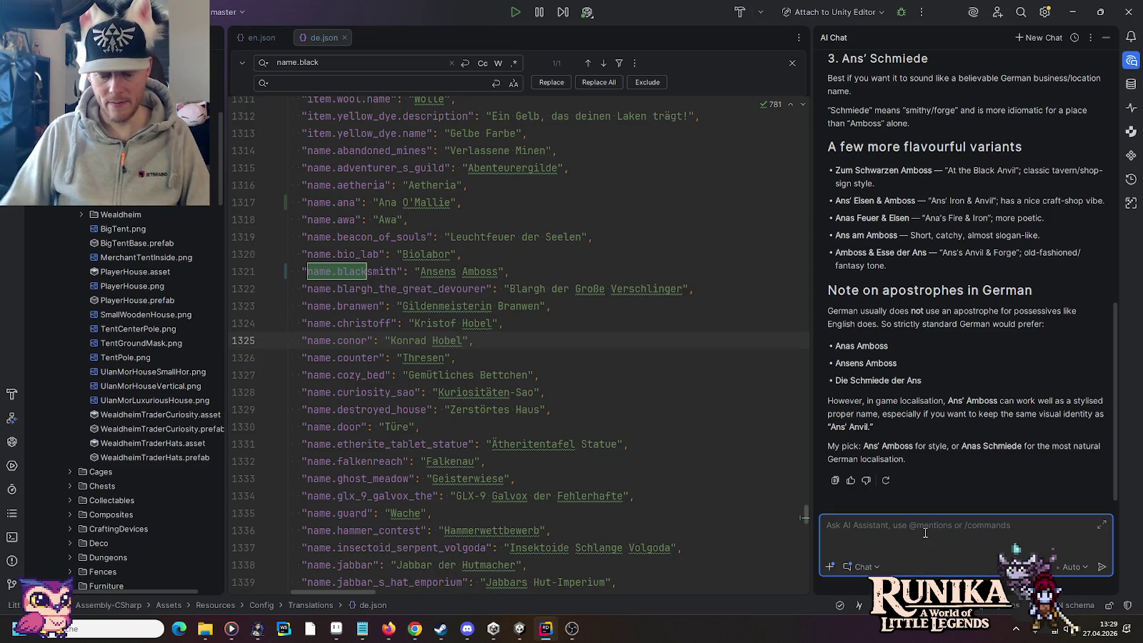
text(The ne)
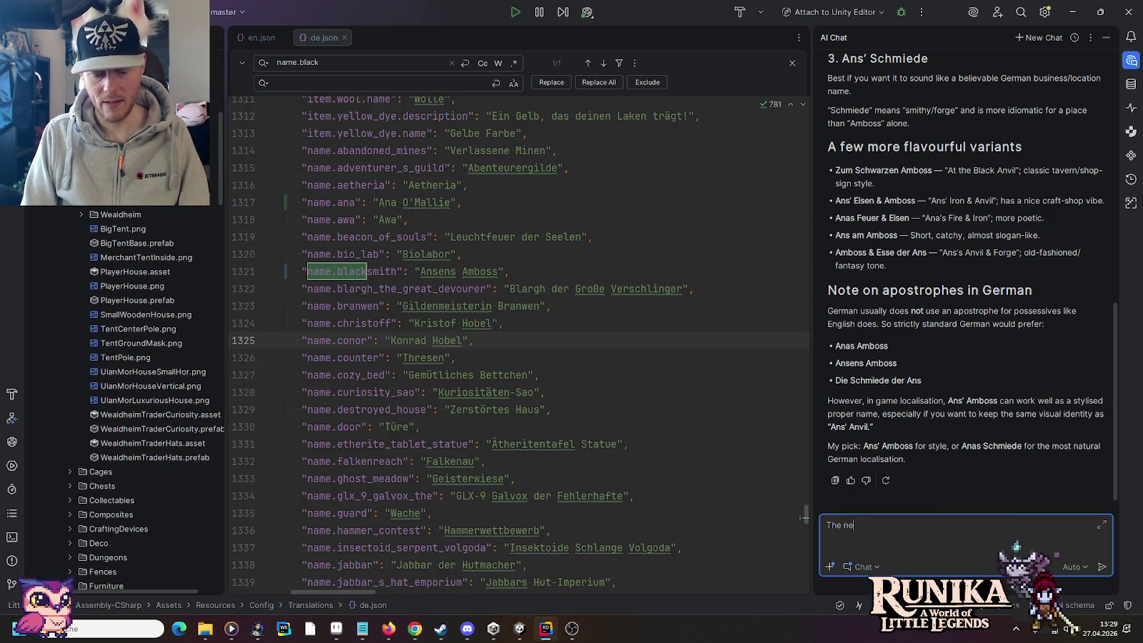
text(xt one is a dialog )
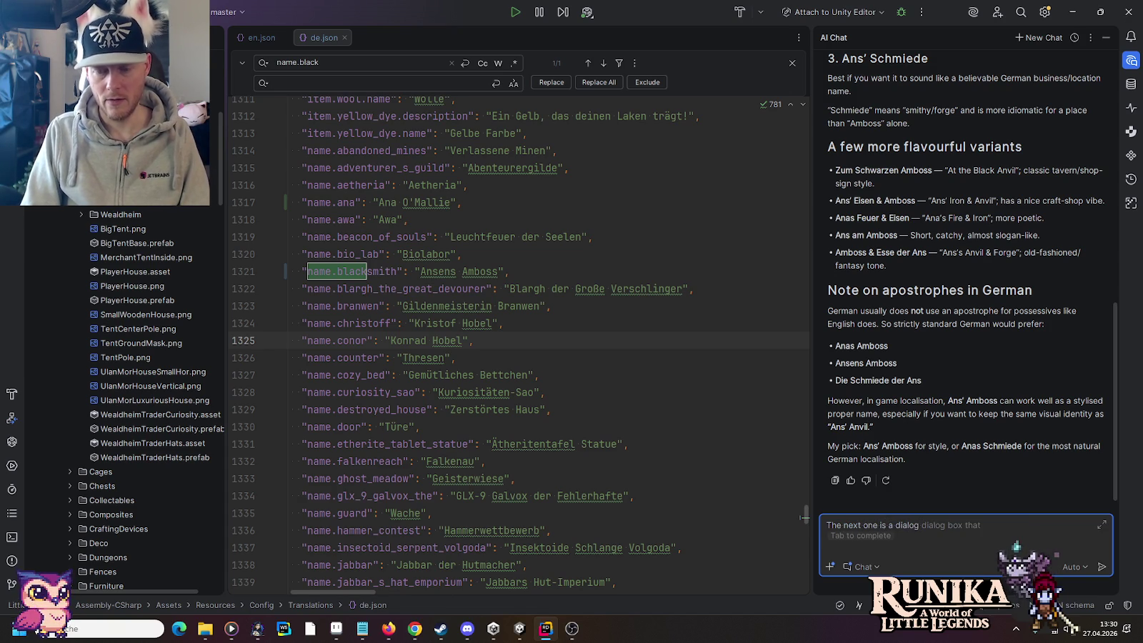
text(whe)
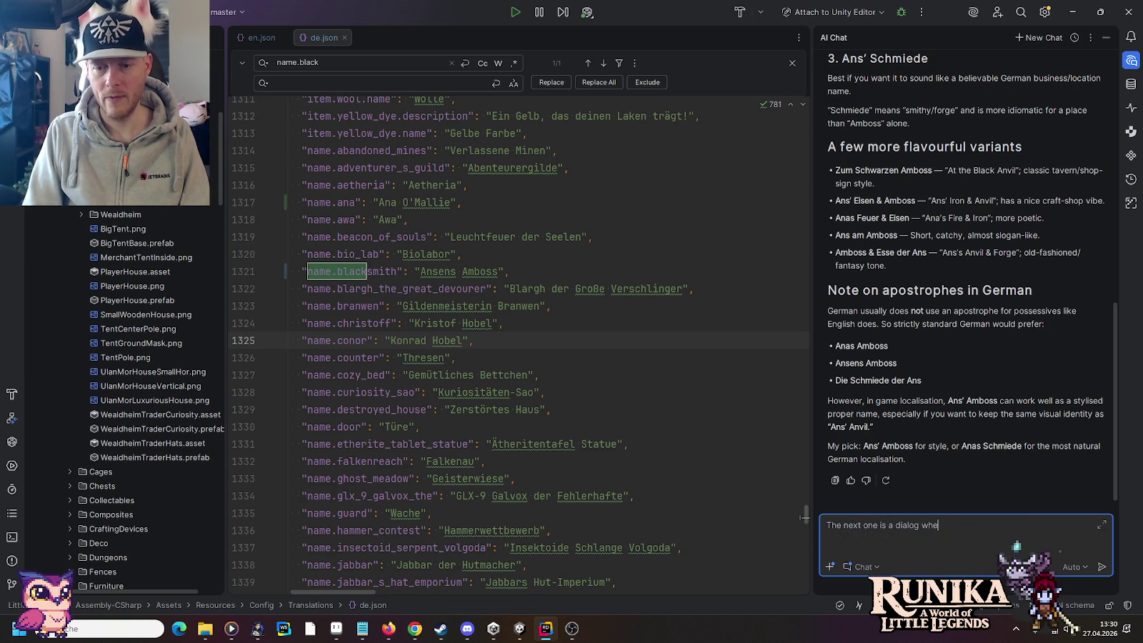
text(n meeting Ana. Each line is o)
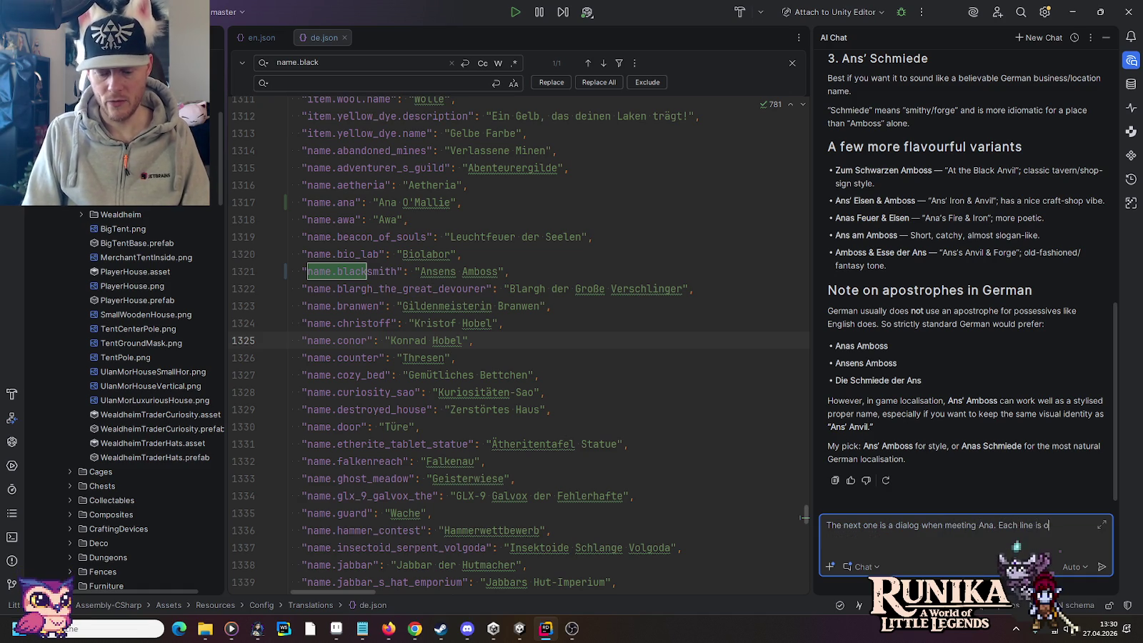
text(tep)
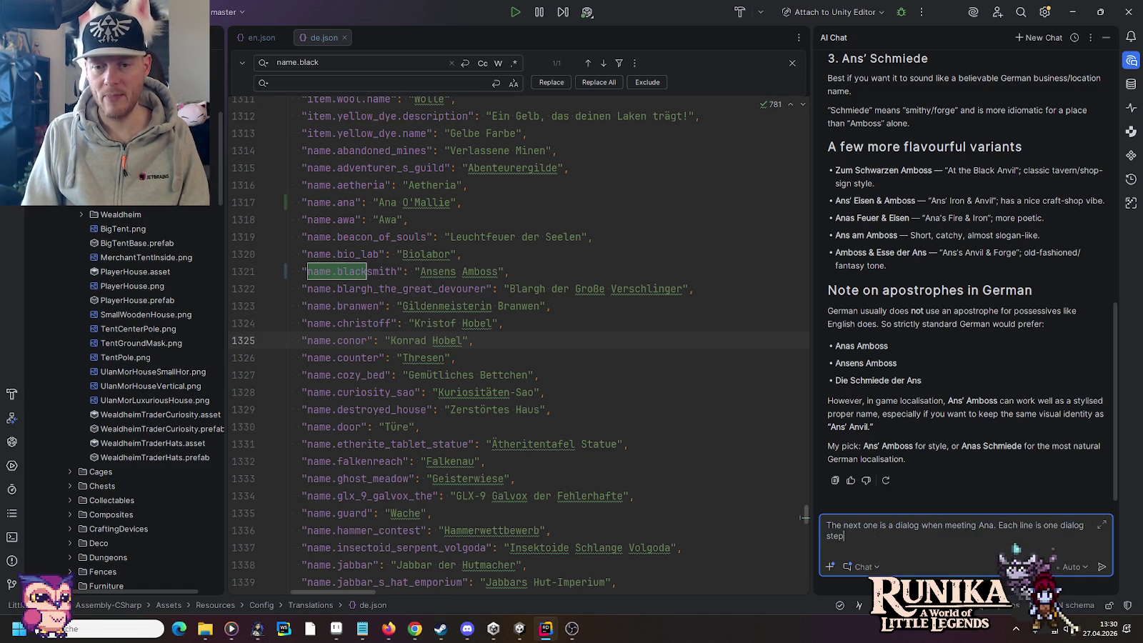
text(. Please)
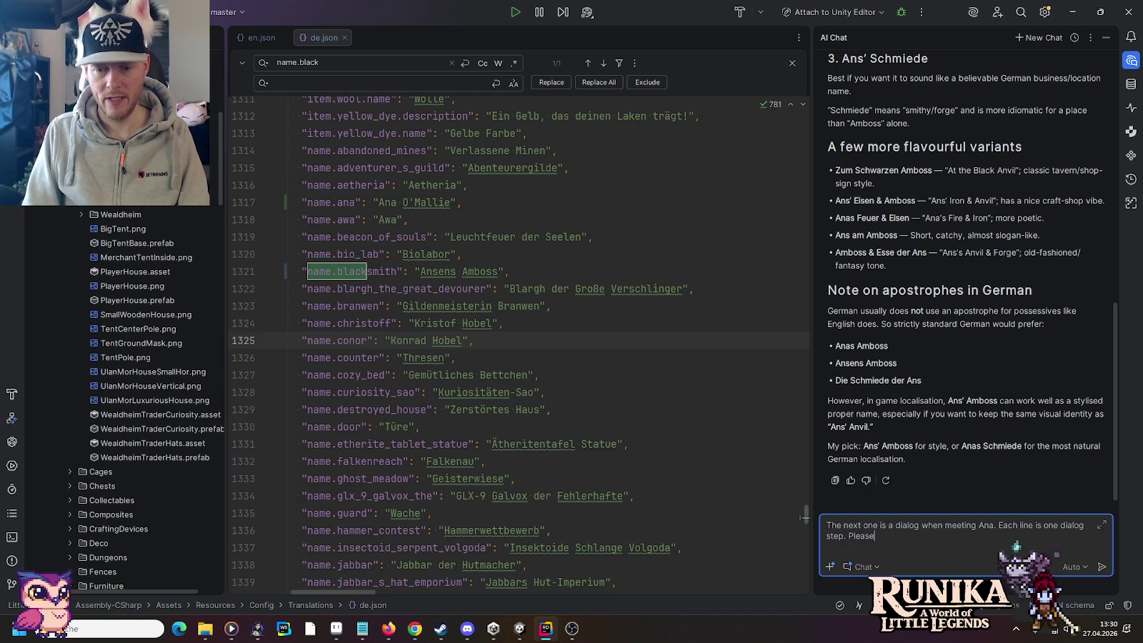
text( review )
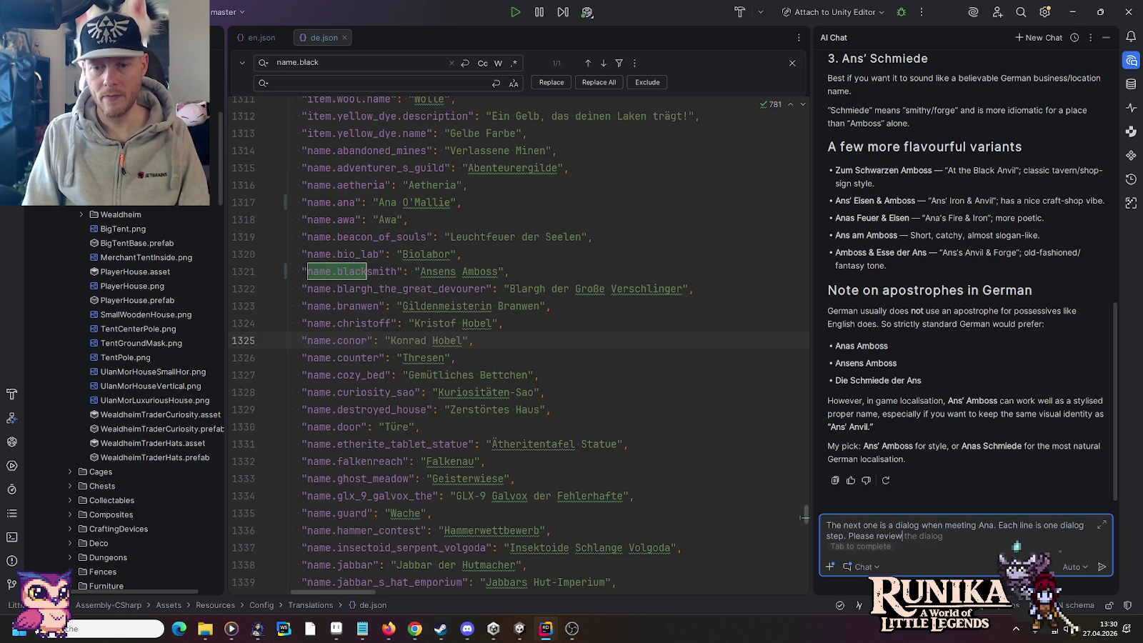
text(and suggest )
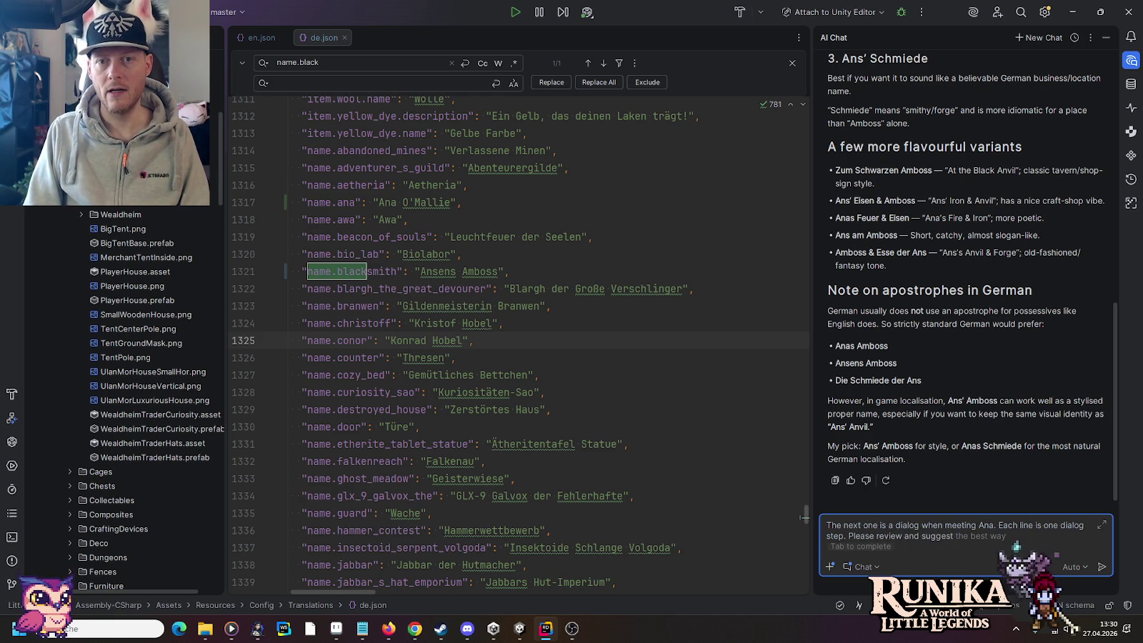
text(optim)
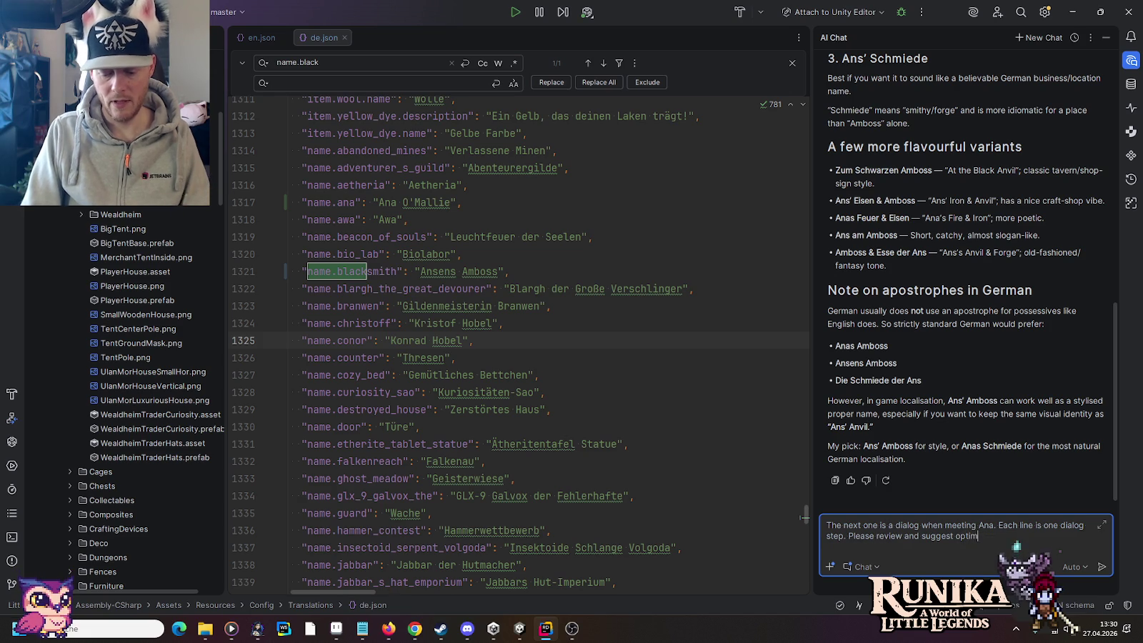
text(izations for better)
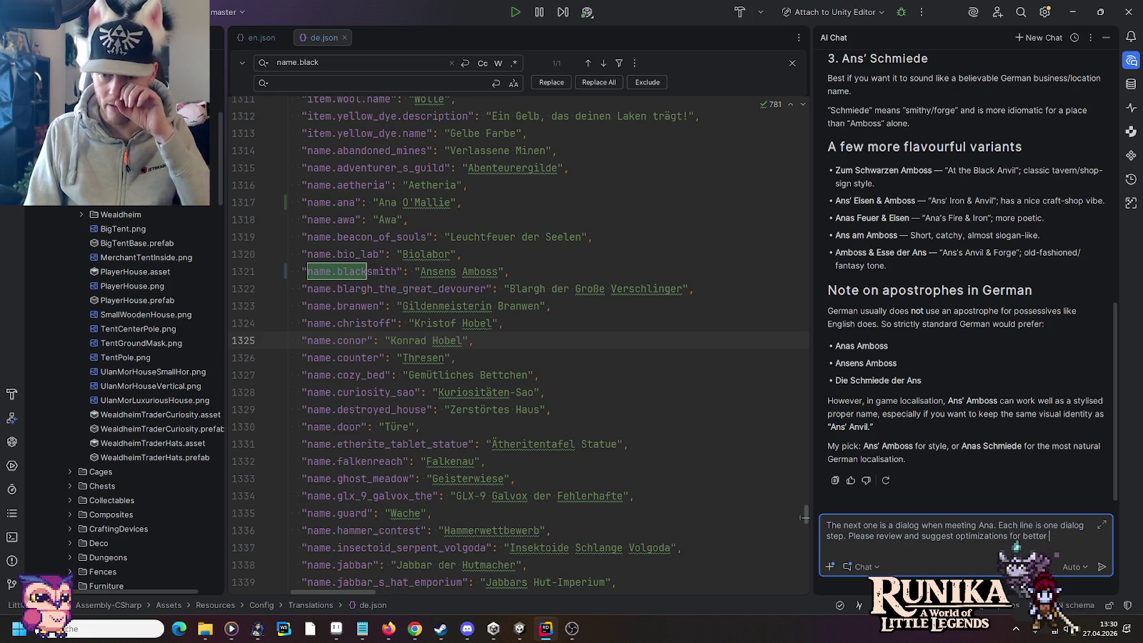
text( reading-)
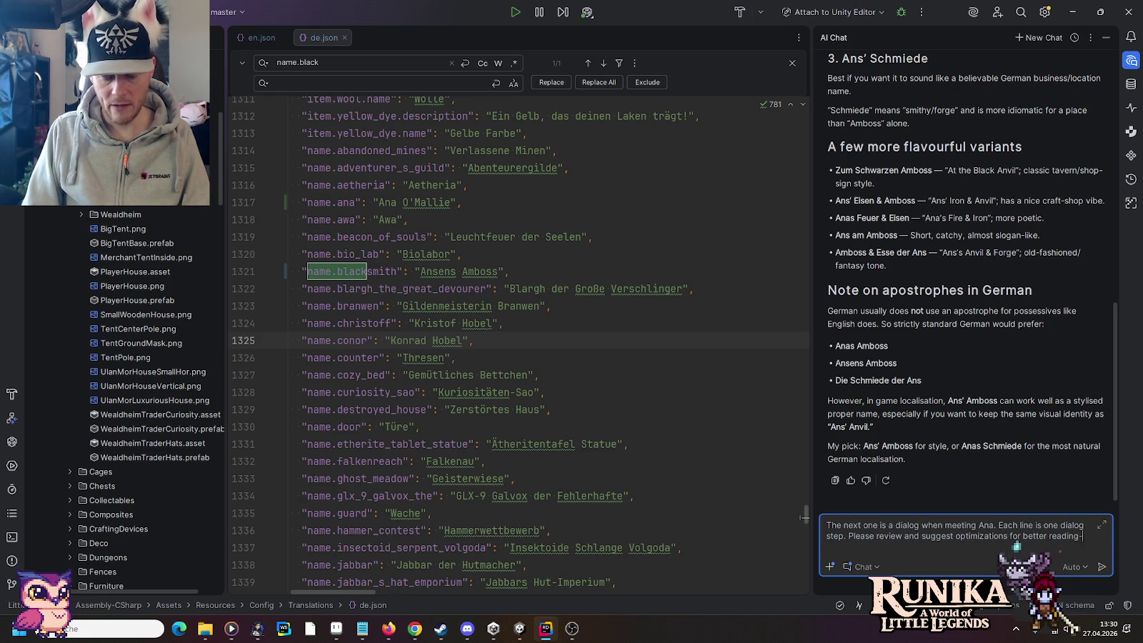
text(flow.)
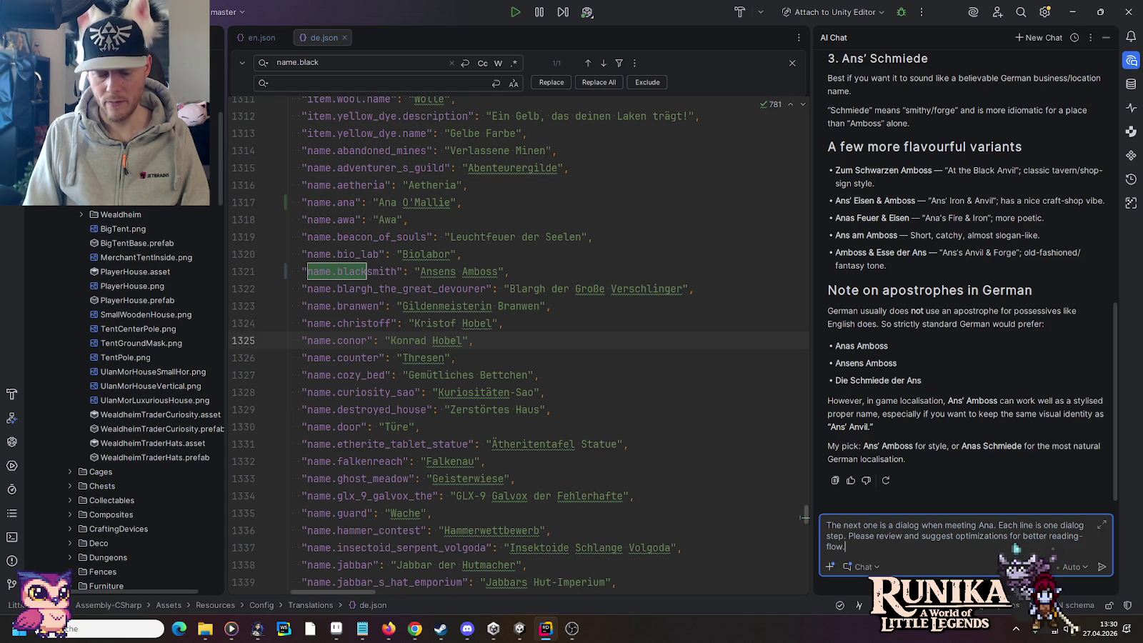
key(shift+Return)
key(shift+Return)
key(ctrl+v)
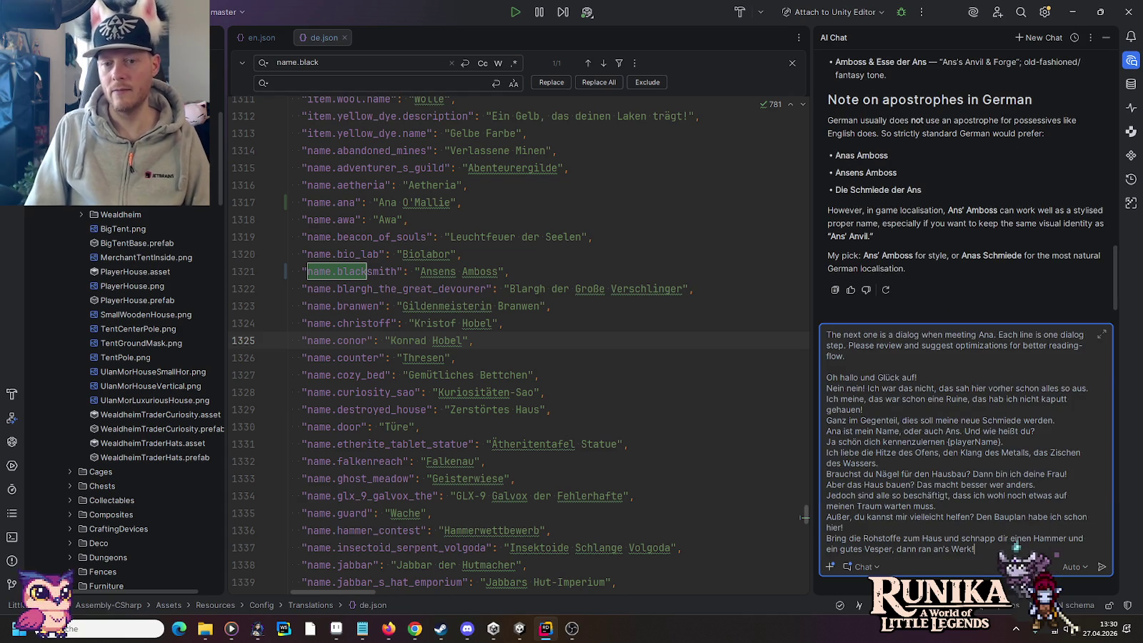
key(Return)
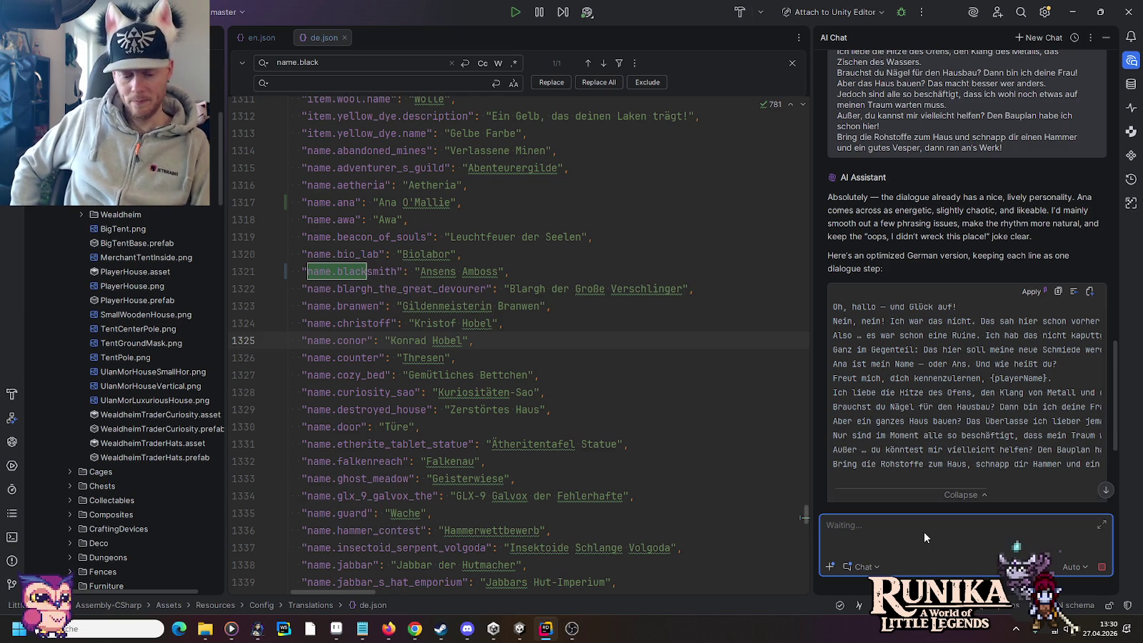
Bring the Notepad window with Ana's original German dialogue in front of Rider.
key(alt+Tab)
key(alt+Tab)
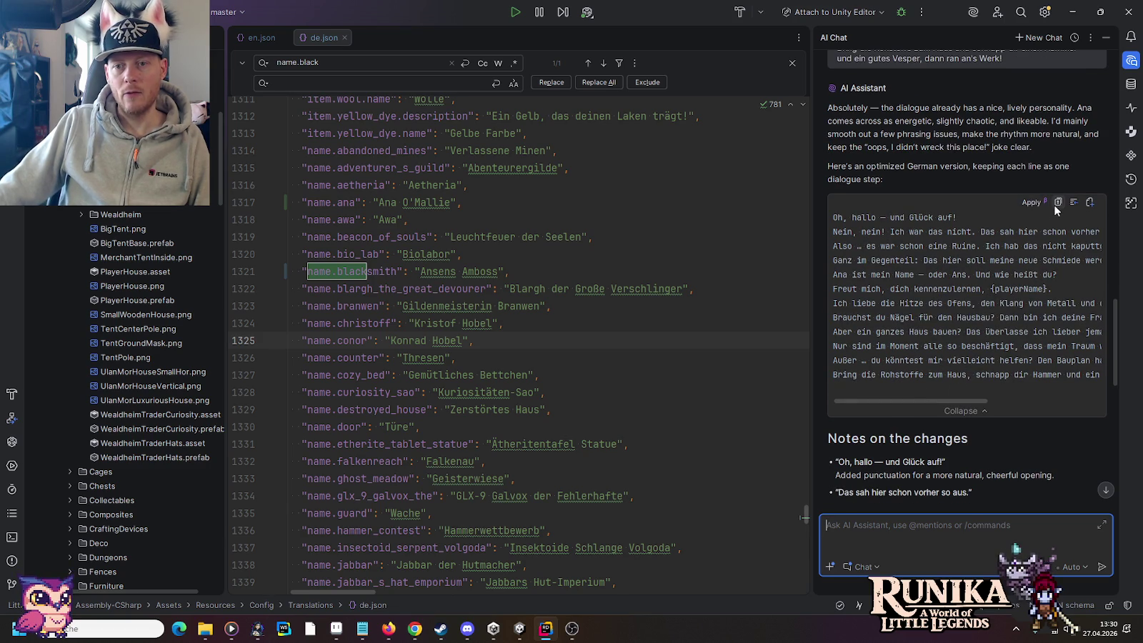
click(363, 629)
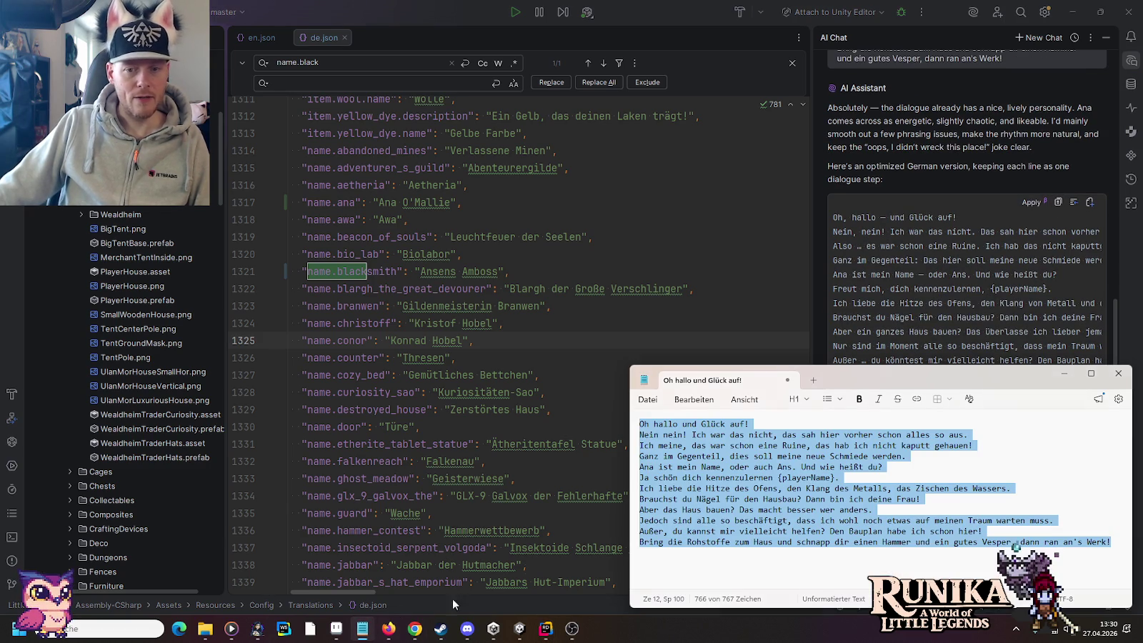
Paste the AI's optimized German dialogue below the original text.
click(1117, 548)
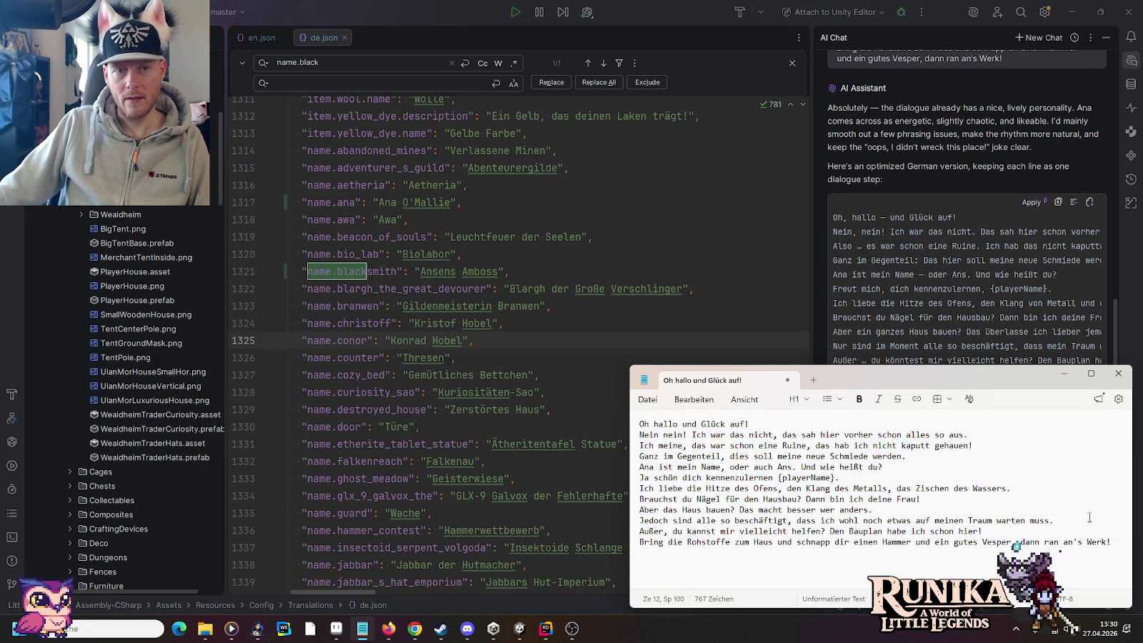
key(Return)
key(Return)
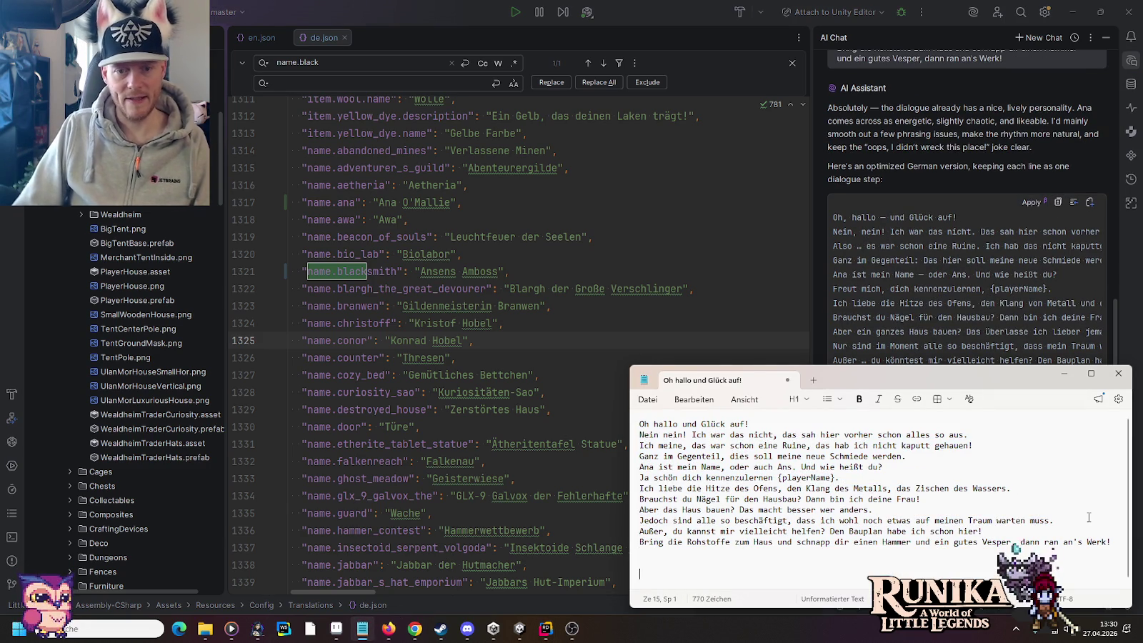
text(Oh, hallo — und Glück auf! Nein, nein! Ich war das nicht. Das sah hier schon vorher so aus. Also … es war schon eine Ruine. Ich hab das nicht kaputtgehauen! Ganz im Gegenteil: Das hier soll meine neue Schmiede werden. Ana ist mein Name — oder Ans. Und wie heißt du? Freut mich, dich kennenzulernen, {playerName}. Ich liebe die Hitze des Ofens, den Klang von Metall und das Zischen des Wassers. Brauchst du Nägel für den Hausbau? Dann bin ich deine Frau! Aber ein ganzes Haus bauen? Das überlasse ich lieber jemand anderem. Nur sind im Moment alle so beschäftigt, dass mein Traum wohl noch etwas warten muss. Außer … du könntest mir vielleicht helfen? Den Bauplan habe ich schon hier! Bring die Rohstoffe zum Haus, schnapp dir Hammer und ein gutes Vesper — und dann ran ans Werk!)
Delete the duplicate 'Oh, hallo' greeting line from the pasted version.
scroll(950, 485, up, 4)
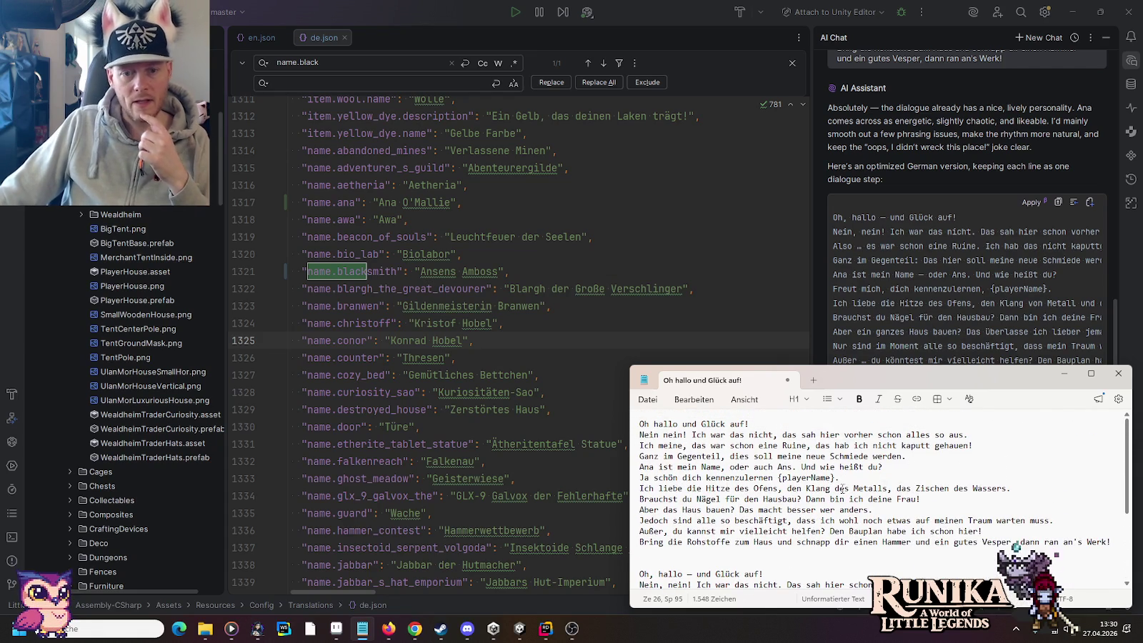
scroll(733, 533, down, 1)
scroll(715, 500, up, 1)
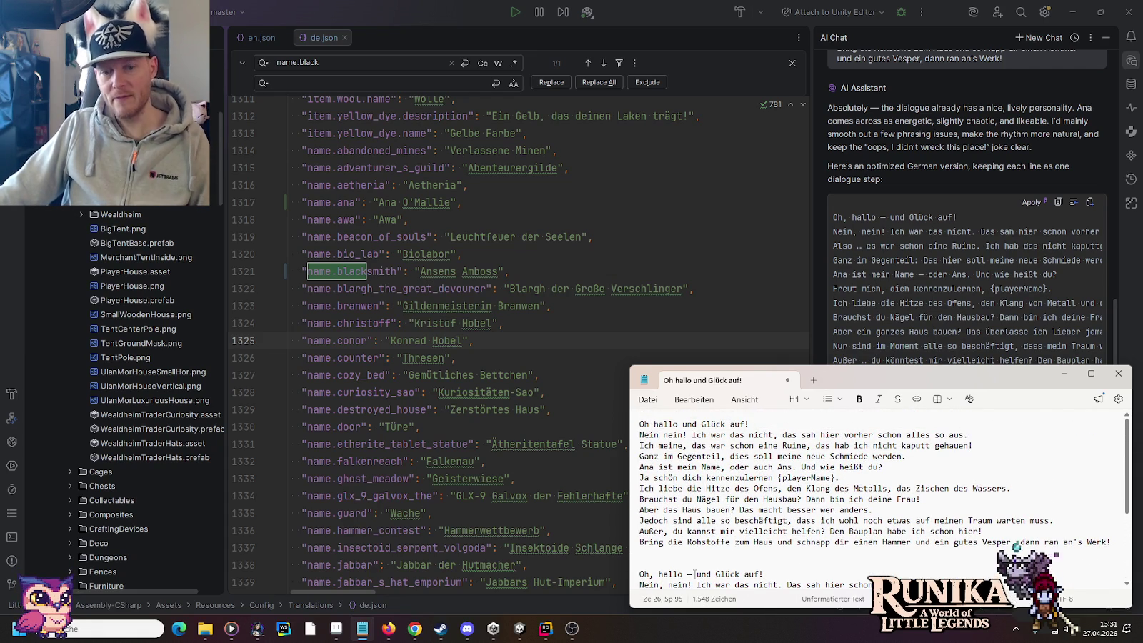
scroll(689, 537, down, 1)
scroll(659, 531, up, 1)
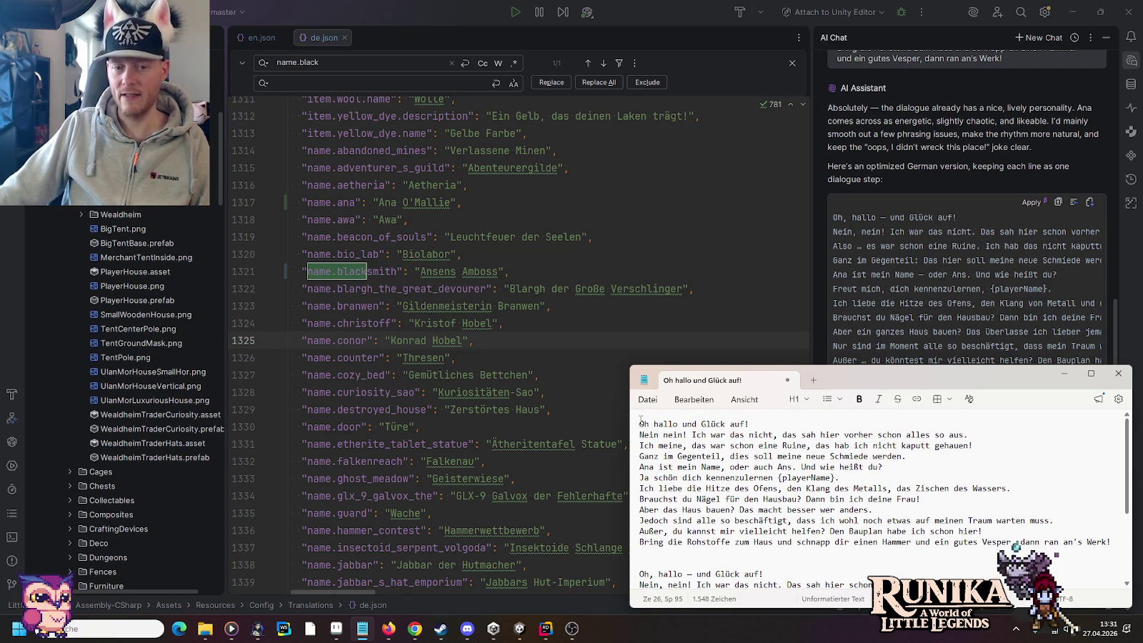
scroll(751, 493, down, 2)
drag(763, 500, 626, 495)
key(Delete)
key(Delete)
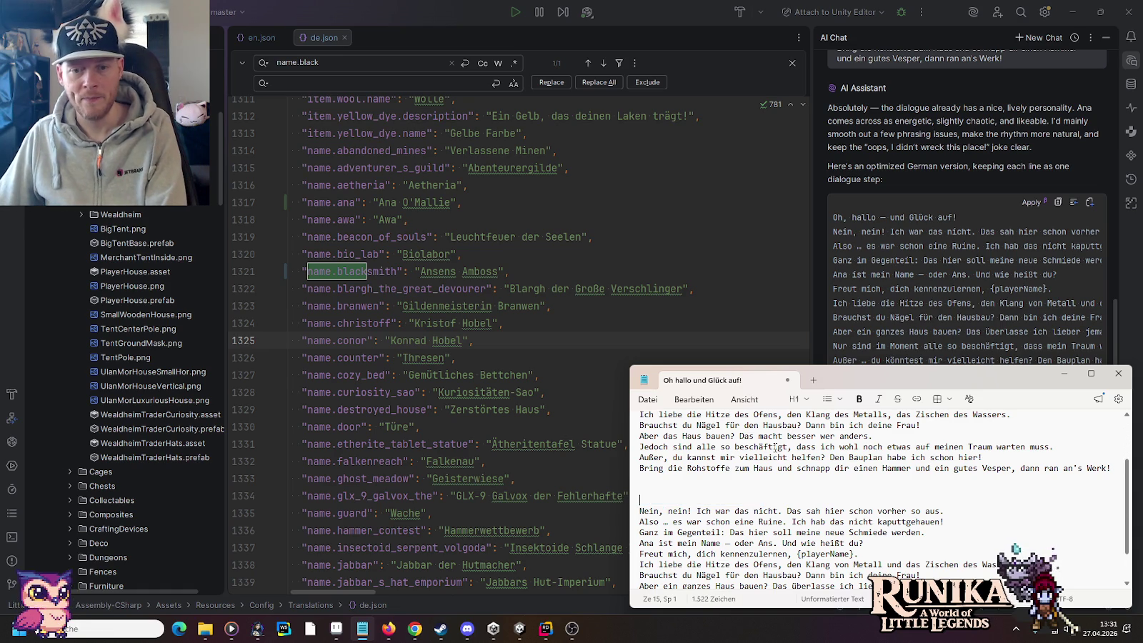
Replace the original second line with the optimized 'Nein, nein! Ich war das nicht…' line.
scroll(784, 461, up, 2)
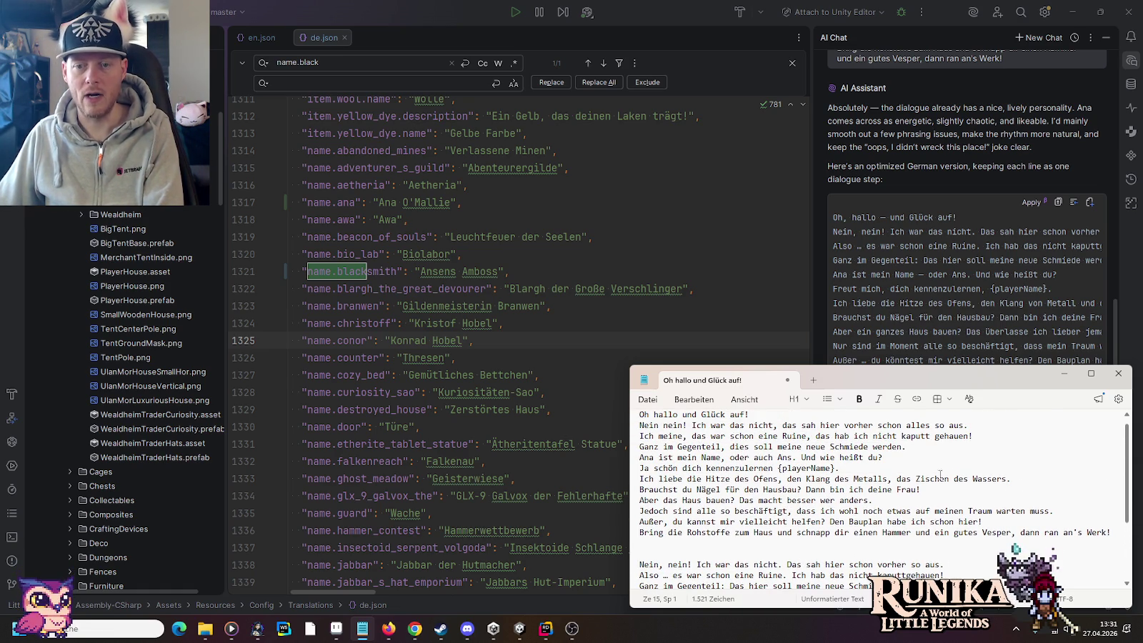
drag(945, 564, 641, 565)
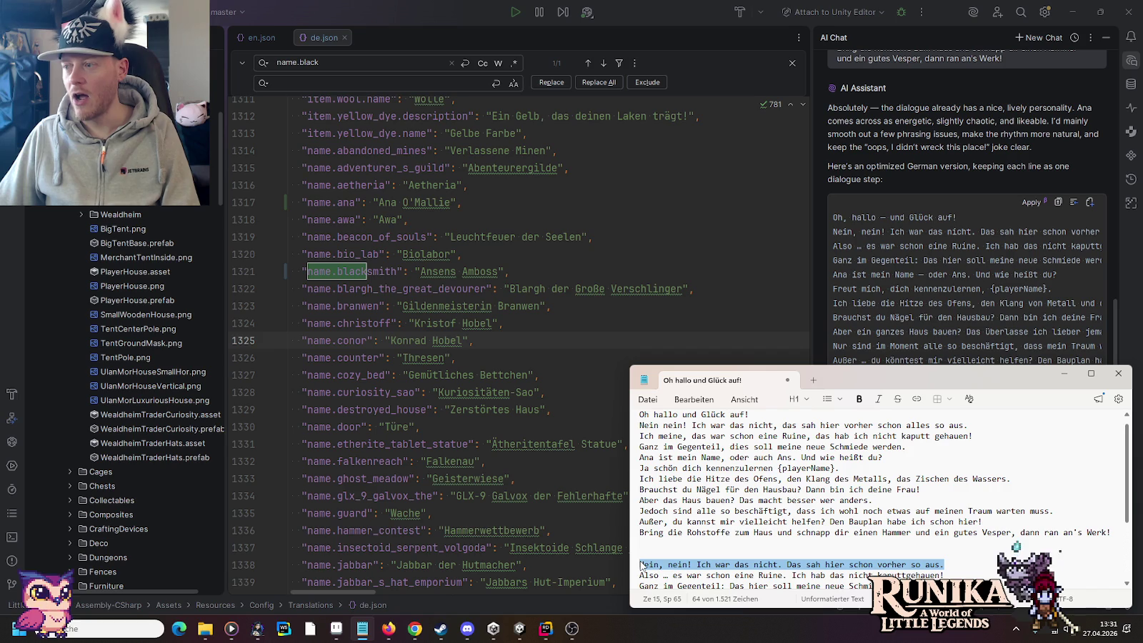
drag(970, 425, 632, 429)
text(Nein, nein! Ich war das nicht. Das sah hier schon vorher so aus.)
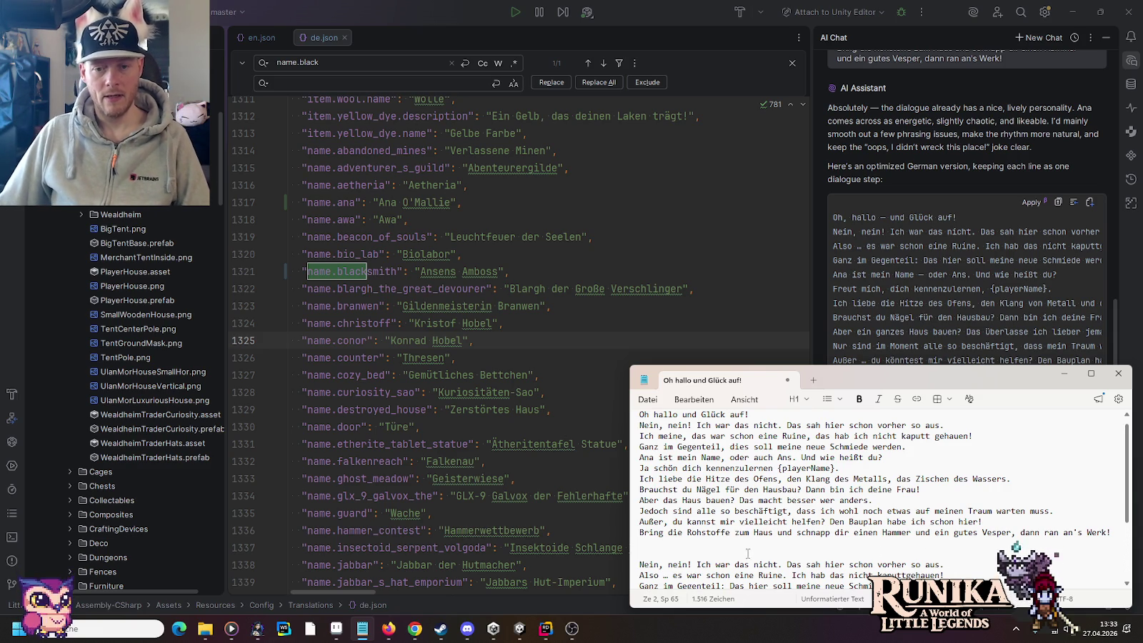
Delete the used 'Nein, nein!' line and change 'das' to 'es' on line 3.
click(947, 564)
key(shift+Home)
key(BackSpace)
key(BackSpace)
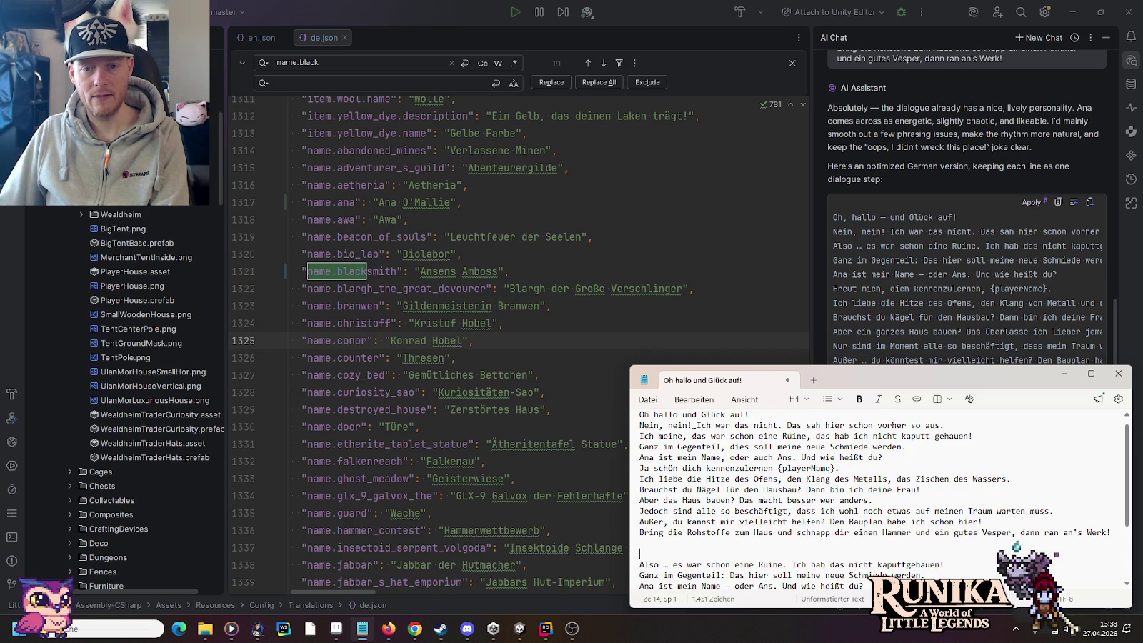
drag(691, 435, 705, 435)
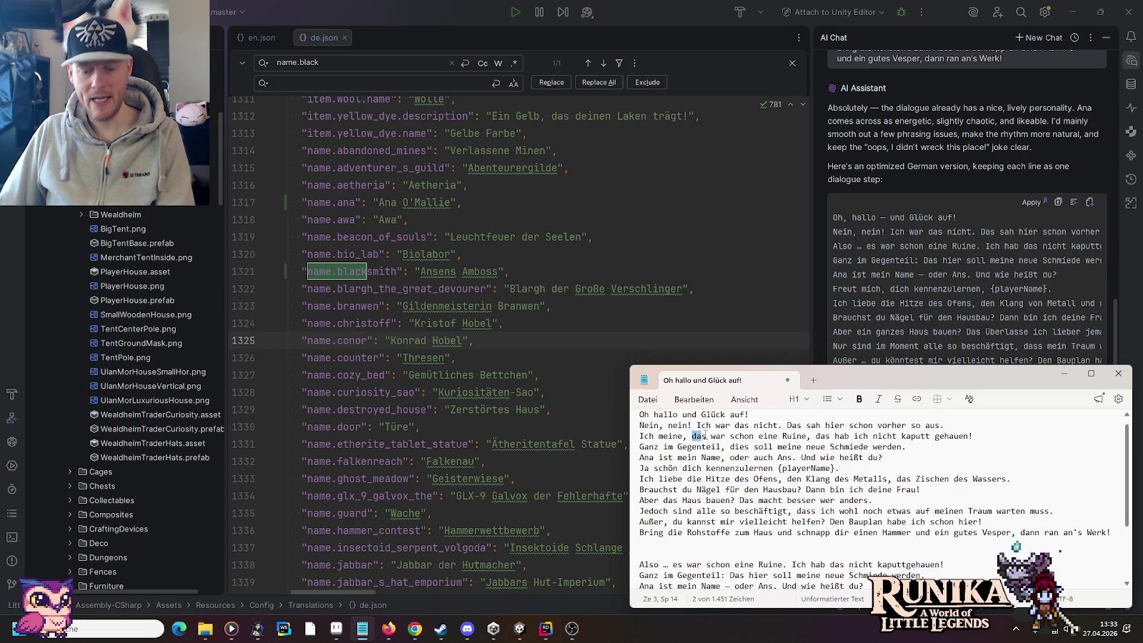
text(e)
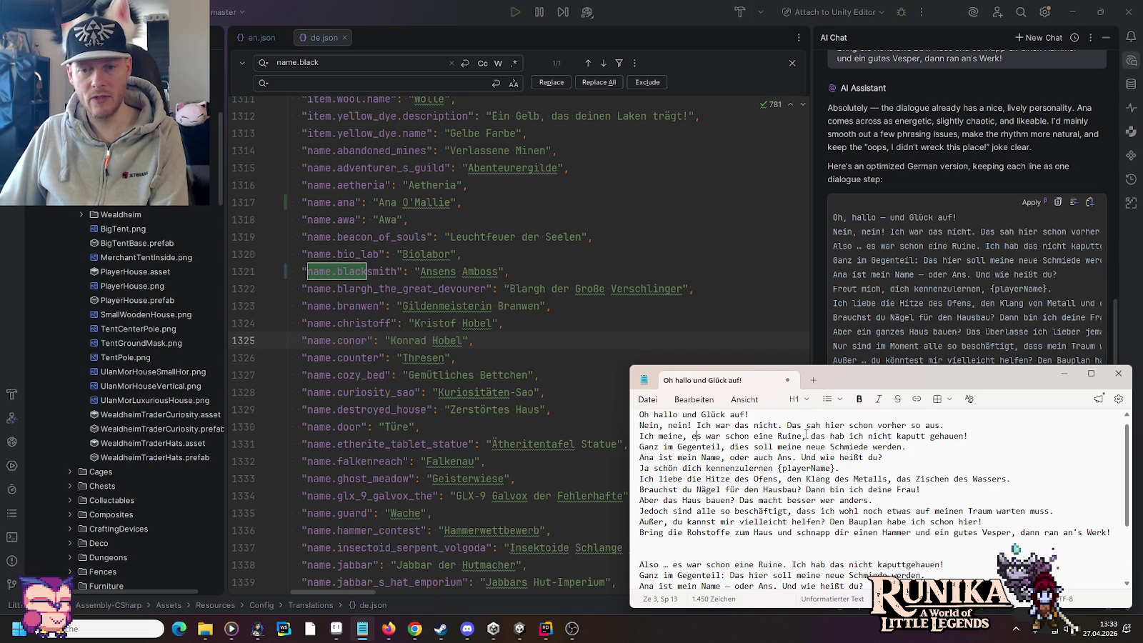
End line 3 with 'Ich hab das nicht kaputtgehauen!' and delete the used 'Also' line.
click(805, 436)
text(.)
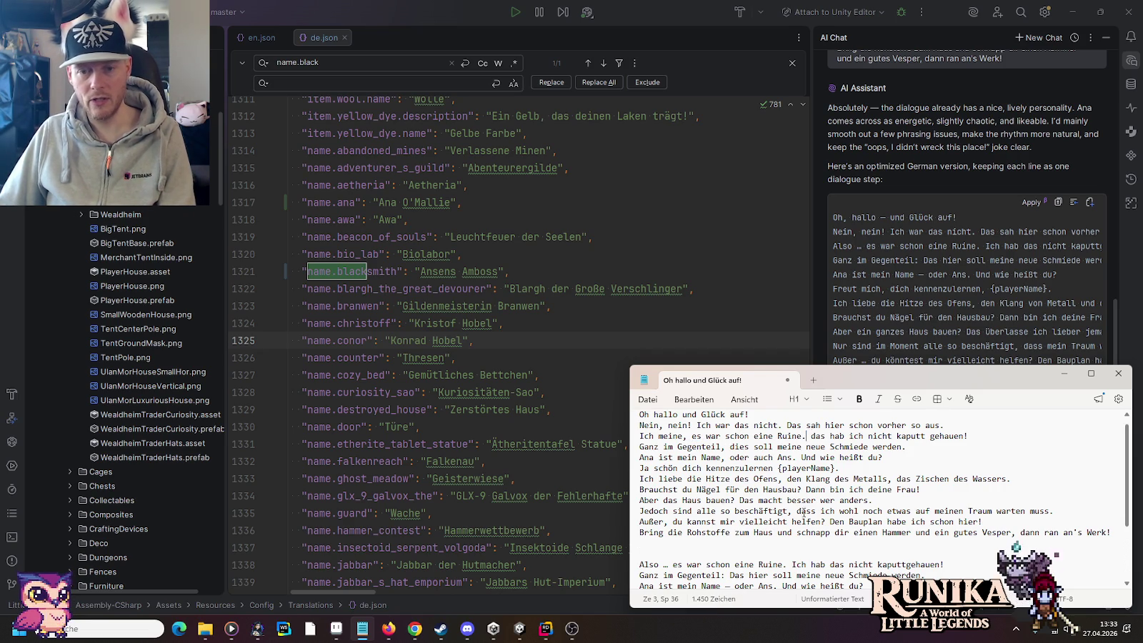
drag(944, 565, 793, 568)
key(ctrl+c)
drag(982, 435, 812, 437)
key(ctrl+v)
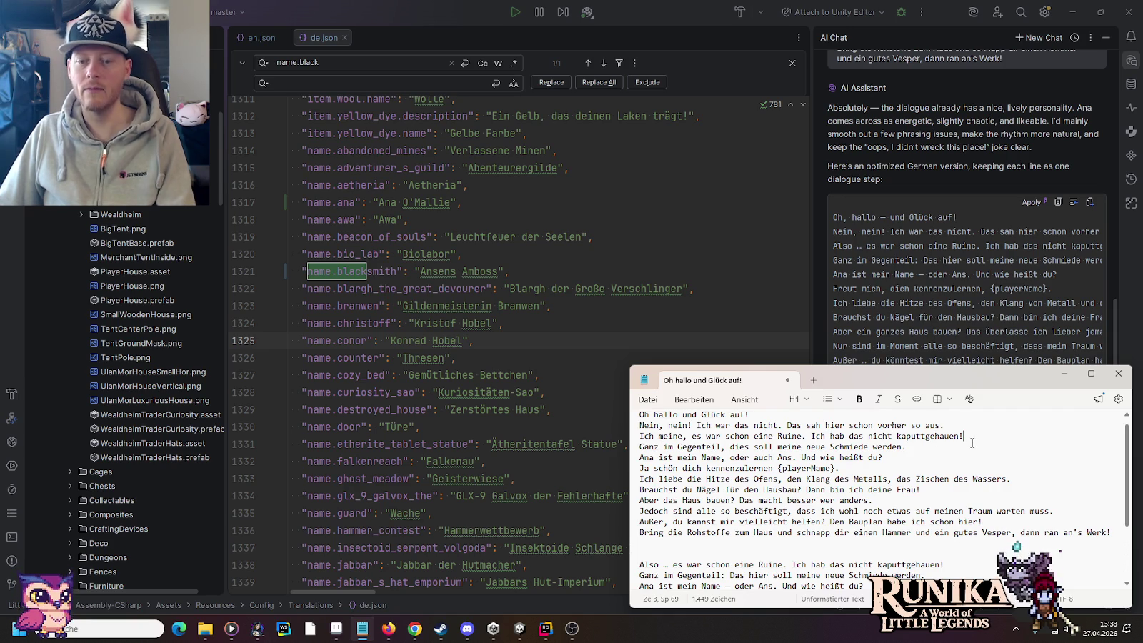
triple_click(956, 566)
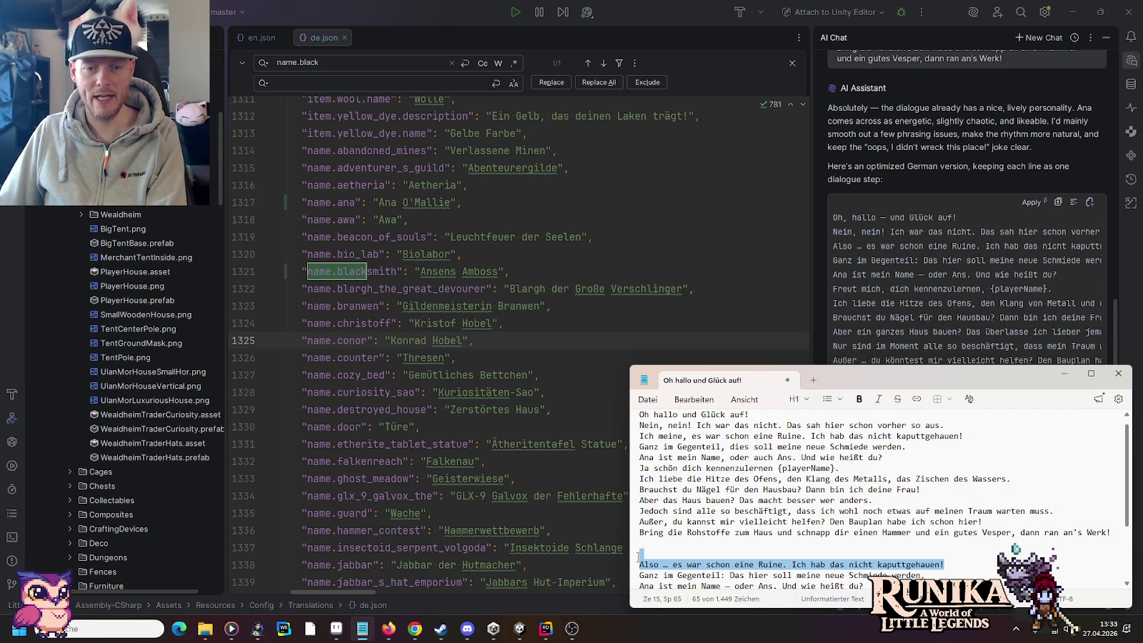
key(Delete)
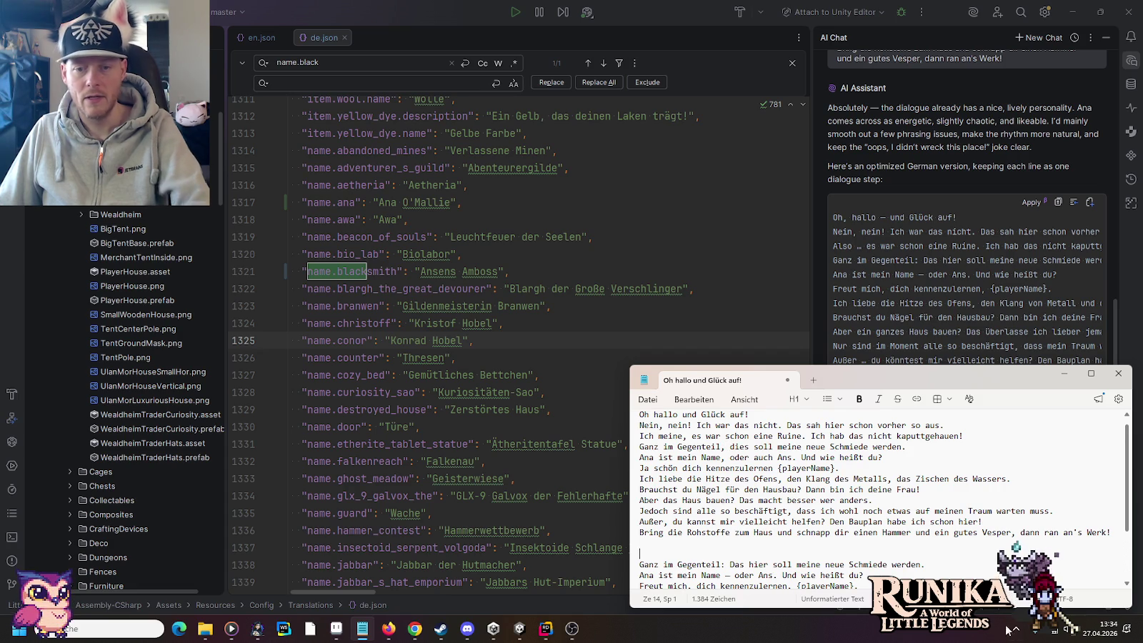
Delete the optimized 'Ganz im Gegenteil', 'Ana ist mein Name' and 'Freut mich' lines plus the empty line.
key(Down)
key(shift+End)
key(Delete)
key(BackSpace)
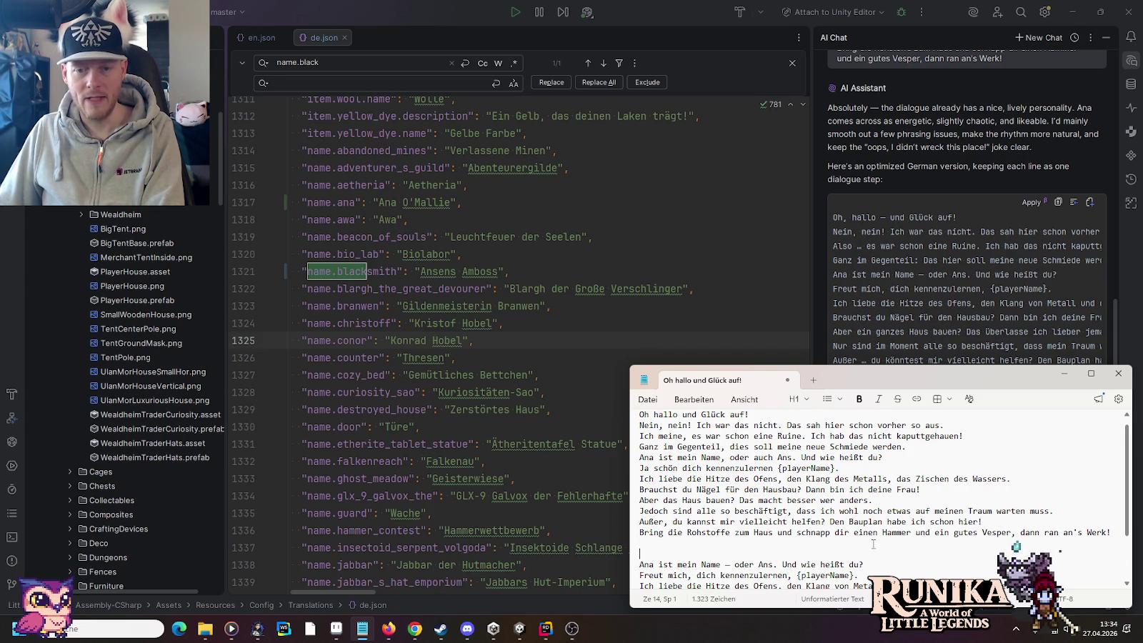
key(shift+Down)
key(Delete)
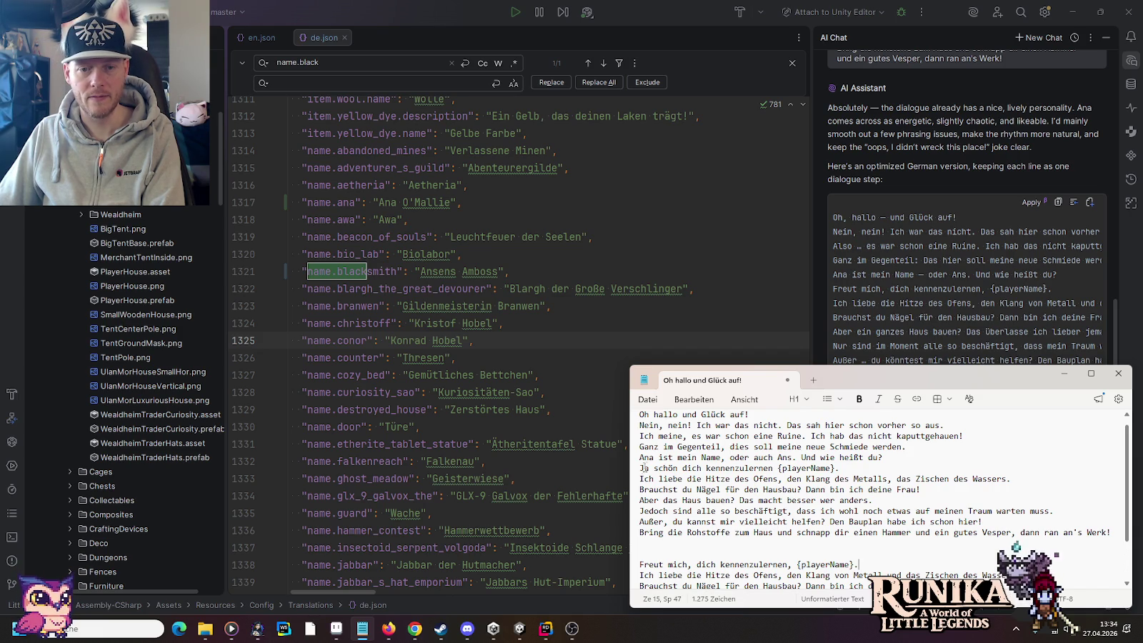
key(shift+Home)
key(BackSpace)
key(BackSpace)
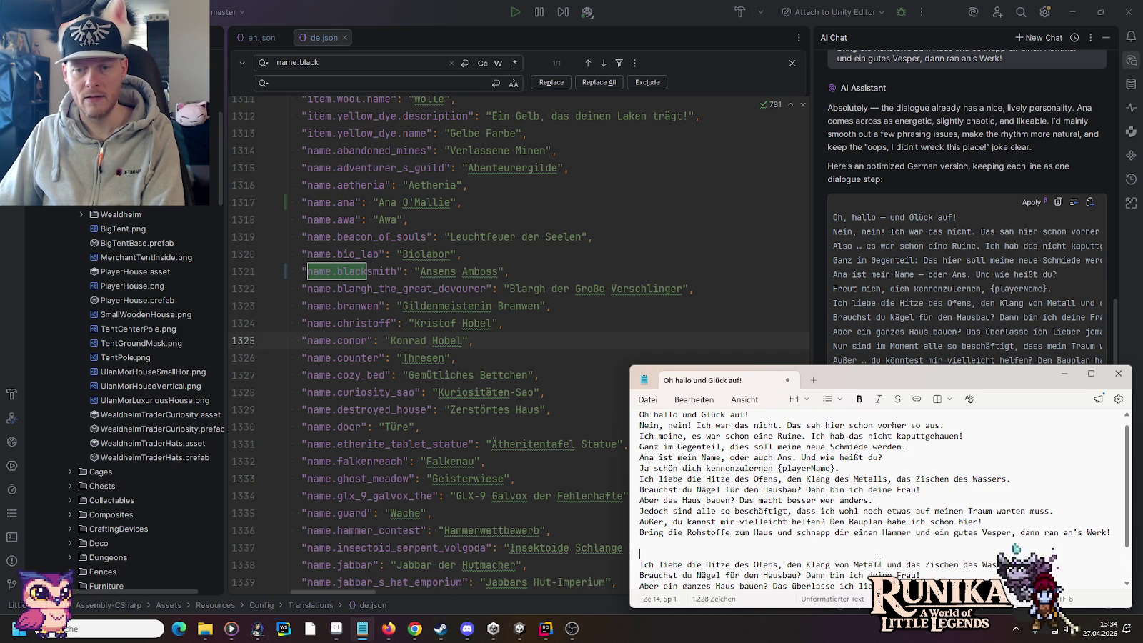
key(Down)
key(End)
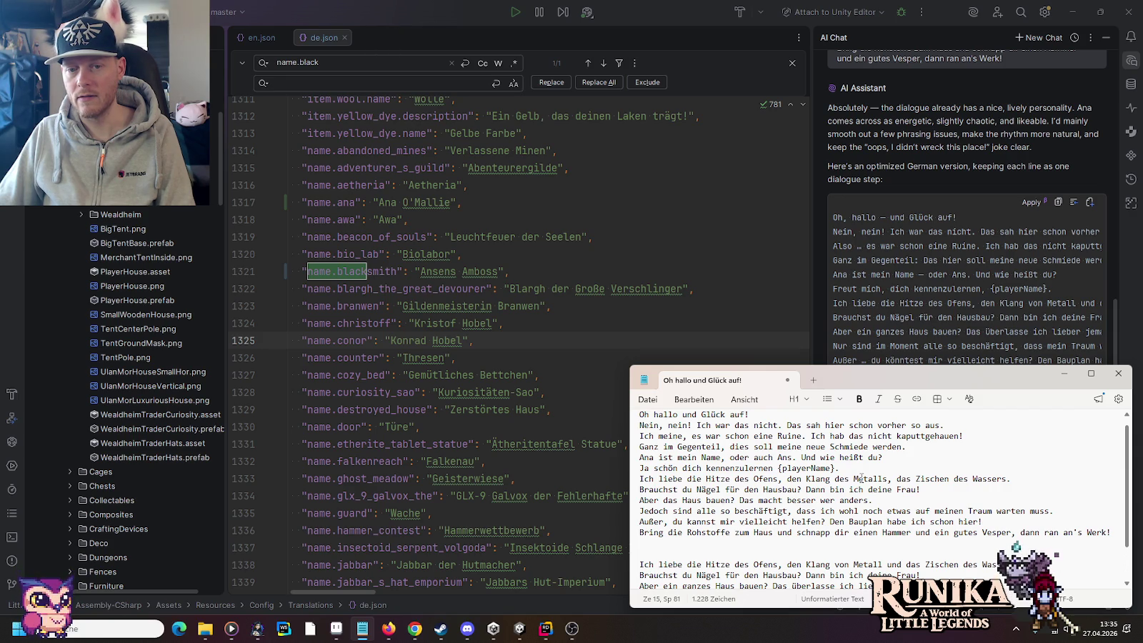
Delete the optimized 'Ich liebe die Hitze' line and the duplicate 'Brauchst du Nägel' line.
key(shift+Home)
key(BackSpace)
key(BackSpace)
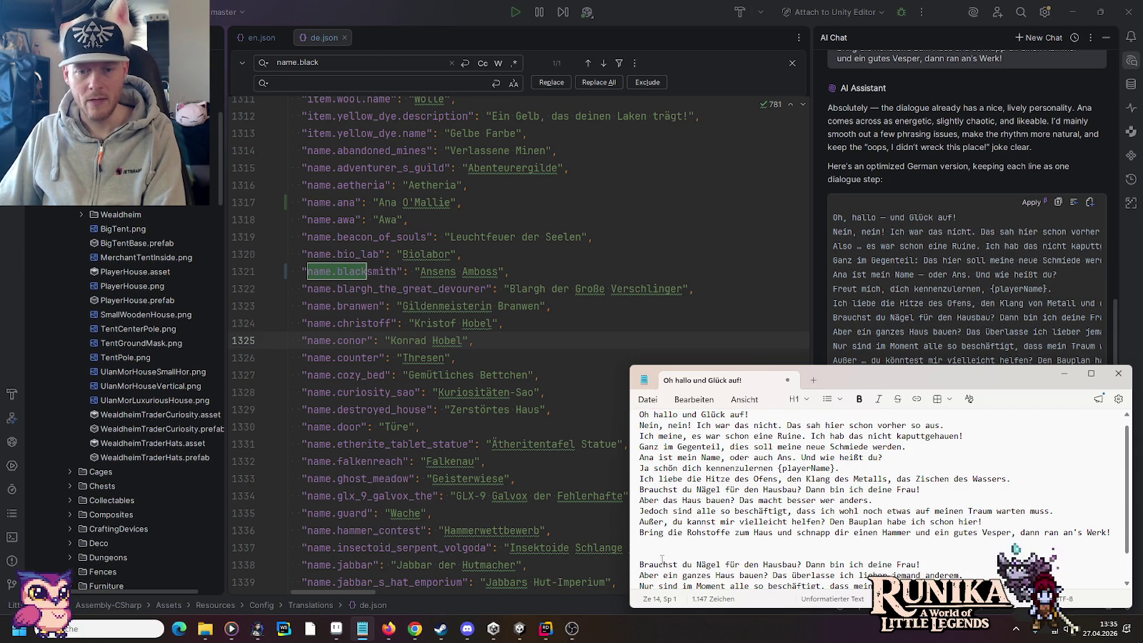
click(941, 561)
key(shift+Home)
key(BackSpace)
key(BackSpace)
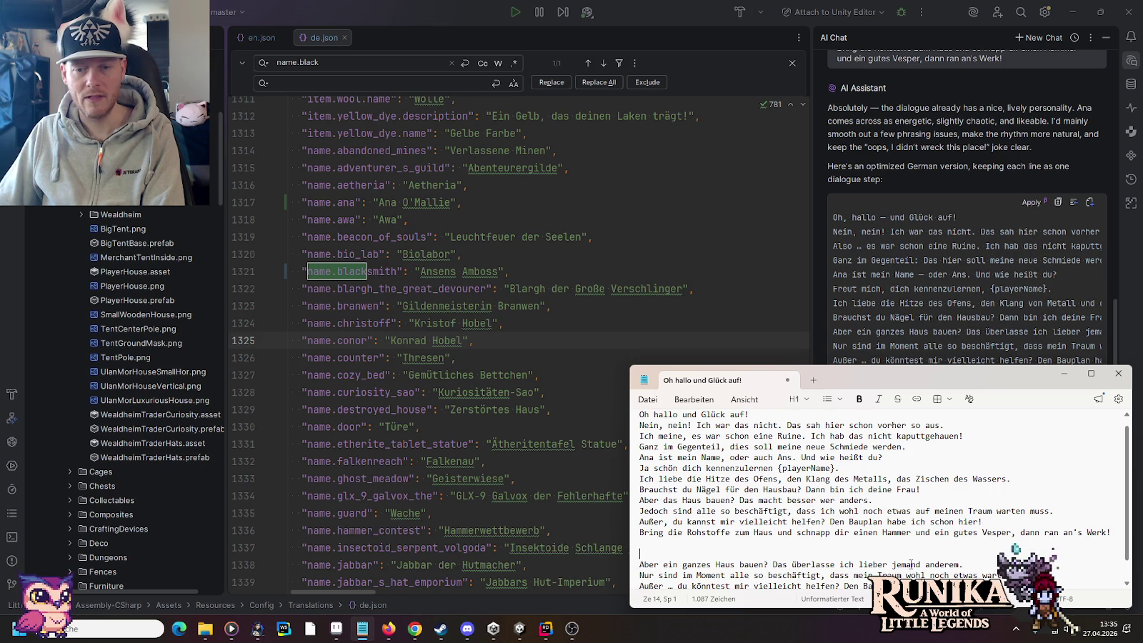
Replace the original 'Aber das Haus bauen' line with the improved 'Aber ein ganzes Haus bauen' line.
triple_click(944, 563)
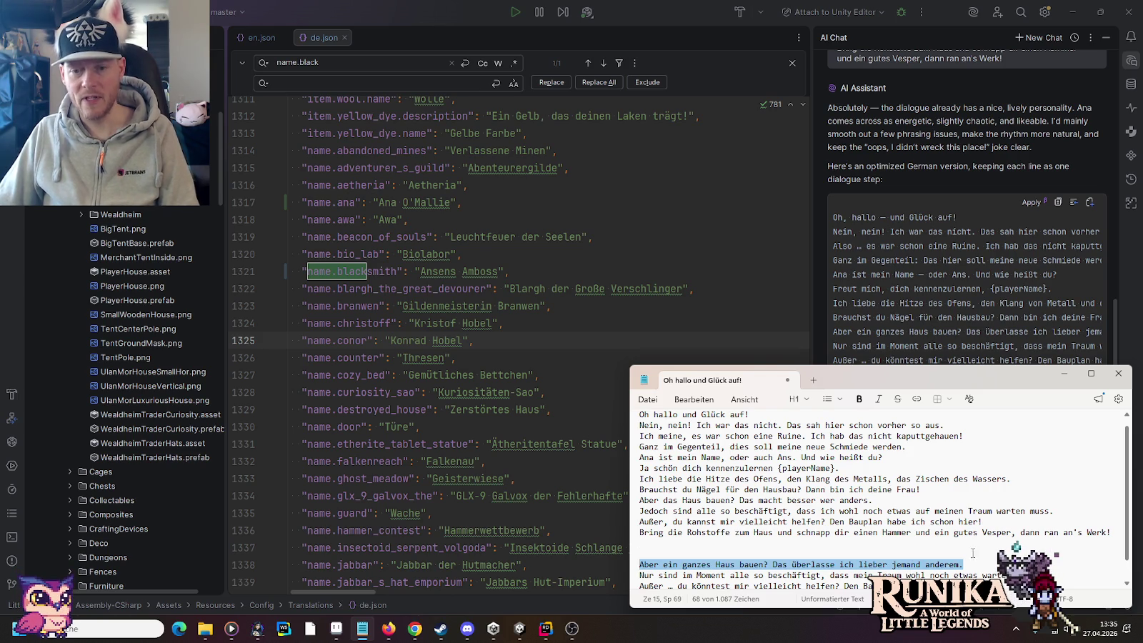
key(ctrl+c)
triple_click(936, 499)
key(ctrl+v)
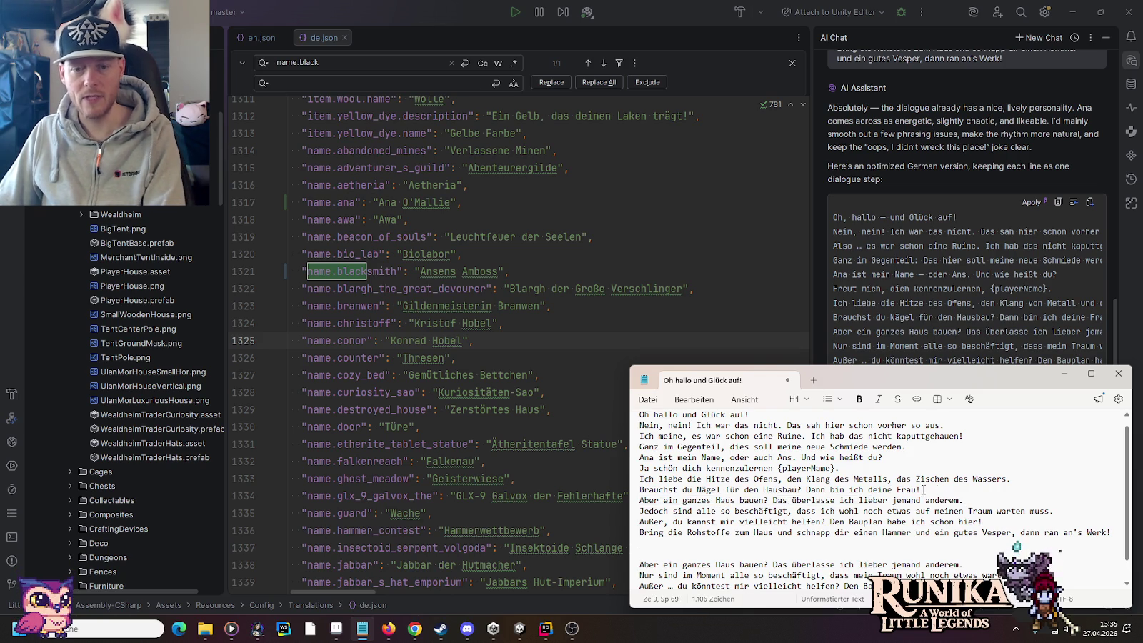
triple_click(819, 563)
key(BackSpace)
key(BackSpace)
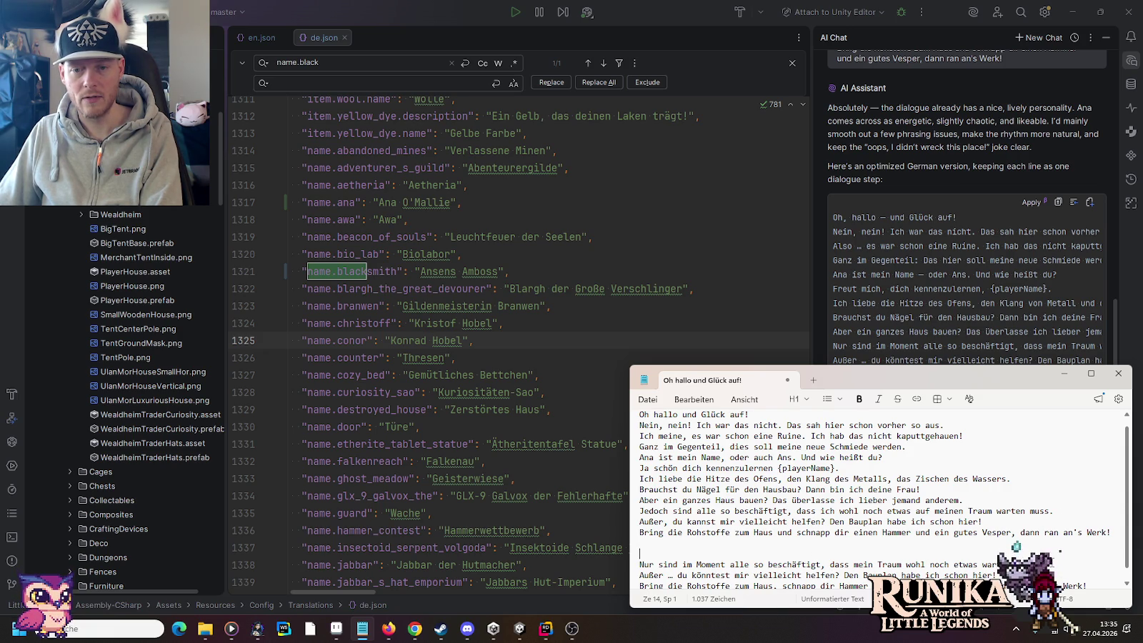
Swap in the improved 'Traum warten muss' phrase on line 10 and delete the used 'Nur sind im Moment' line.
drag(640, 554, 922, 570)
drag(831, 565, 1030, 565)
drag(1055, 511, 797, 512)
key(ctrl+v)
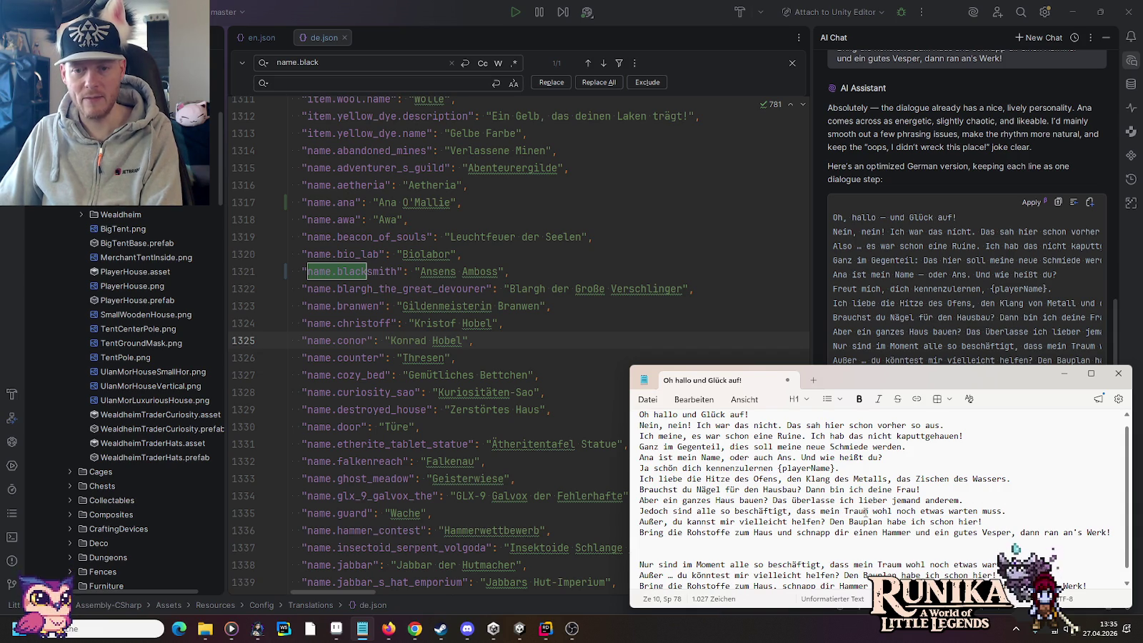
drag(1038, 564, 640, 565)
key(BackSpace)
key(BackSpace)
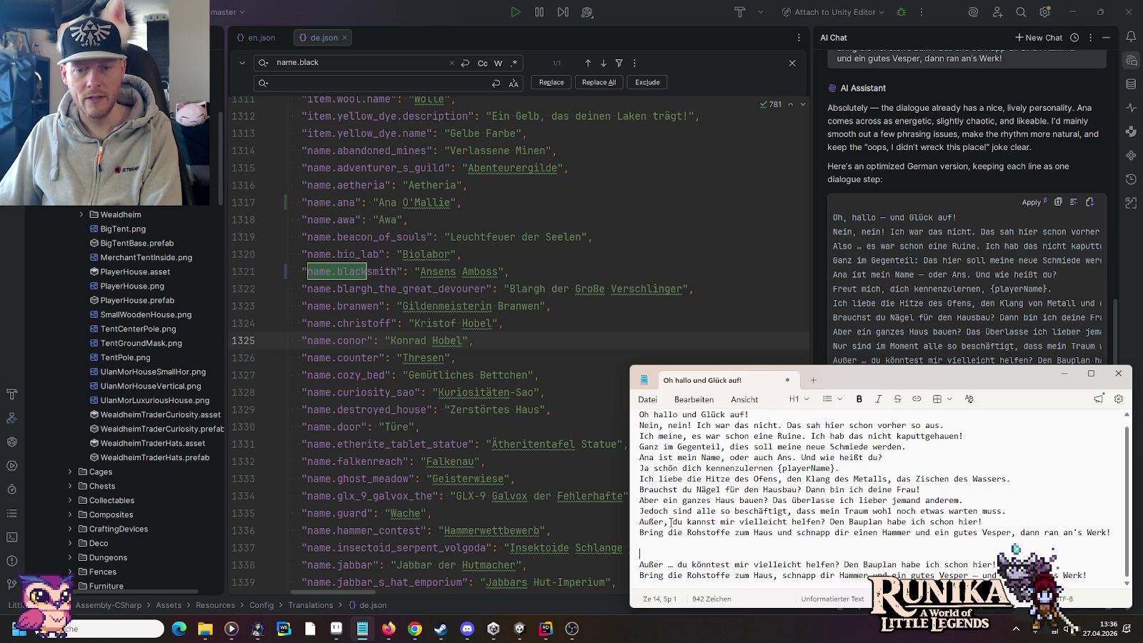
Replace 'kannst' with 'könntest' in line 11 and delete the duplicate 'Außer' line.
double_click(715, 565)
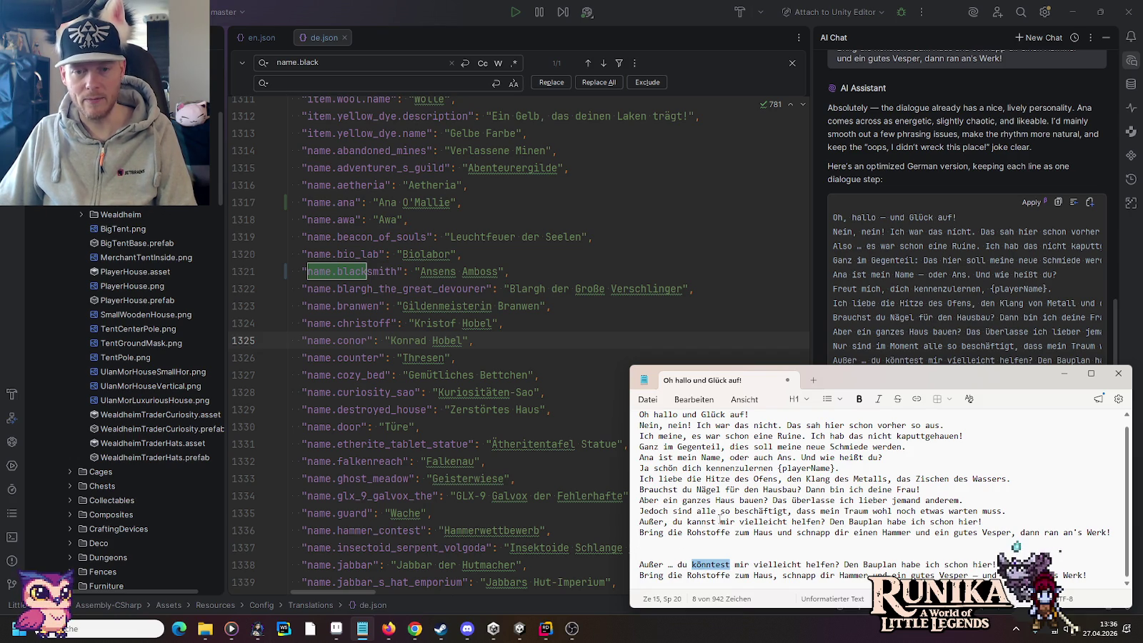
drag(717, 521, 686, 522)
key(ctrl+v)
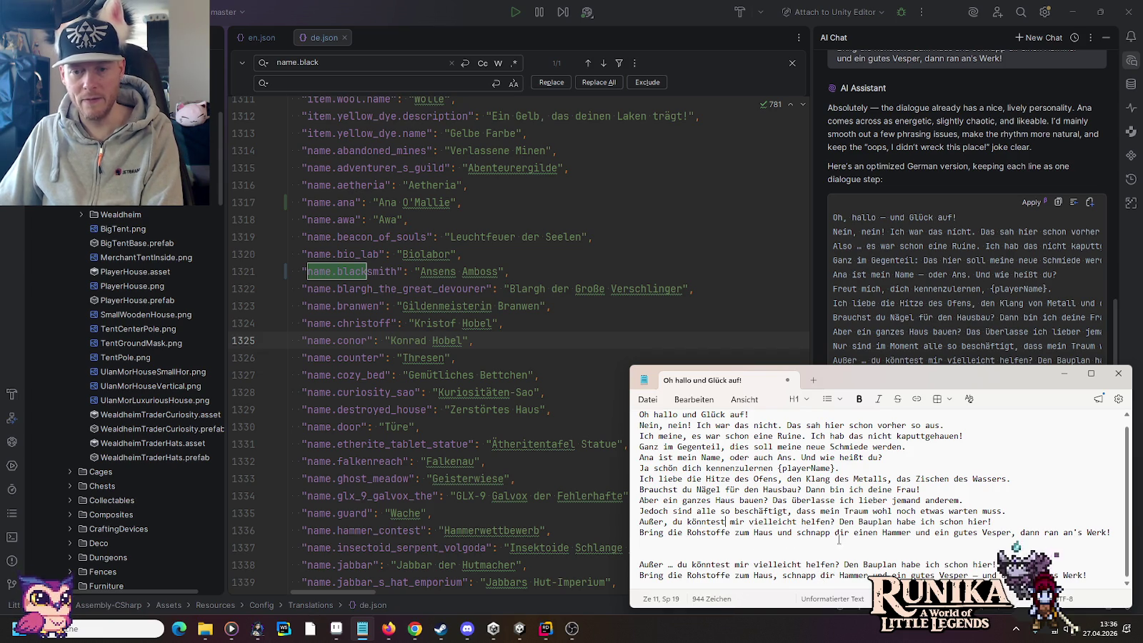
triple_click(754, 568)
key(BackSpace)
key(BackSpace)
key(BackSpace)
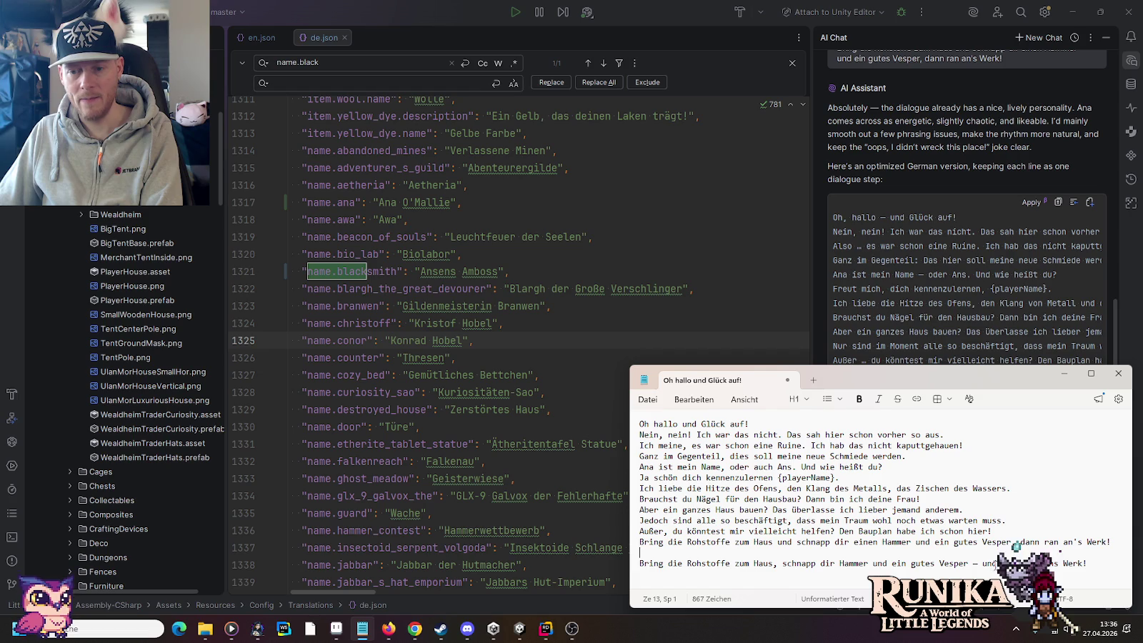
Replace ' – und' with a comma and remove the old 'Bring die Rohstoffe' closing line.
drag(997, 563, 969, 563)
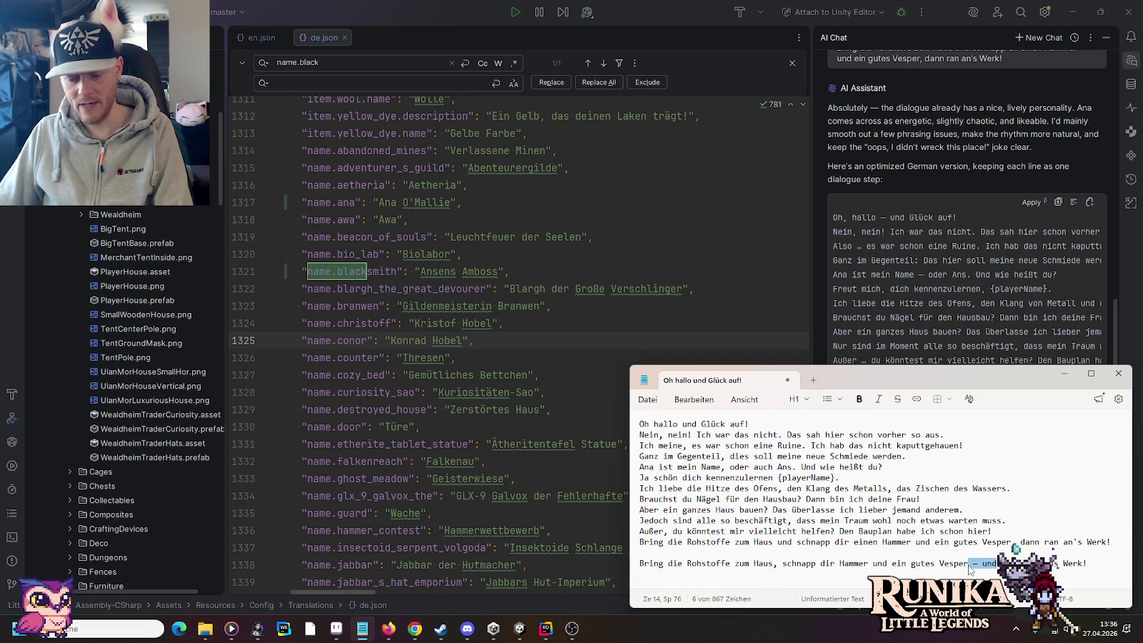
text(,)
triple_click(1071, 538)
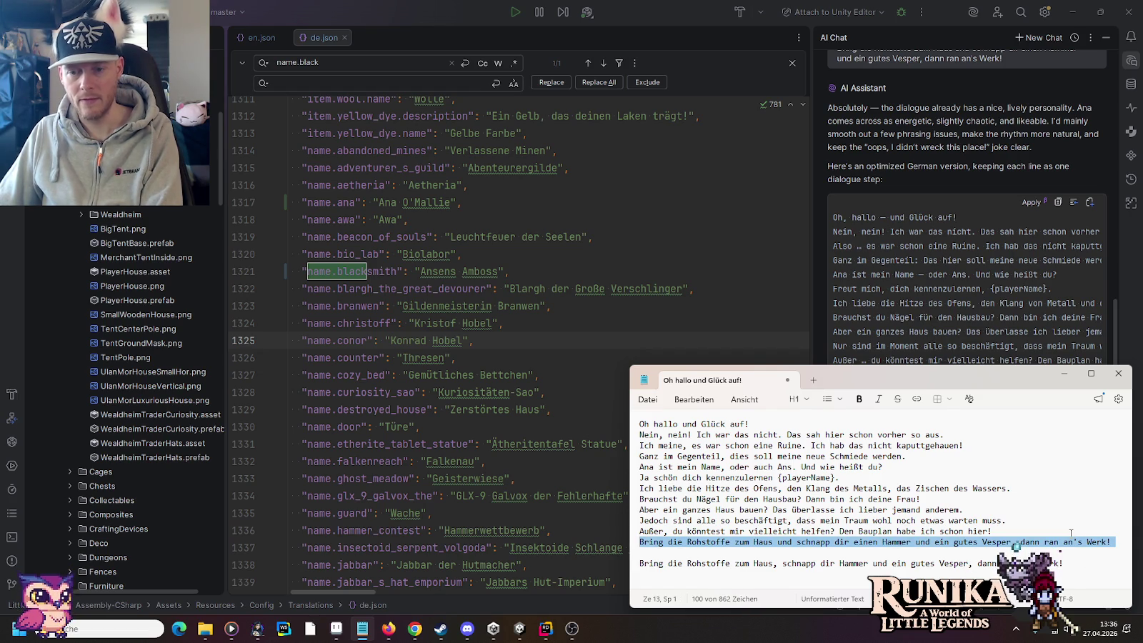
key(Delete)
key(Delete)
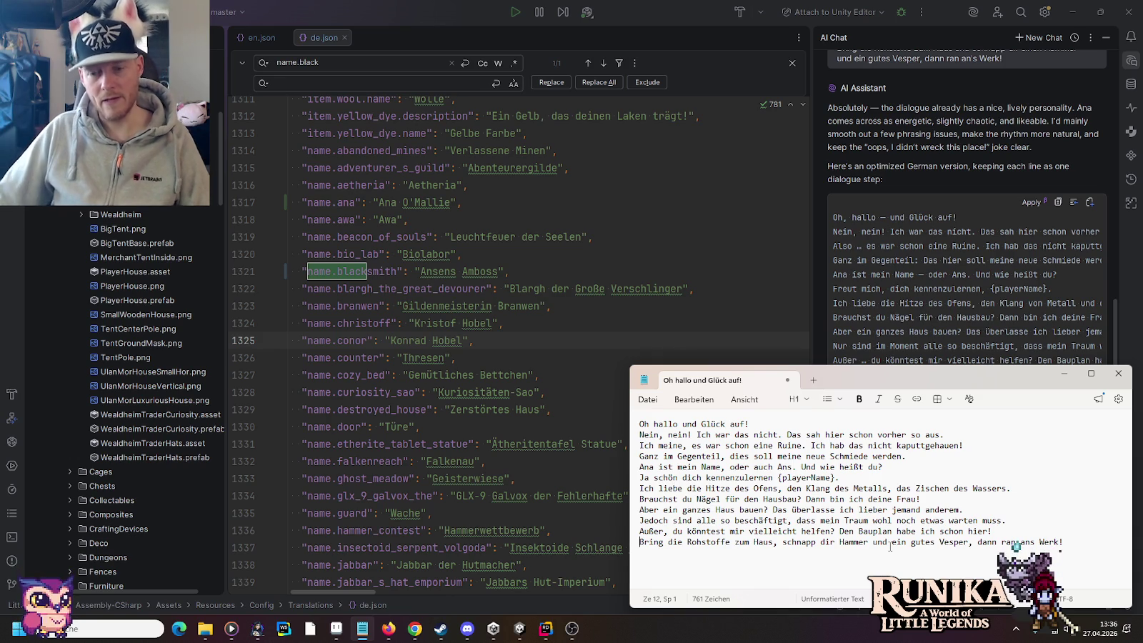
click(1069, 537)
Send the revised German dialogue to Rider's AI Chat asking for an English translation.
drag(1069, 537, 641, 422)
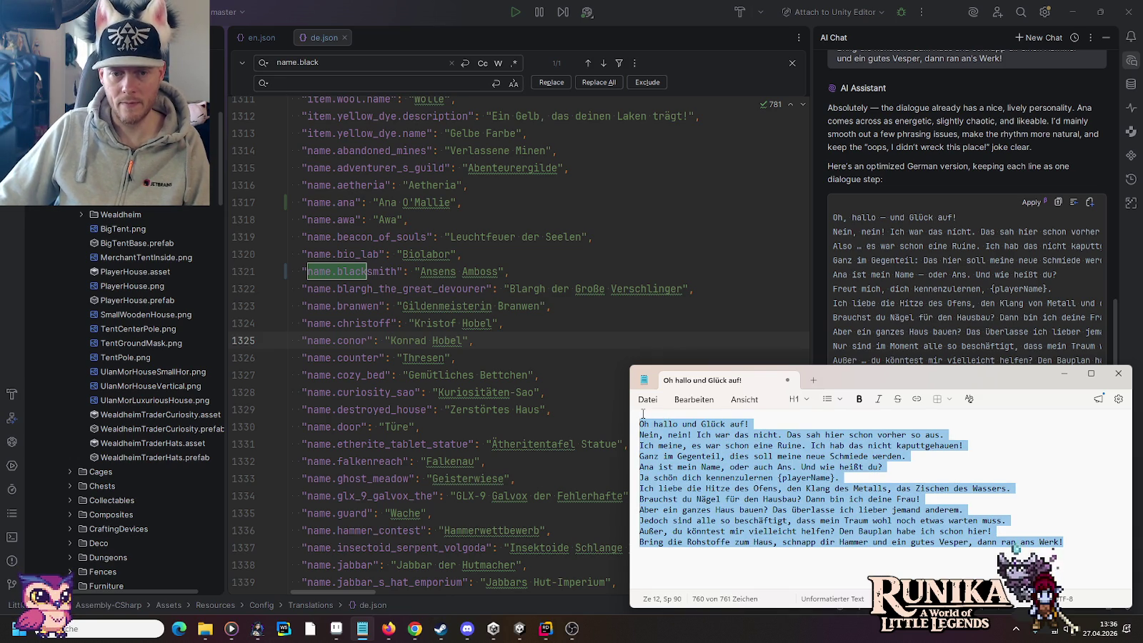
click(837, 529)
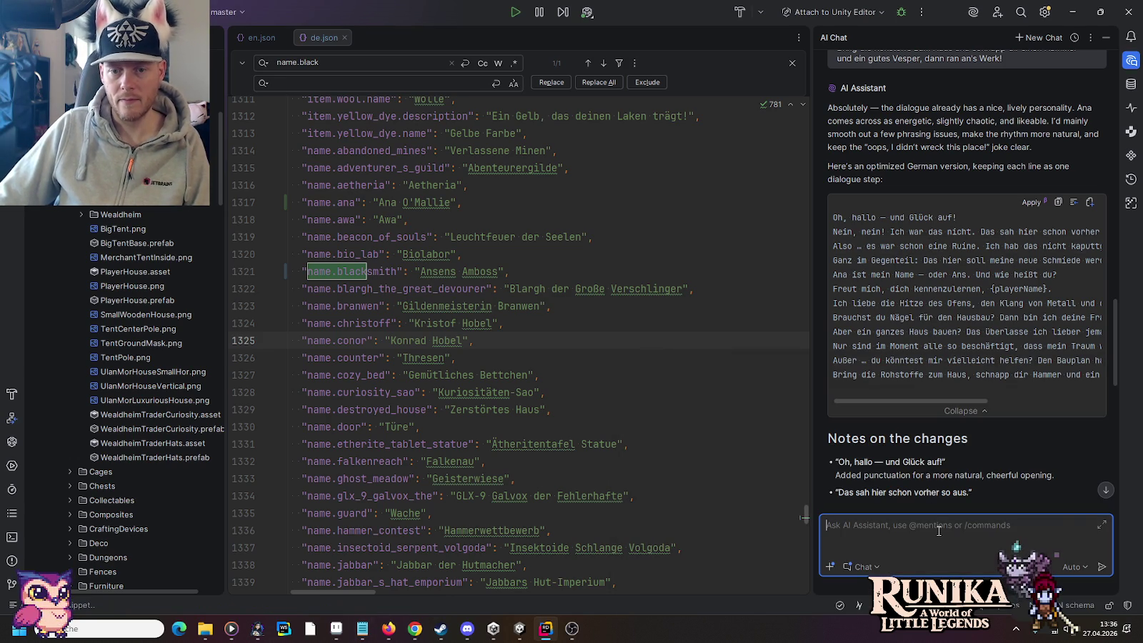
text(I changed it up a )
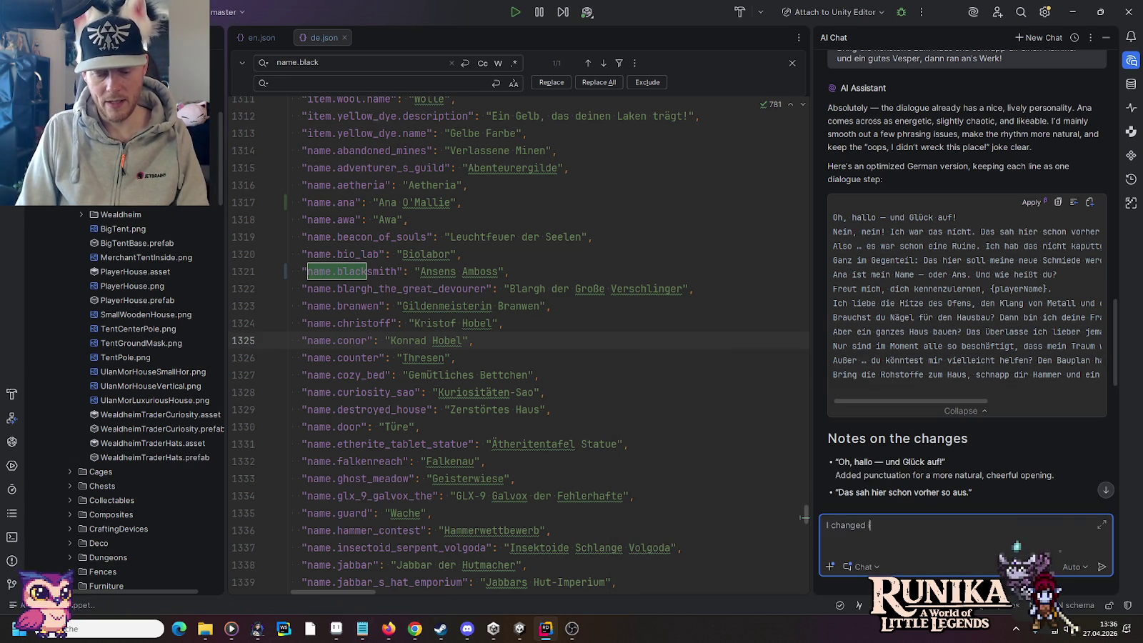
text(bit, )
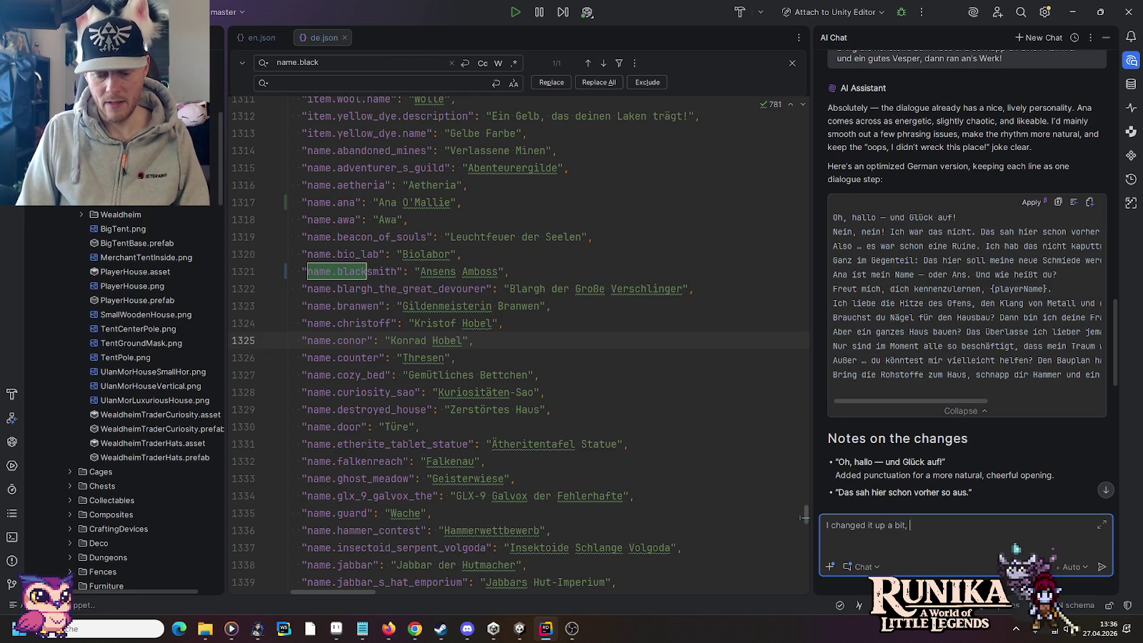
text(now pls transal)
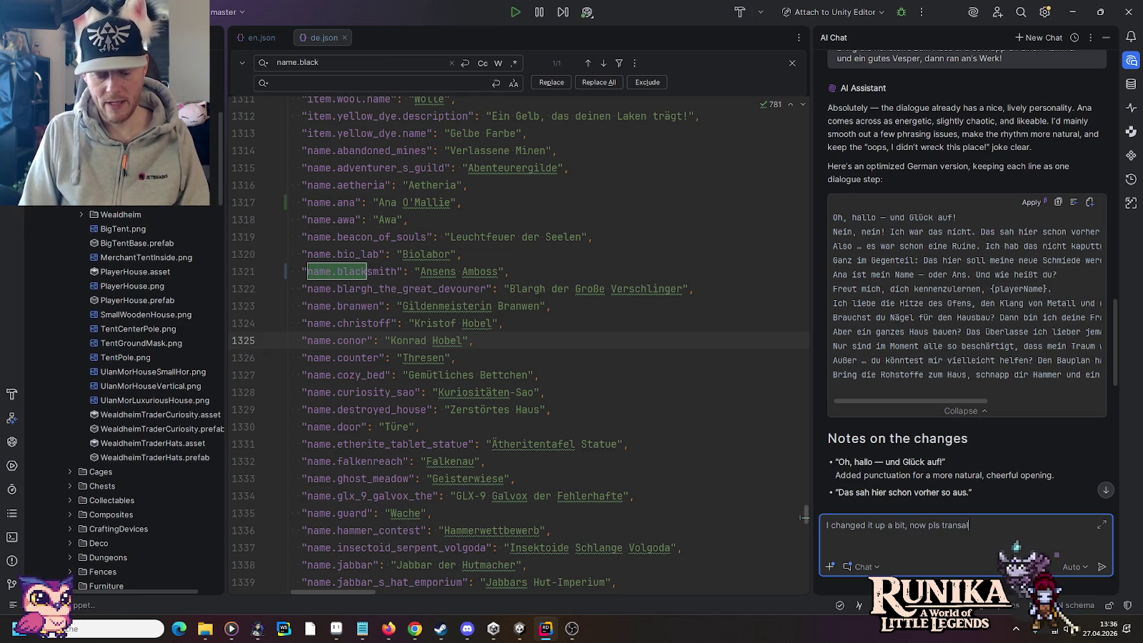
text(te to english:)
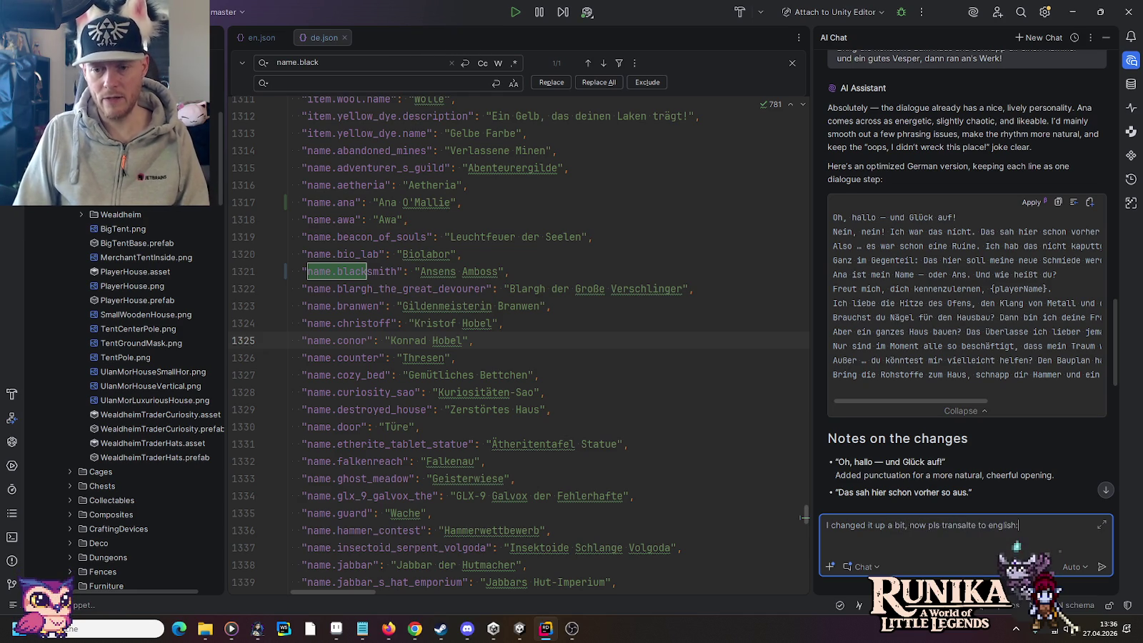
key(shift+Return)
key(shift+Return)
text(Oh hallo und Glück auf! Nein, nein! Ich war das nicht. Das sah hier schon vorher so aus. Ich meine, es war schon eine Ruine. Ich hab das nicht kaputtgehauen! Ganz im Gegenteil, dies soll meine neue Schmiede werden. Ana ist mein Name, oder auch Ans. Und wie heißt du? Ja schön dich kennenzulernen {playerName}. Ich liebe die Hitze des Ofens, den Klang des Metalls, das Zischen des Wassers. Brauchst du Nägel für den Hausbau? Dann bin ich deine Frau! Aber ein ganzes Haus bauen? Das überlasse ich lieber jemand anderem. Jedoch sind alle so beschäftigt, dass mein Traum wohl noch etwas warten muss. Außer, du könntest mir vielleicht helfen? Den Bauplan habe ich schon hier! Bring die Rohstoffe zum Haus, schnapp dir Hammer und ein gutes Vesper, dann ran ans Werk!)
key(Return)
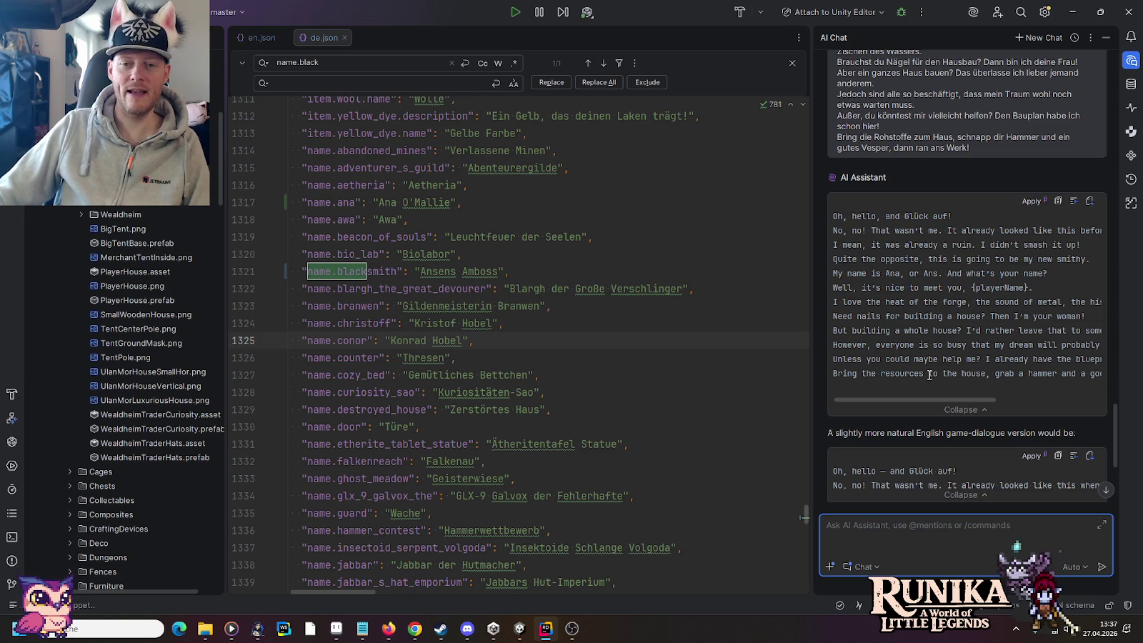
scroll(930, 375, down, 2)
scroll(930, 375, down, 2)
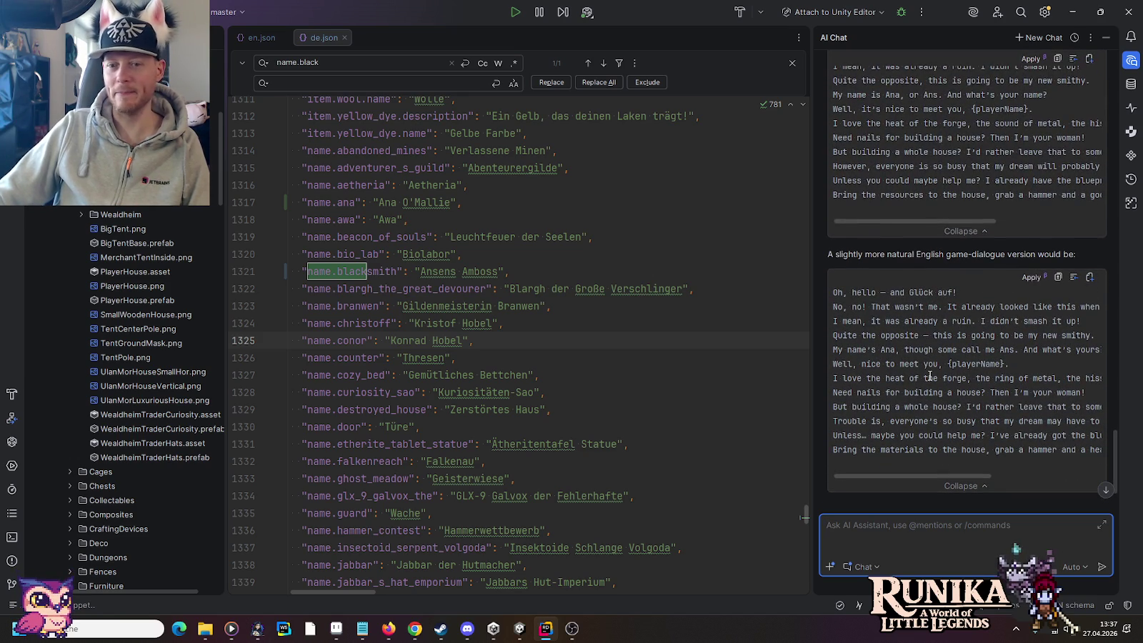
scroll(930, 376, up, 2)
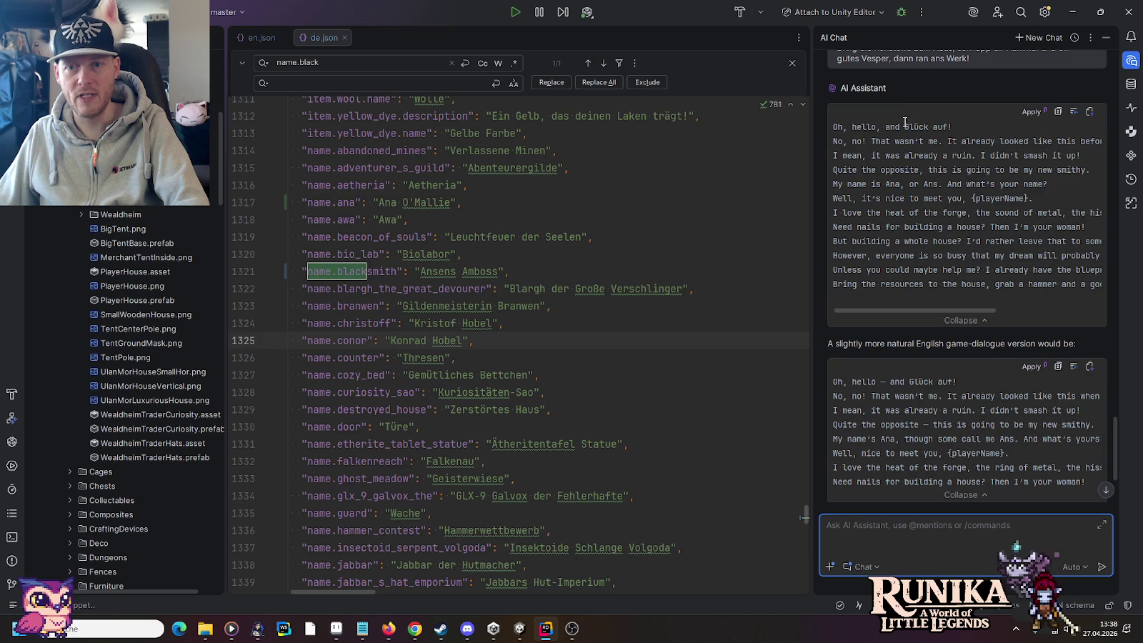
drag(834, 127, 962, 129)
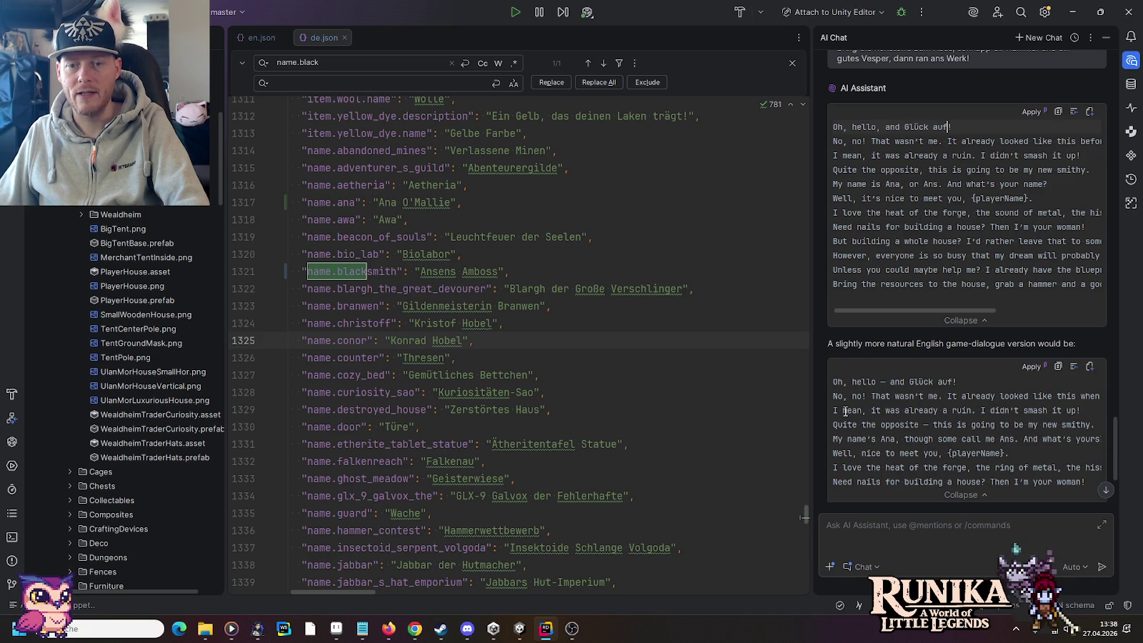
mouse_move(884, 396)
mouse_down()
mouse_move(1135, 400)
mouse_move(833, 397)
mouse_up()
click(1072, 396)
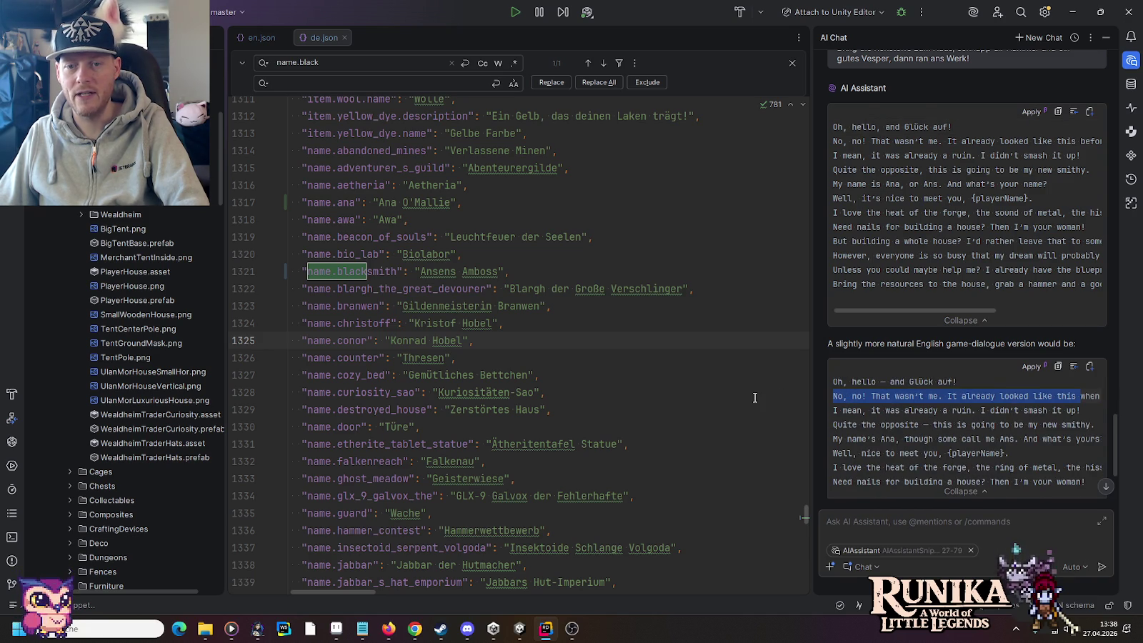
mouse_move(1068, 141)
mouse_down()
mouse_move(1034, 141)
mouse_move(1108, 157)
mouse_move(766, 142)
mouse_up()
click(846, 158)
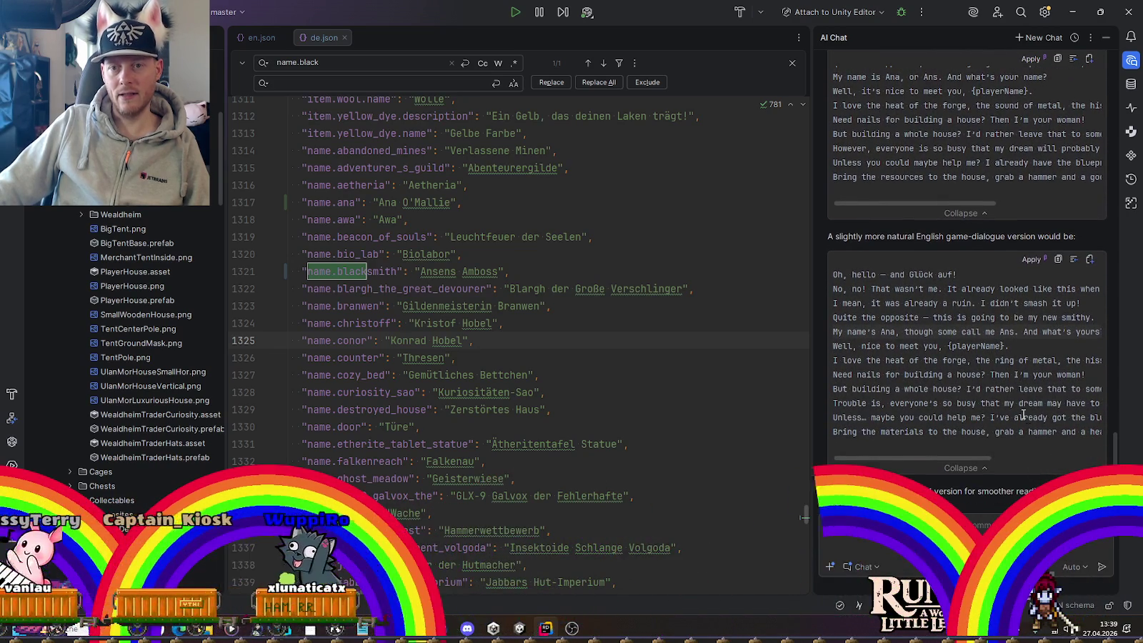
mouse_move(955, 456)
mouse_down()
mouse_move(1012, 452)
mouse_move(926, 453)
mouse_up()
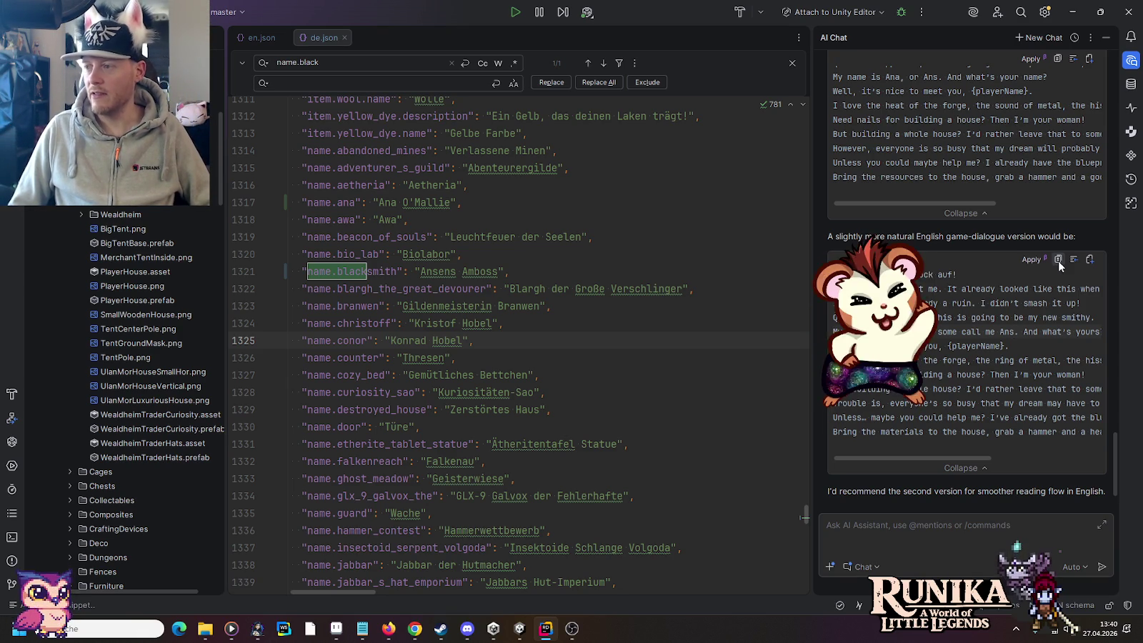
Paste the English dialogue into a new Notepad tab.
click(363, 628)
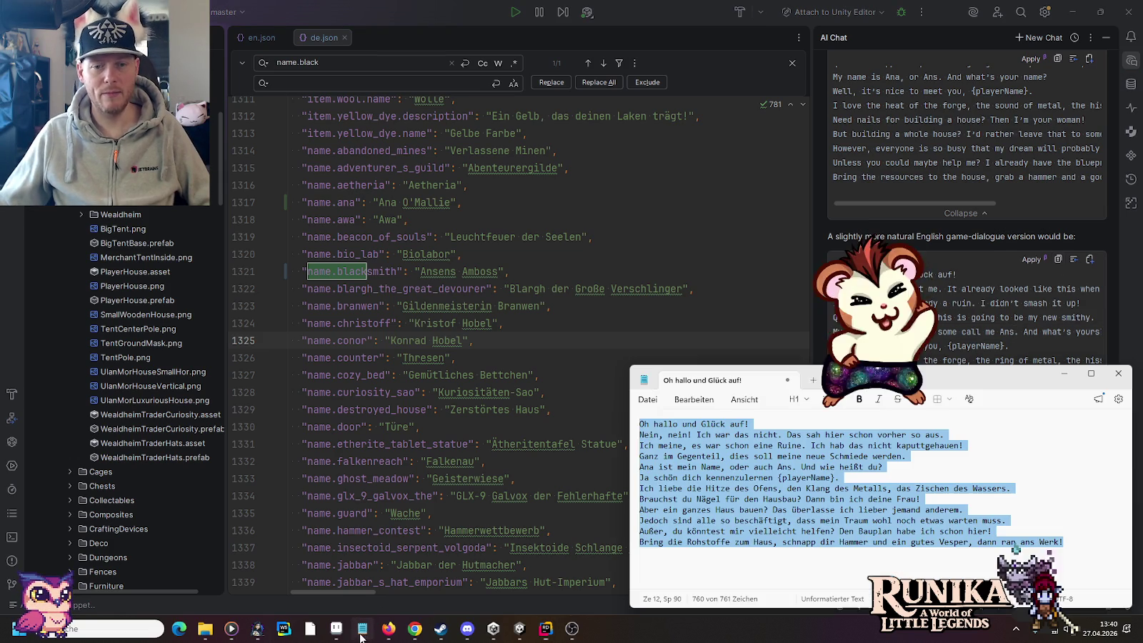
click(813, 379)
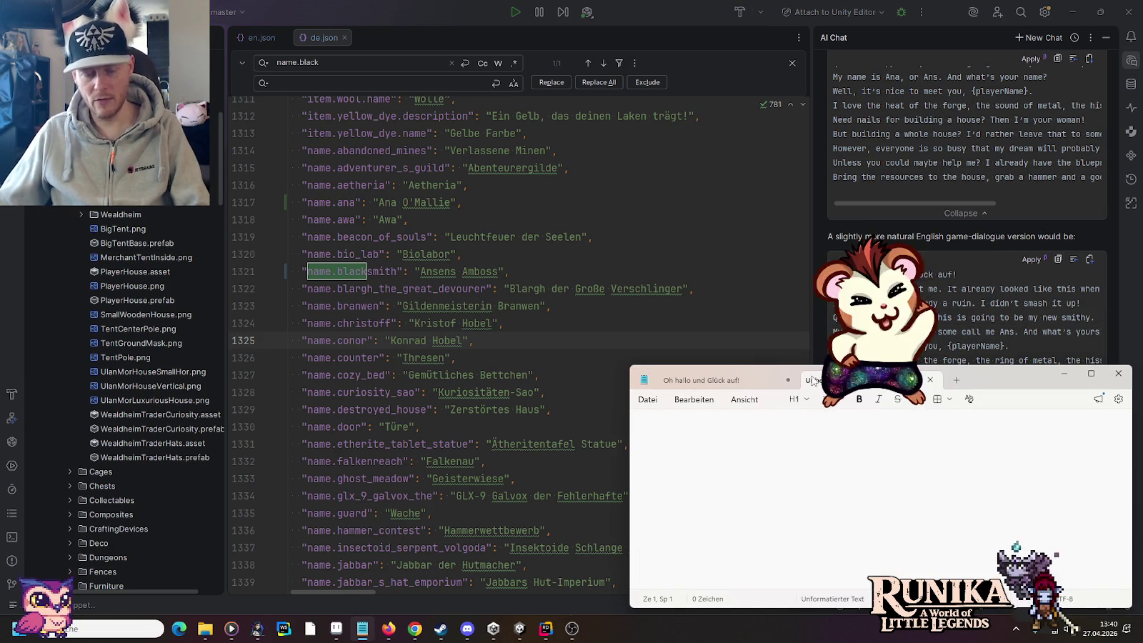
text(Oh, hello — and Glück auf! No, no! That wasn’t me. It already looked like this when I got here. I mean, it was already a ruin. I didn’t smash it up! Quite the opposite — this is going to be my new smithy. My name’s Ana, though some call me Ans. And what’s yours? Well, nice to meet you, {playerName}. I love the heat of the forge, the ring of metal, the hiss of water. Need nails for building a house? Then I’m your woman! But building a whole house? I’d rather leave that to someone else. Trouble is, everyone’s so busy that my dream may have to wait a little longer. Unless… maybe you could help me? I’ve already got the blueprint right here! Bring the materials to the house, grab a hammer and a hearty snack — then let’s get to work!)
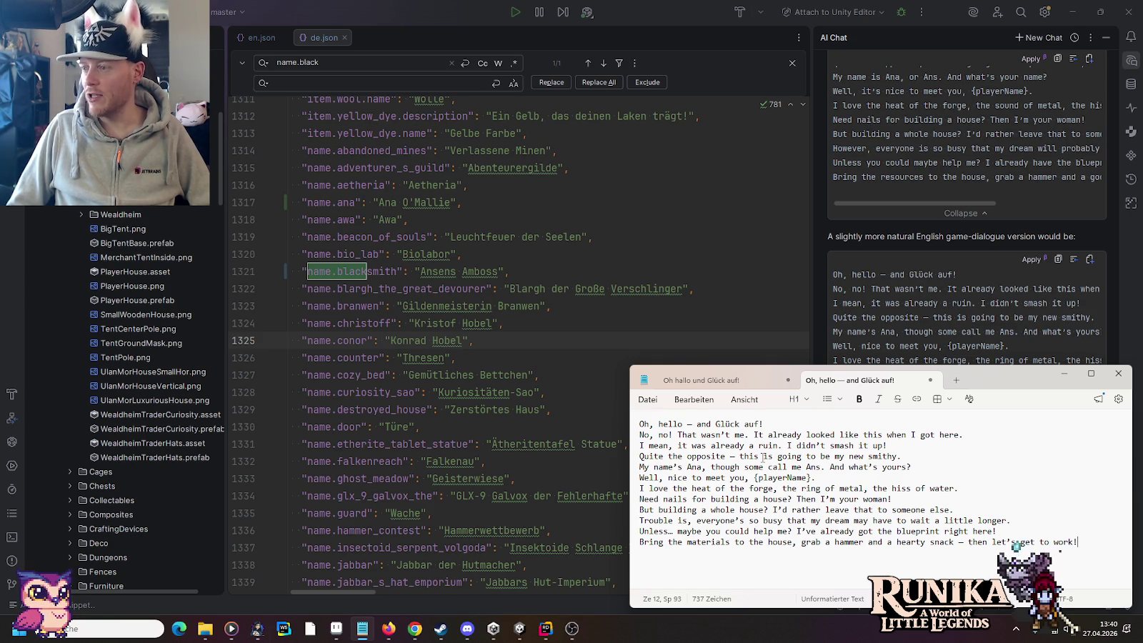
Bring the character portrait sheet in Aseprite to the front.
click(336, 629)
scroll(703, 401, up, 3)
scroll(703, 402, right, 3)
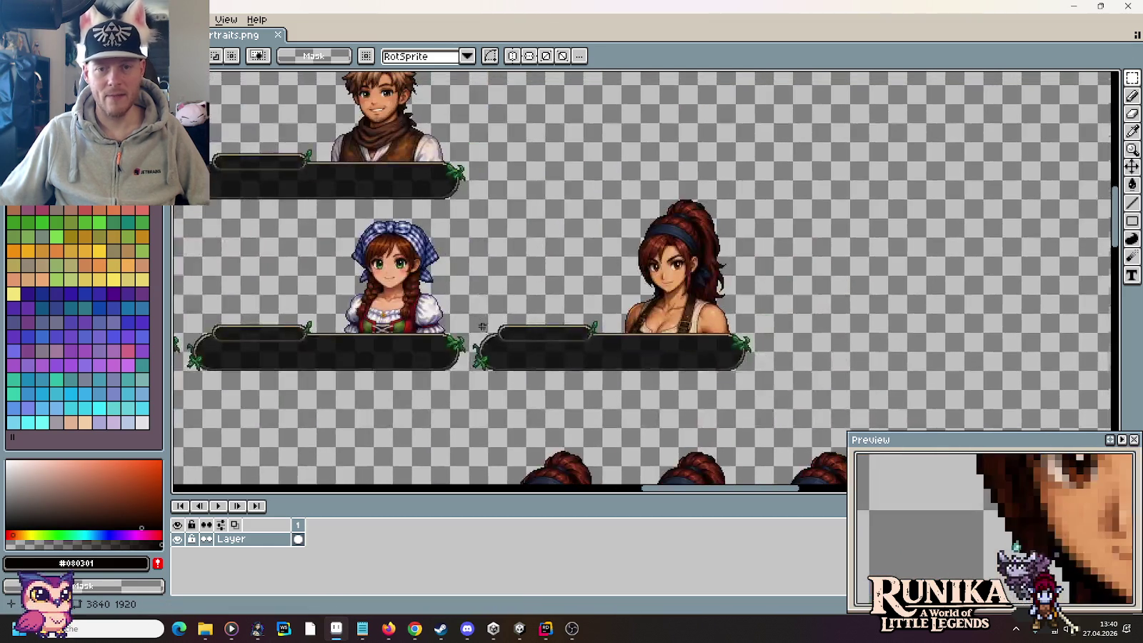
scroll(625, 358, down, 4)
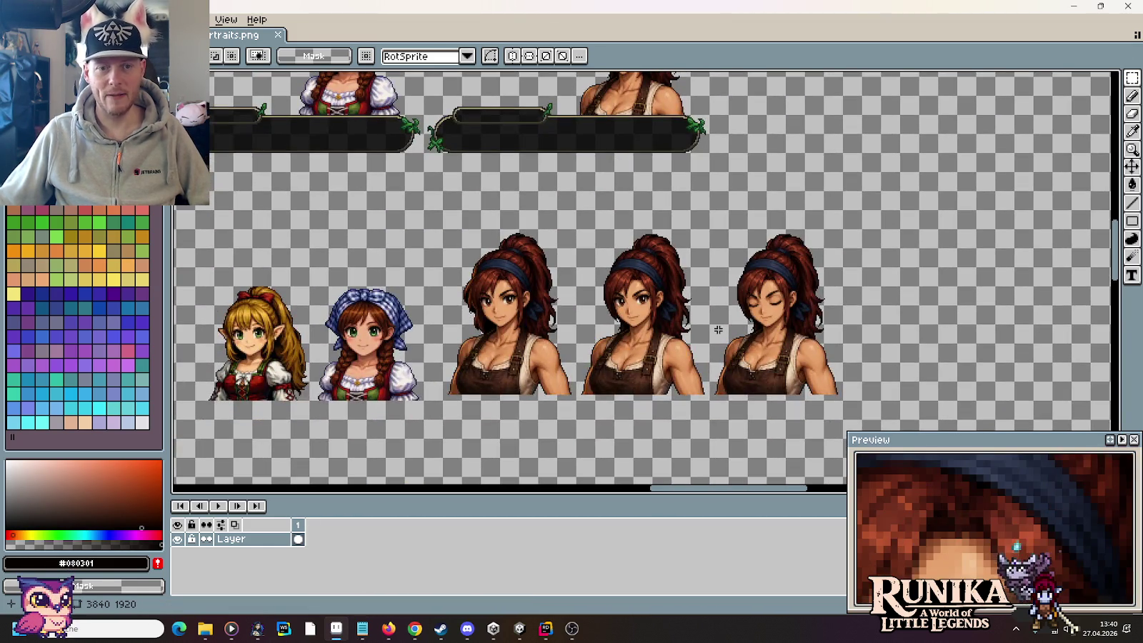
scroll(714, 339, up, 3)
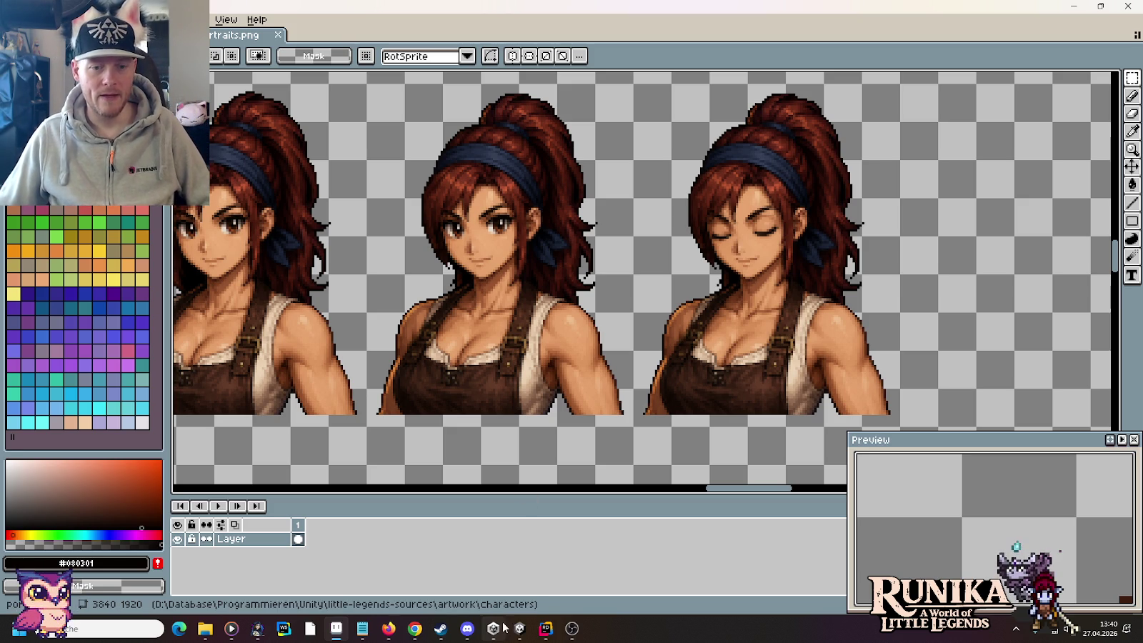
mouse_move(527, 634)
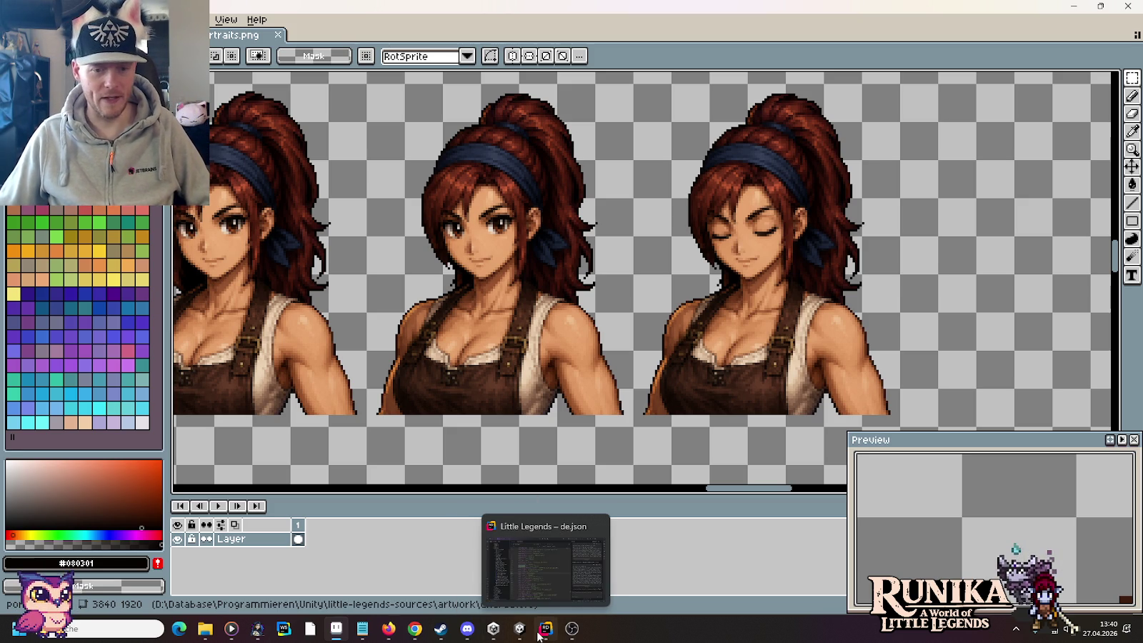
Change the first line to 'Oh hello and good fortune!'.
click(363, 629)
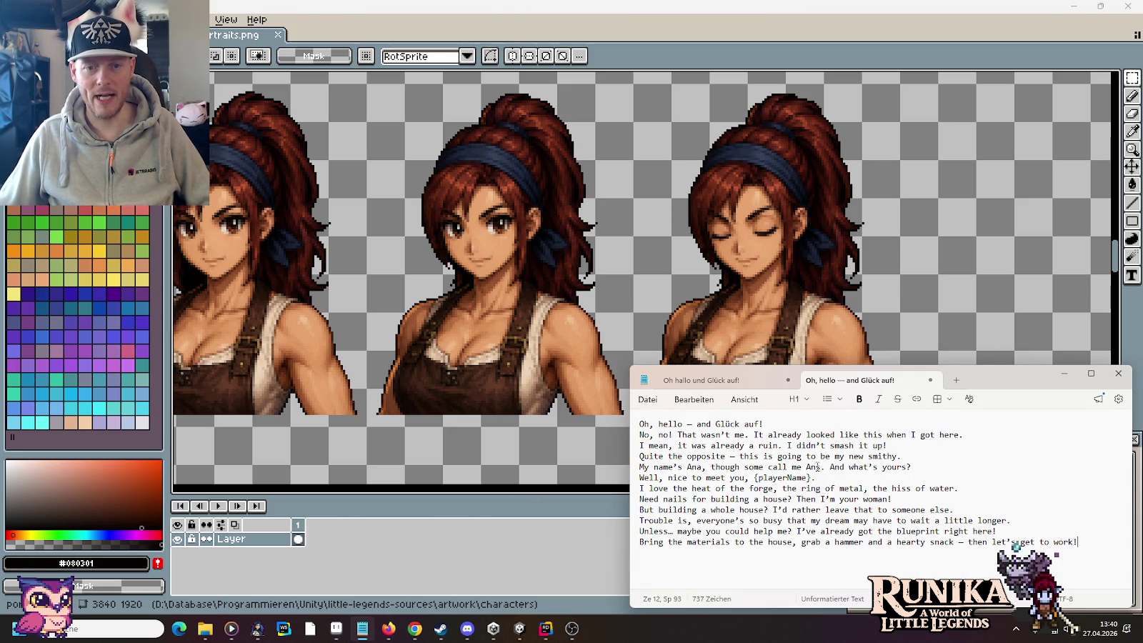
click(689, 423)
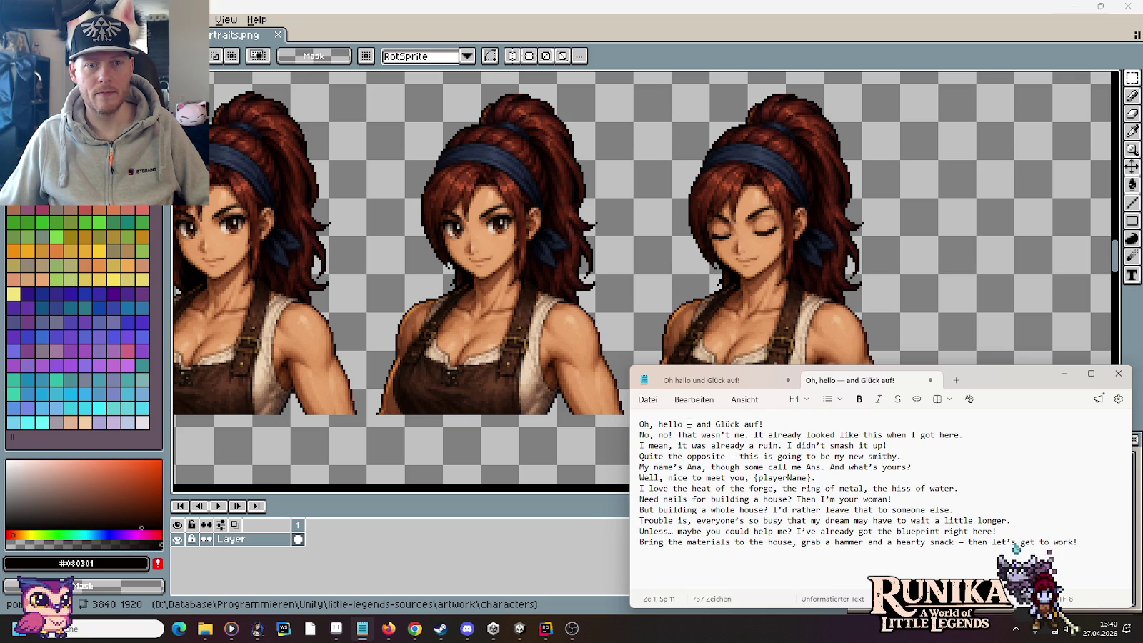
drag(688, 423, 761, 422)
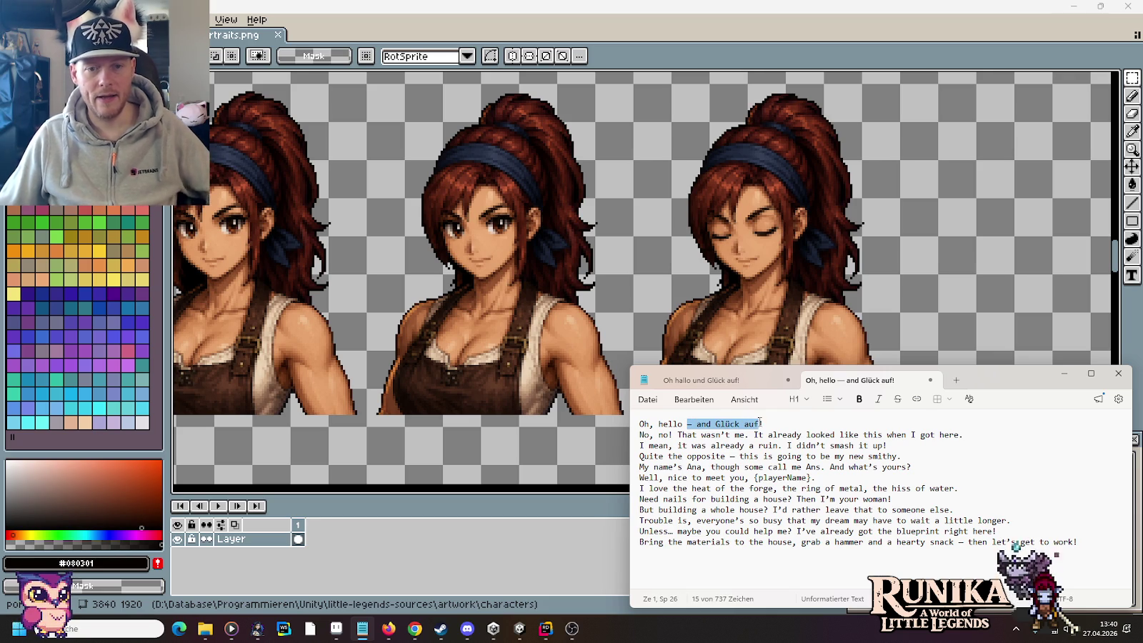
text(and good f)
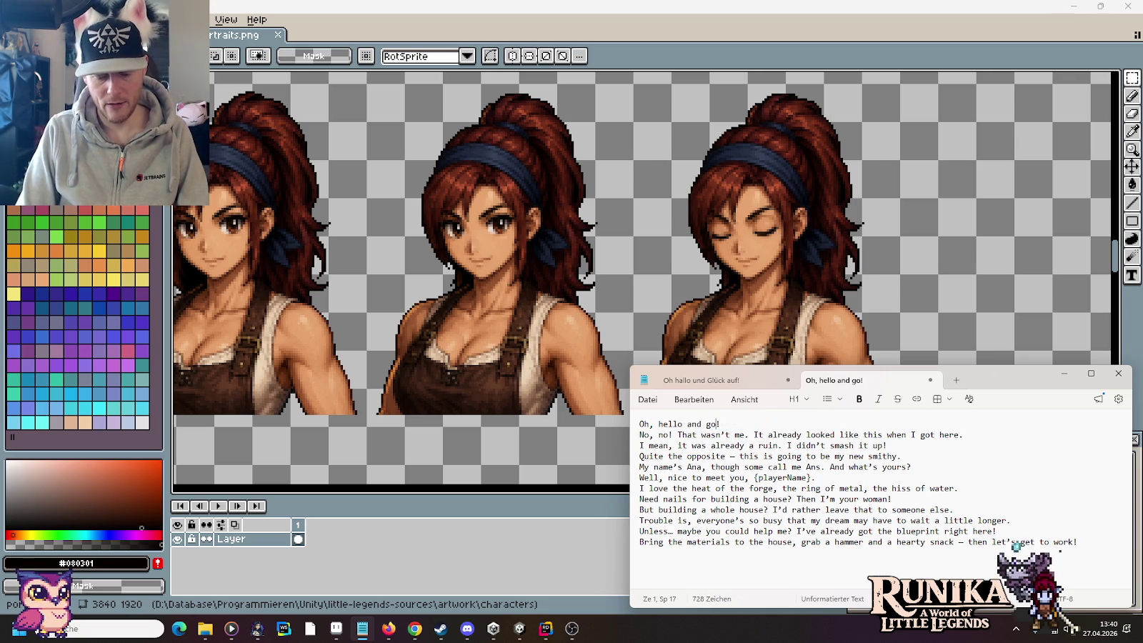
text(ortun)
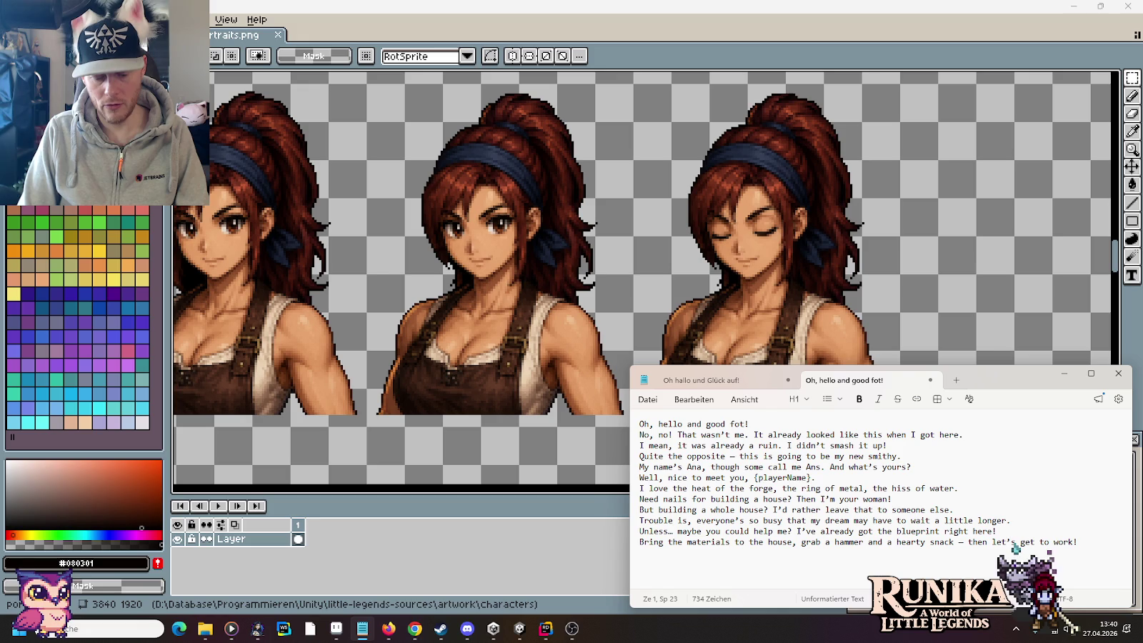
text(e)
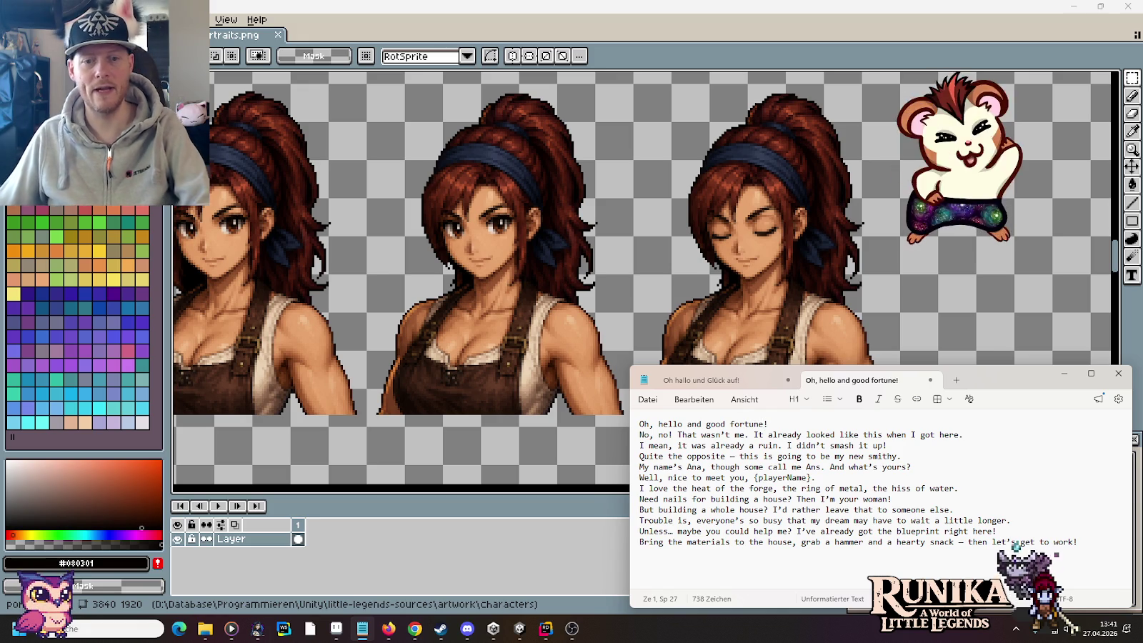
click(653, 424)
key(BackSpace)
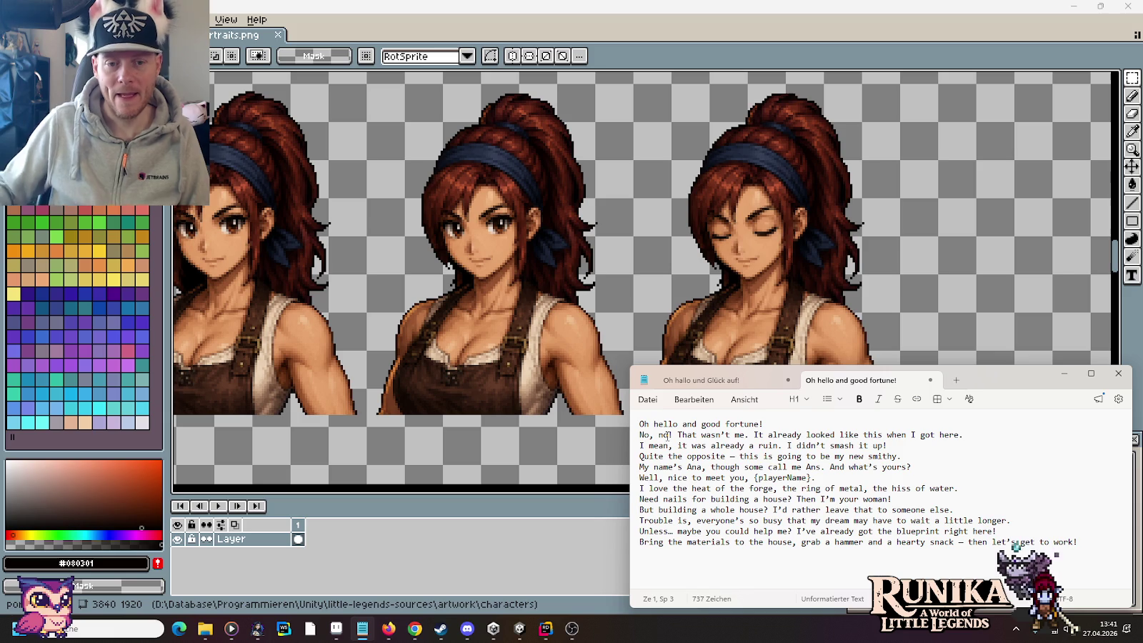
Fix the apostrophe in 'didn't' and change 'smash it up' to 'take it down'.
click(723, 435)
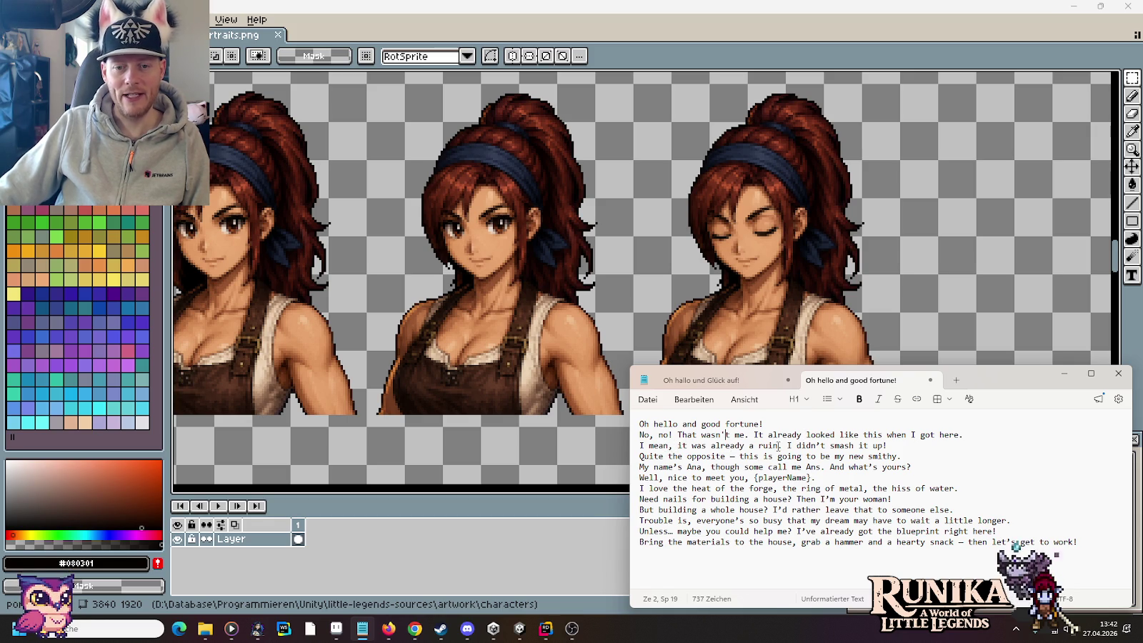
key(Delete)
text(')
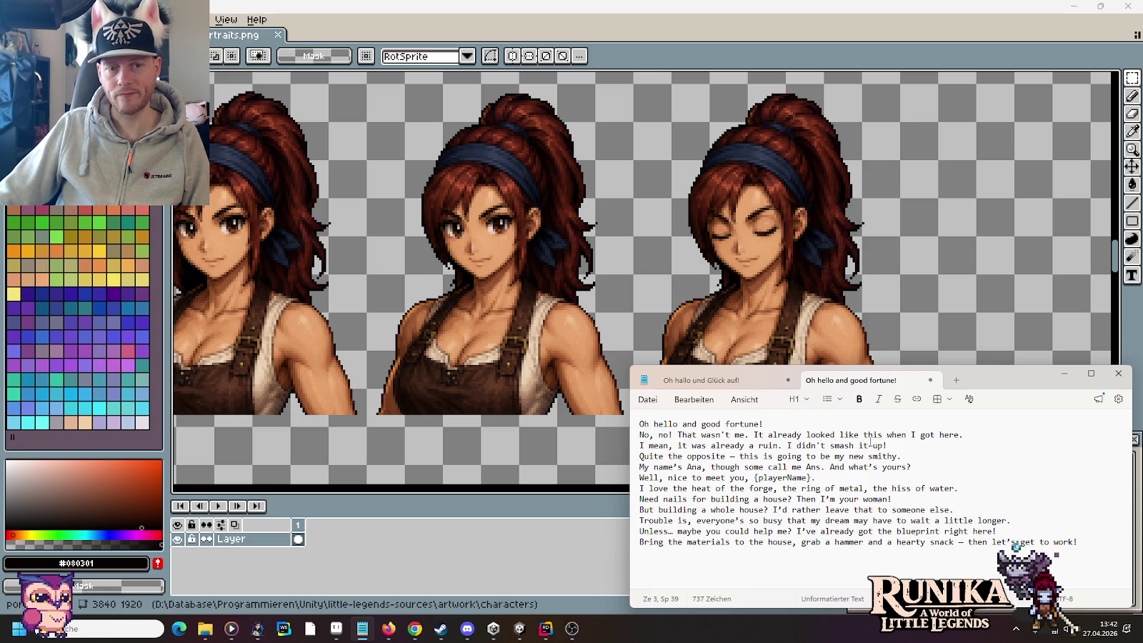
click(894, 445)
drag(811, 447, 832, 450)
click(832, 448)
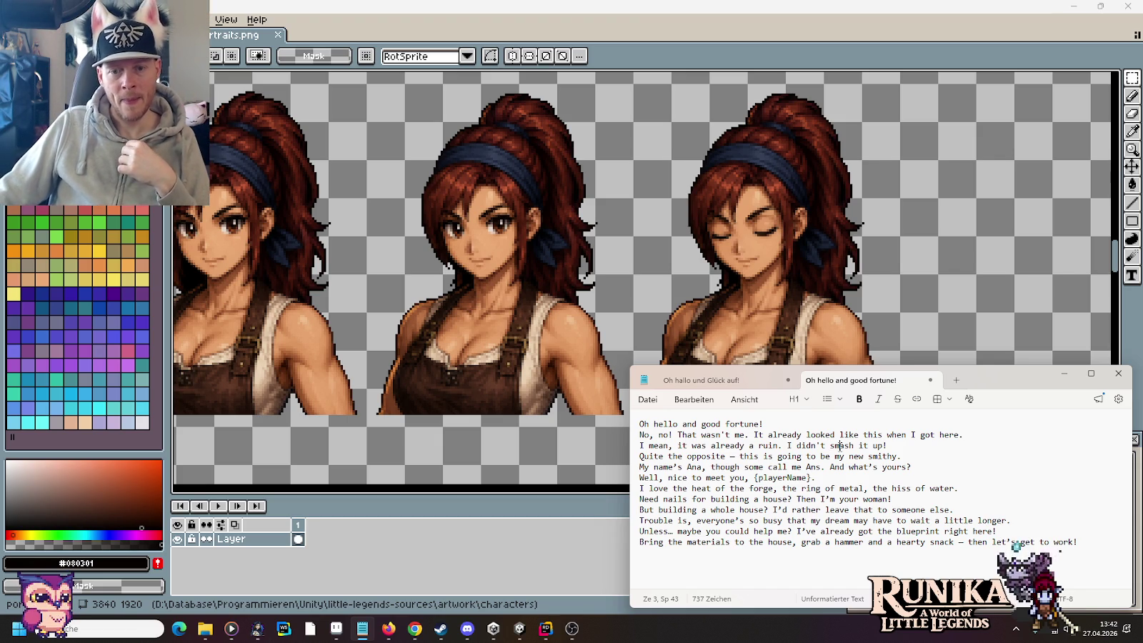
click(831, 446)
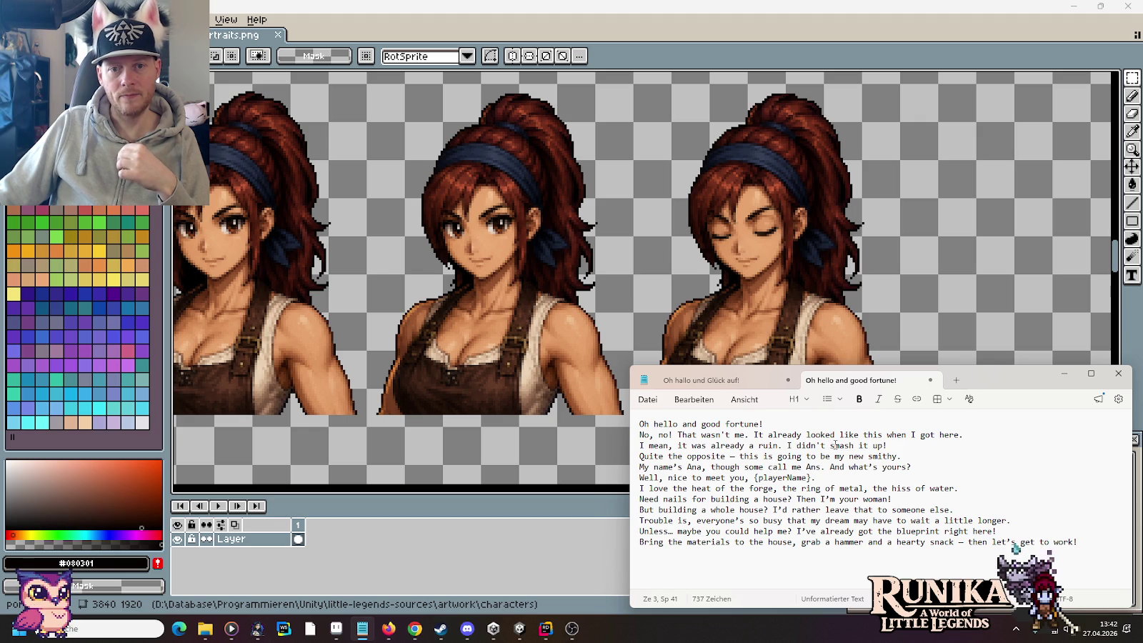
drag(831, 445, 887, 448)
text(take )
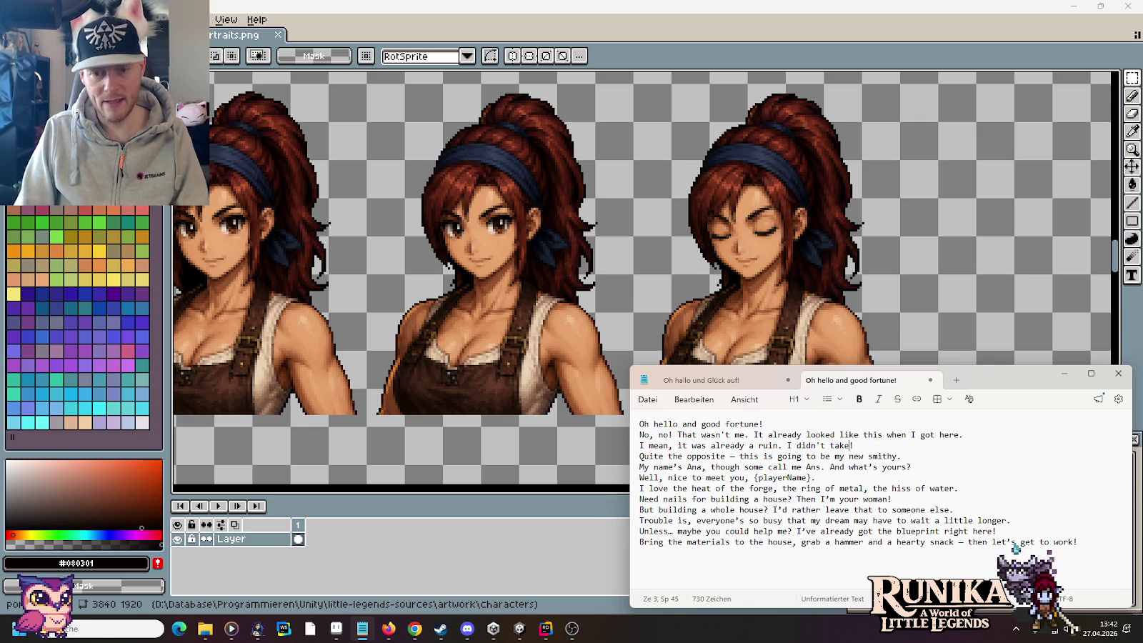
text(it down)
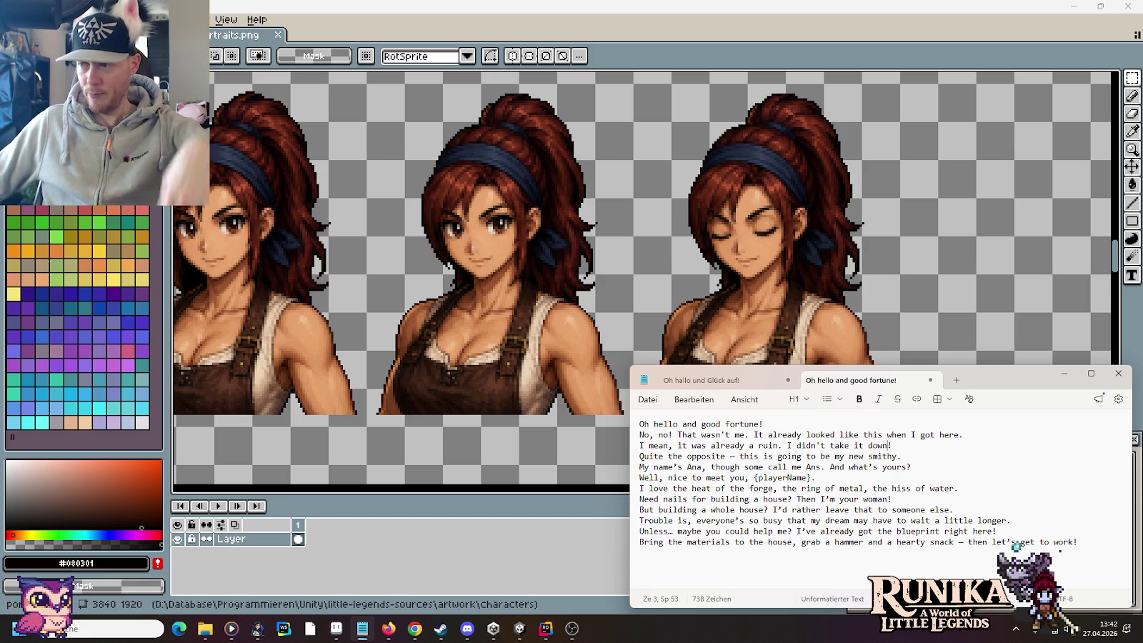
Replace the dash after 'opposite' on line 4 with a comma.
click(730, 457)
key(BackSpace)
text(,)
key(Delete)
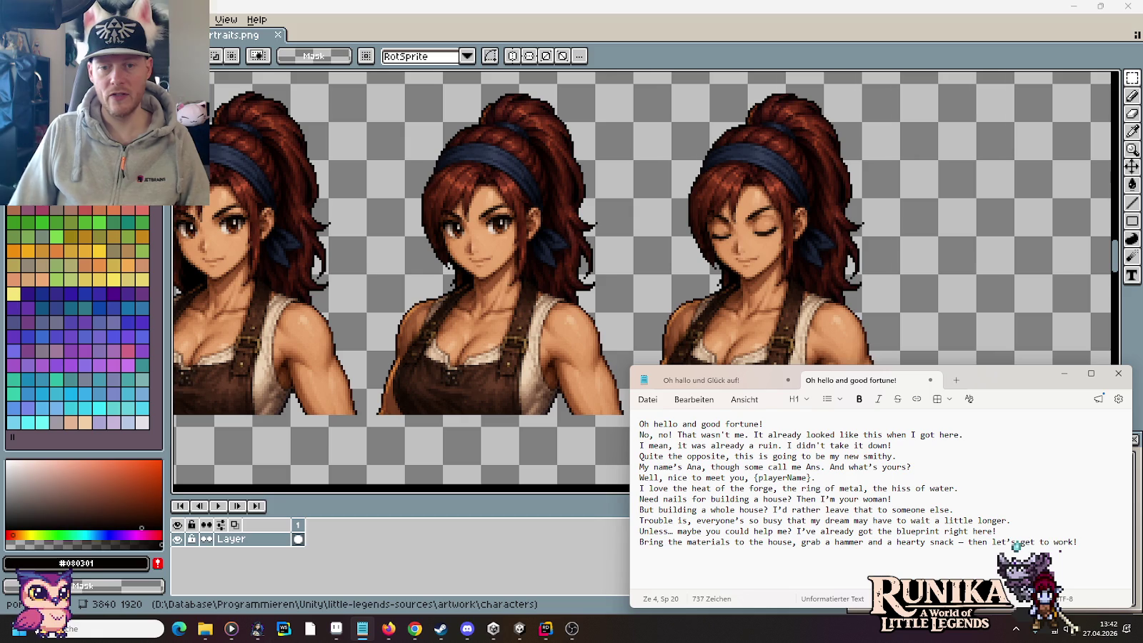
Proofread the remaining lines, replacing the ellipsis after 'Unless' with '...'.
click(678, 466)
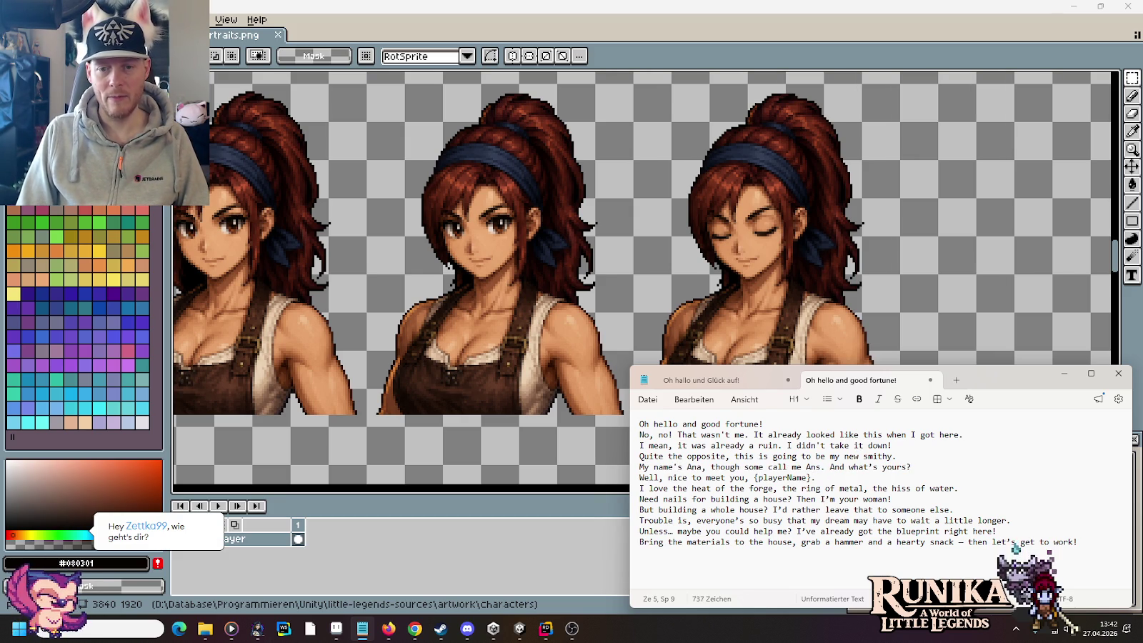
key(Right)
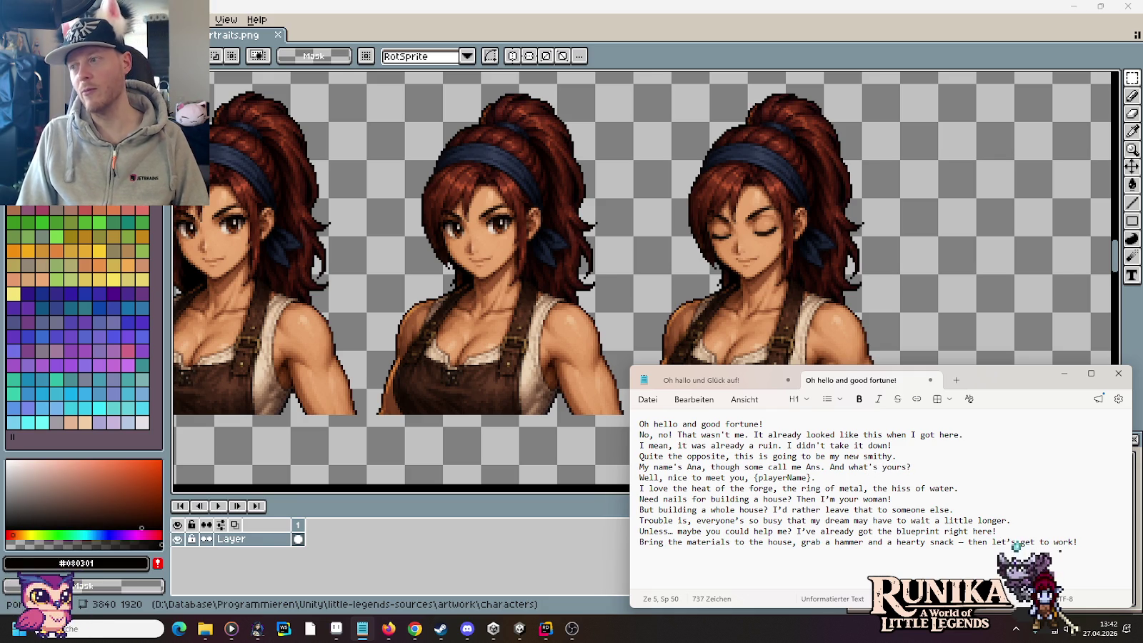
key(Down)
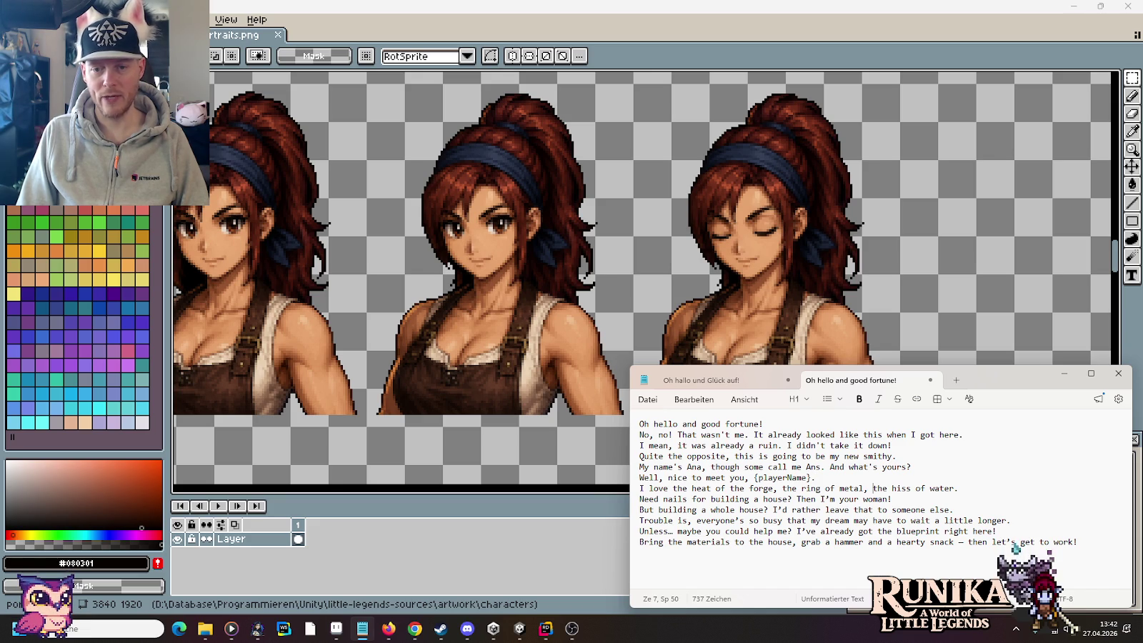
key(Down)
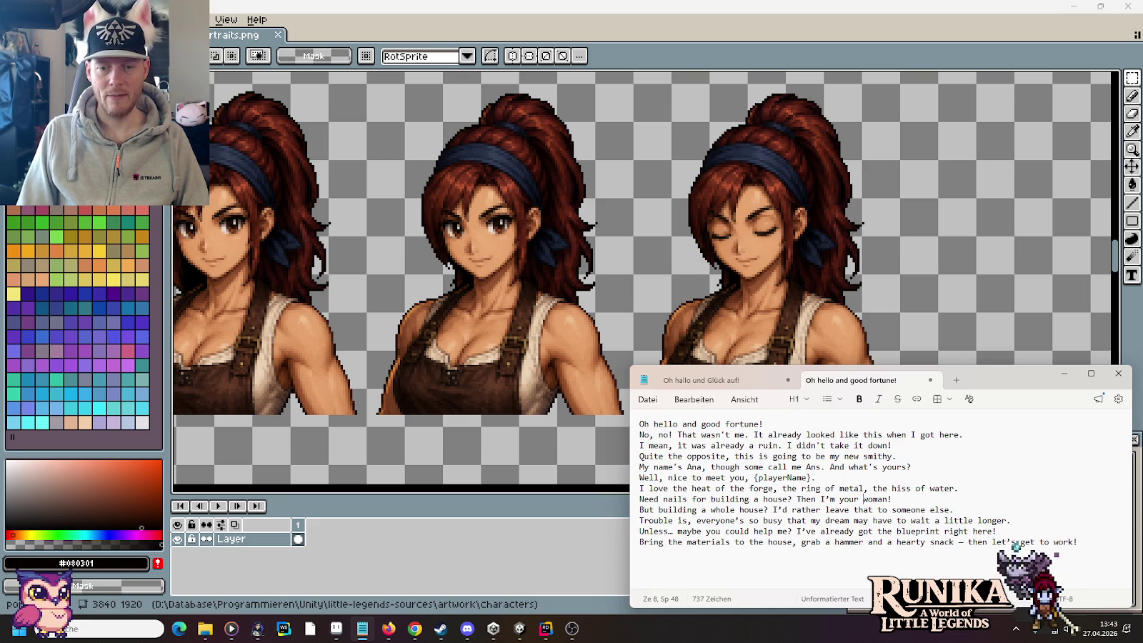
key(Right)
key(Right)
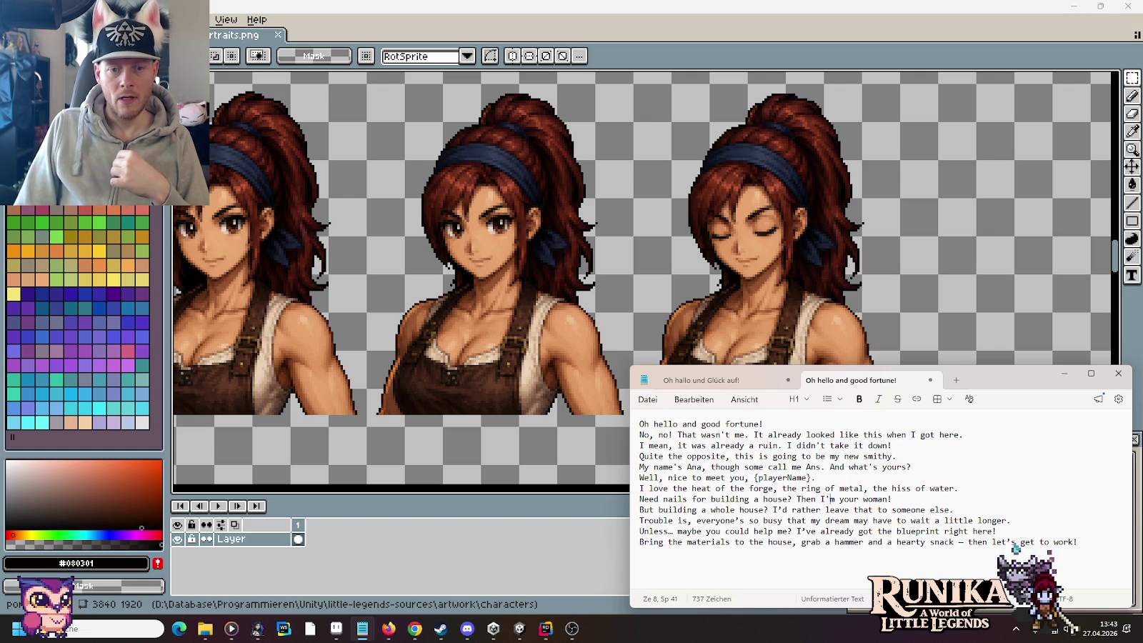
key(Down)
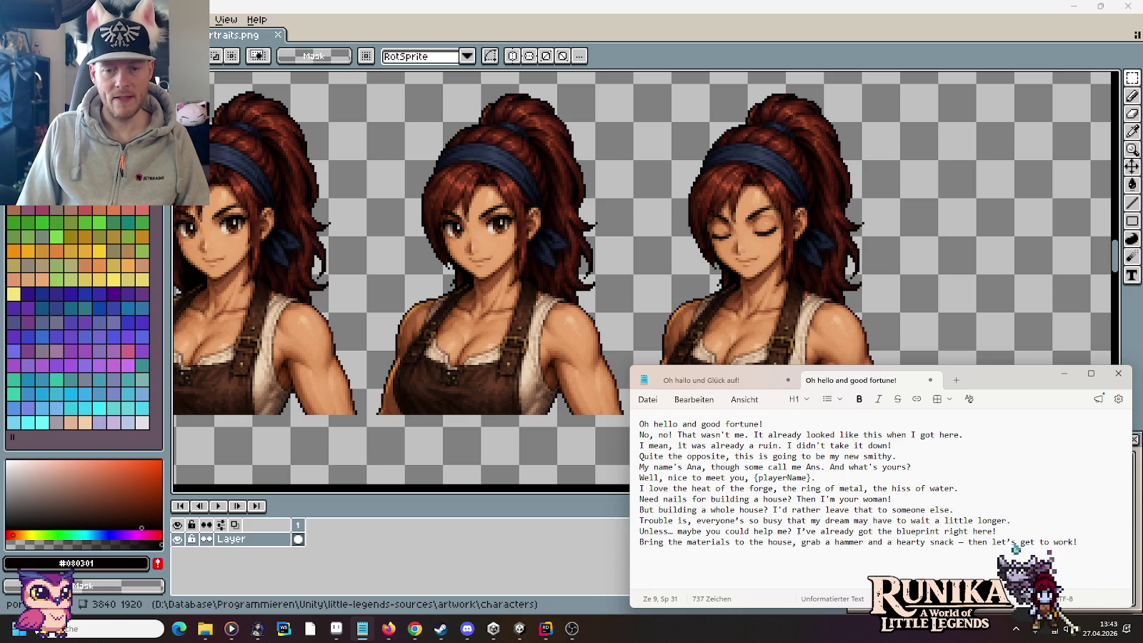
click(778, 520)
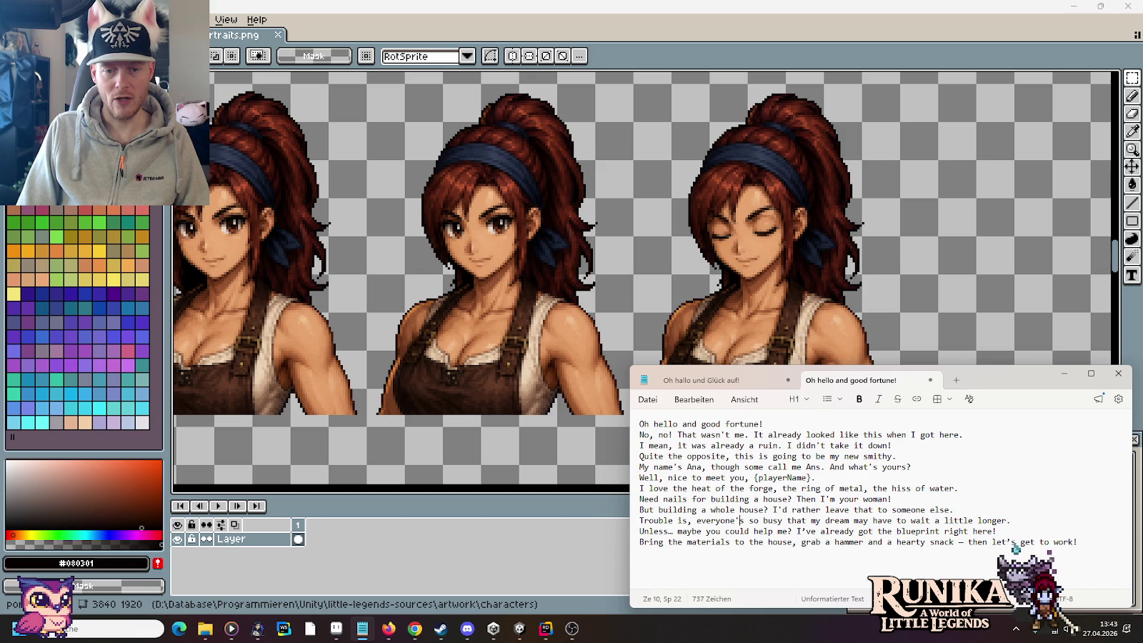
key(Down)
key(Delete)
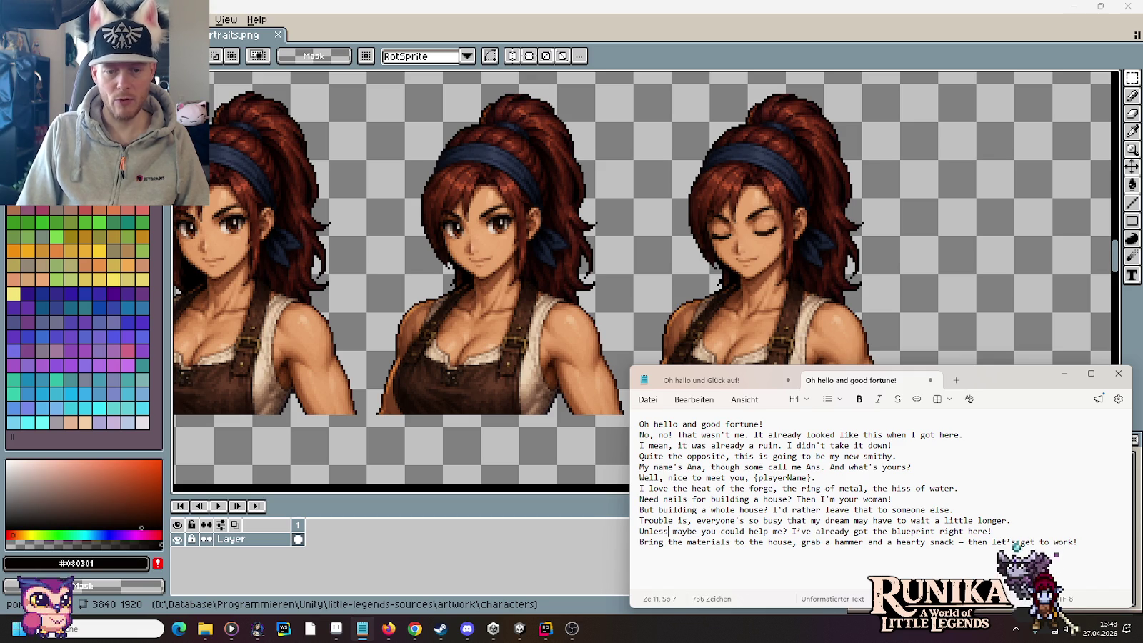
text(...)
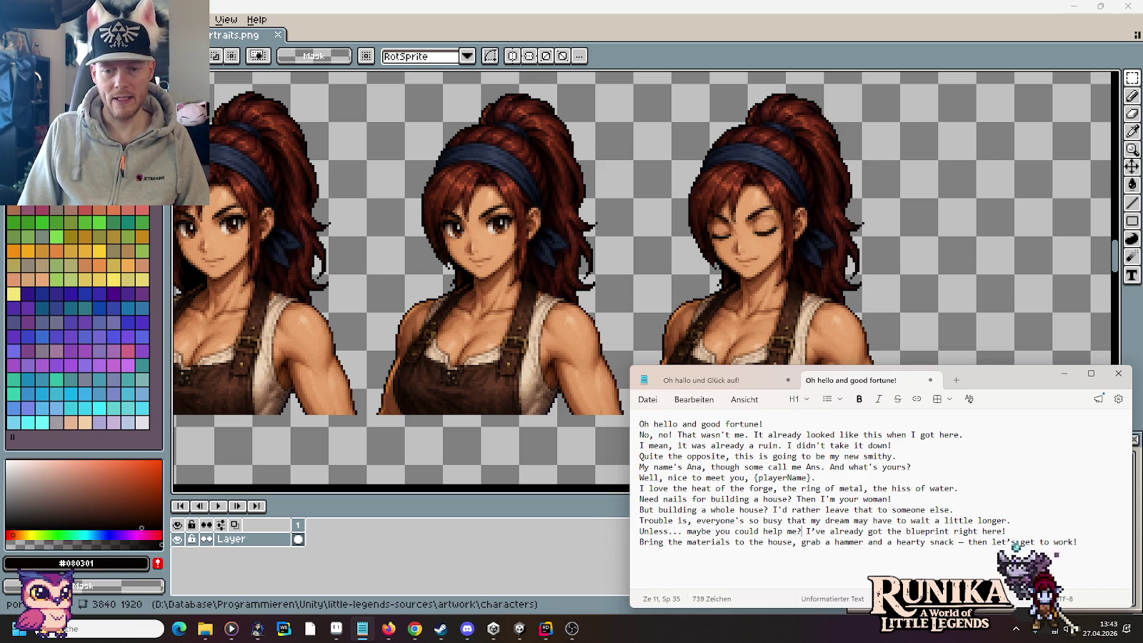
key(Right)
key(Down)
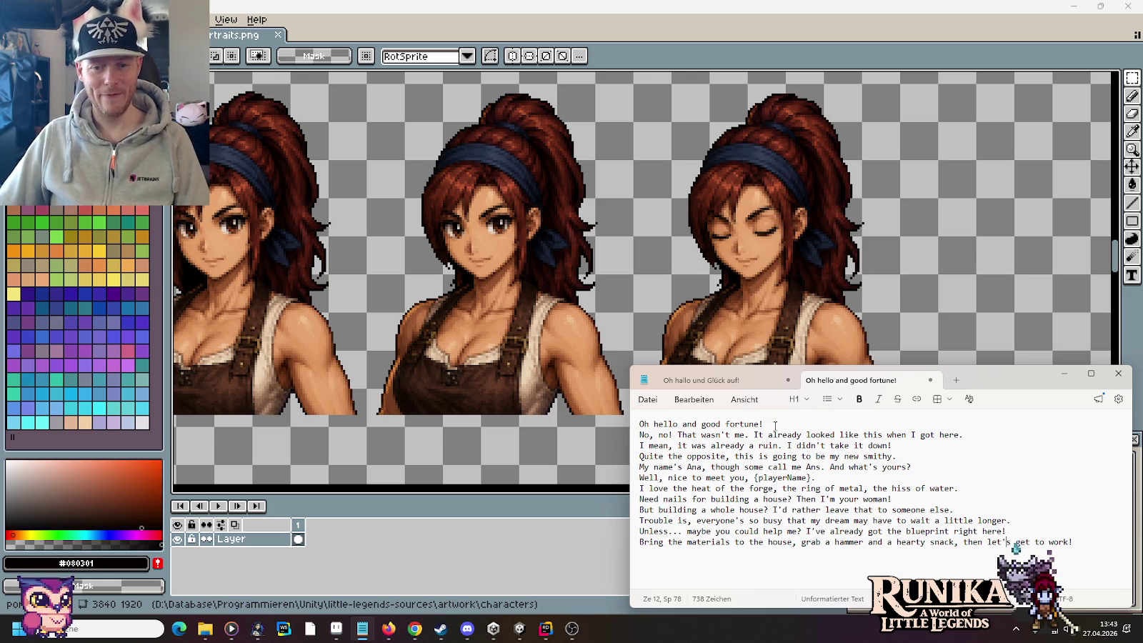
drag(775, 426, 639, 425)
key(ctrl+c)
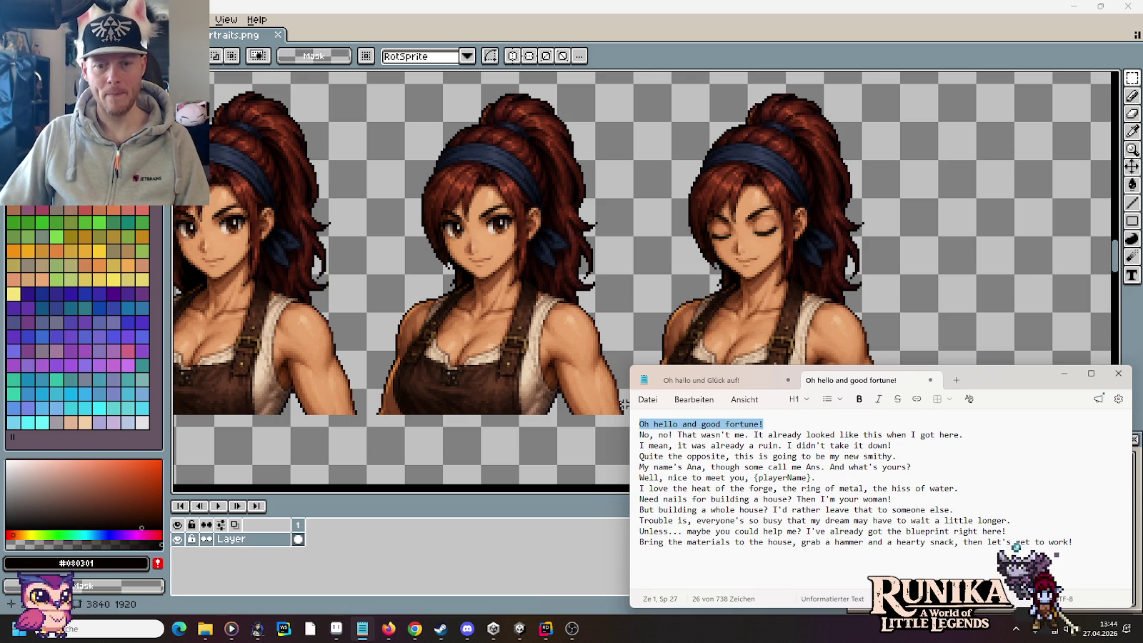
Add a first step to Ana's Dialog Outside with the pasted greeting as its first line.
click(522, 627)
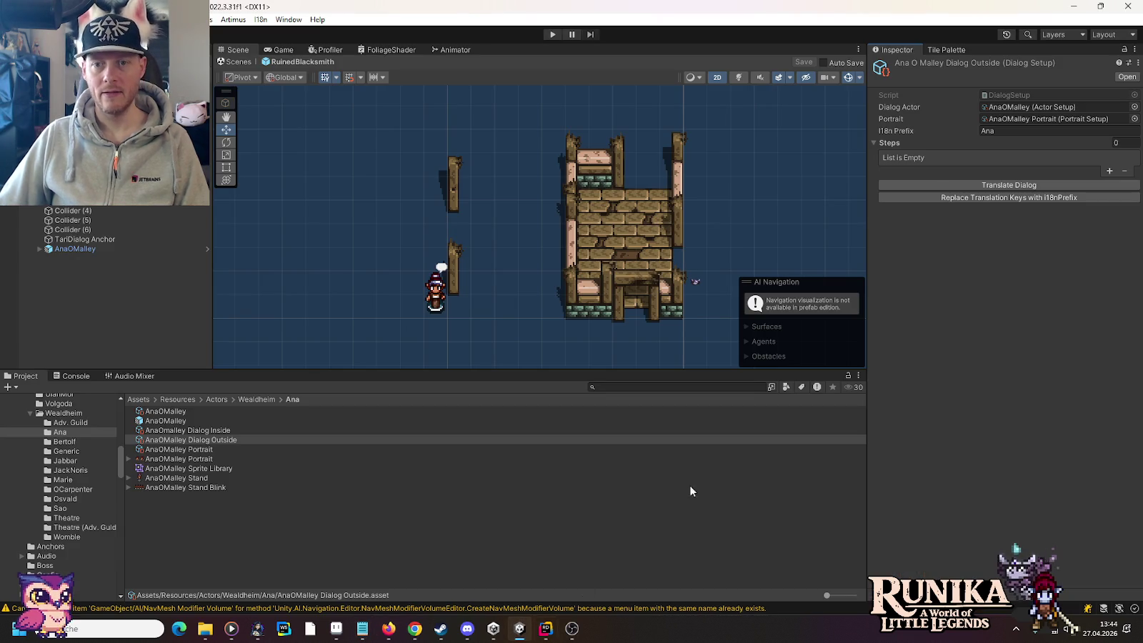
click(1090, 180)
click(1105, 269)
click(1021, 297)
key(ctrl+v)
Paste the second and third English script lines into two new Lines entries.
key(alt+Tab)
drag(971, 434, 632, 435)
key(ctrl+c)
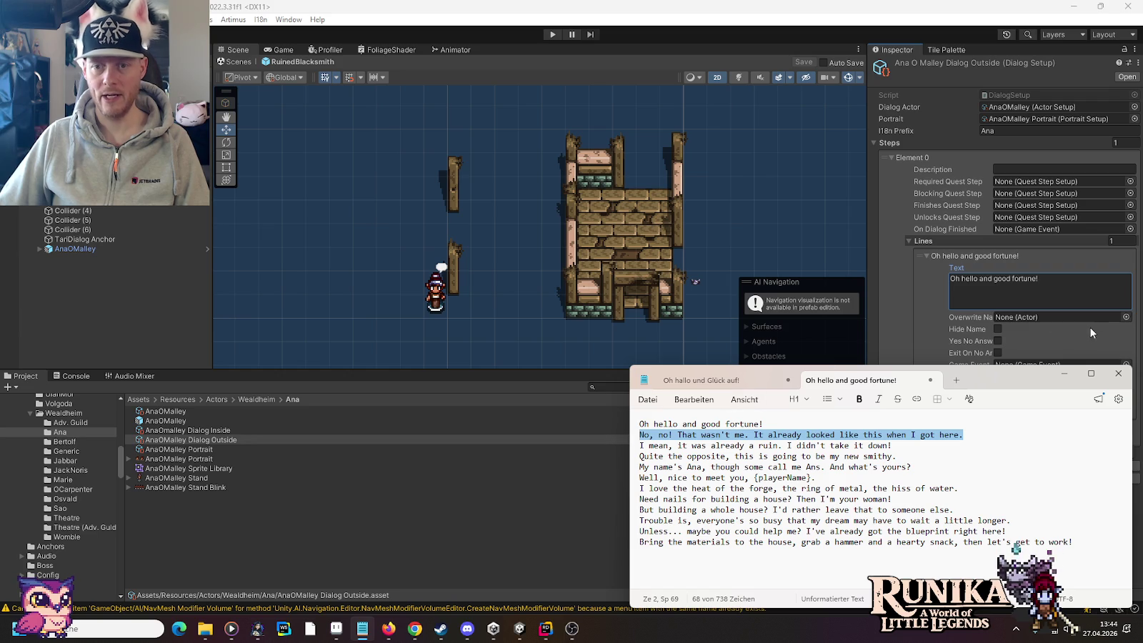
click(934, 259)
click(1106, 269)
click(1031, 302)
key(ctrl+v)
key(alt+Tab)
drag(893, 445, 635, 456)
key(ctrl+c)
click(938, 270)
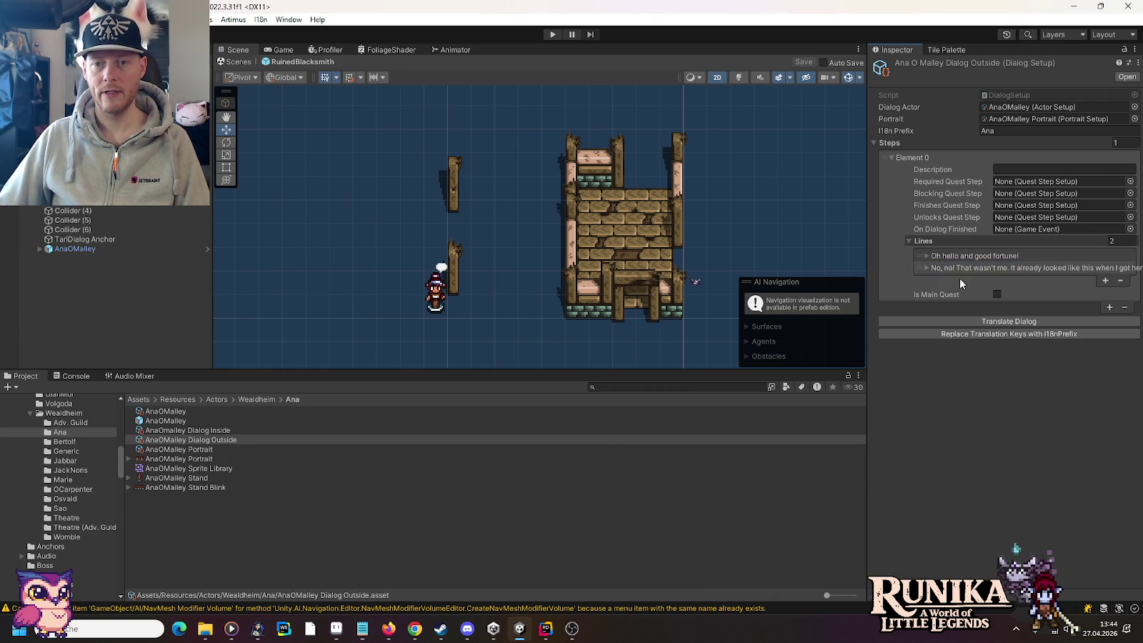
click(1106, 281)
click(1035, 304)
key(ctrl+v)
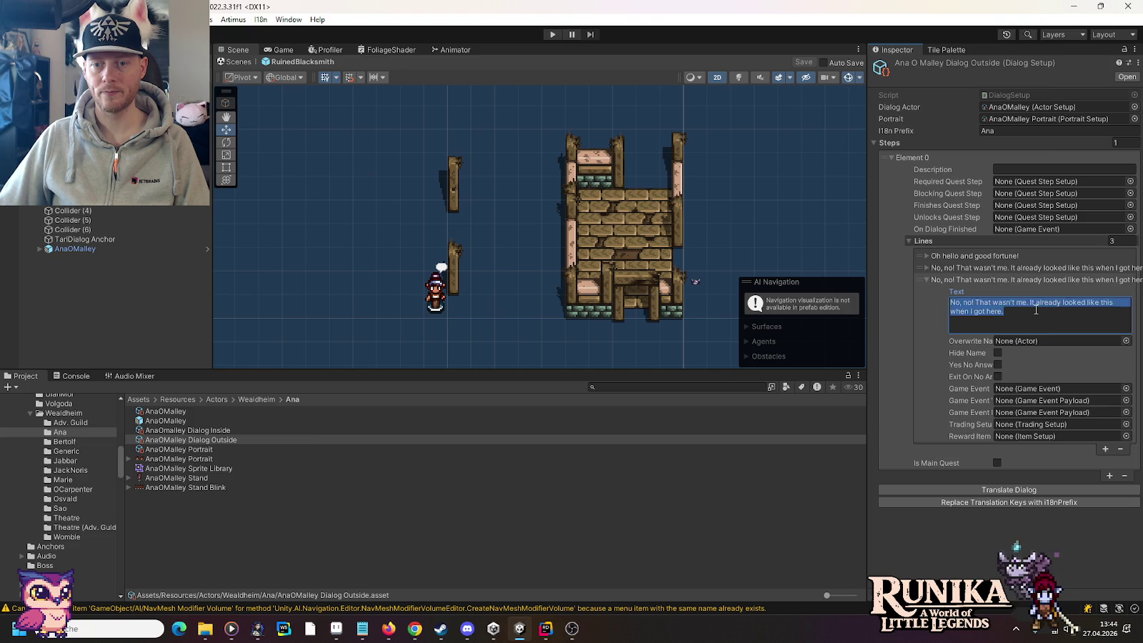
Add a fourth line containing the next line copied from the English script.
key(alt+Tab)
key(Down)
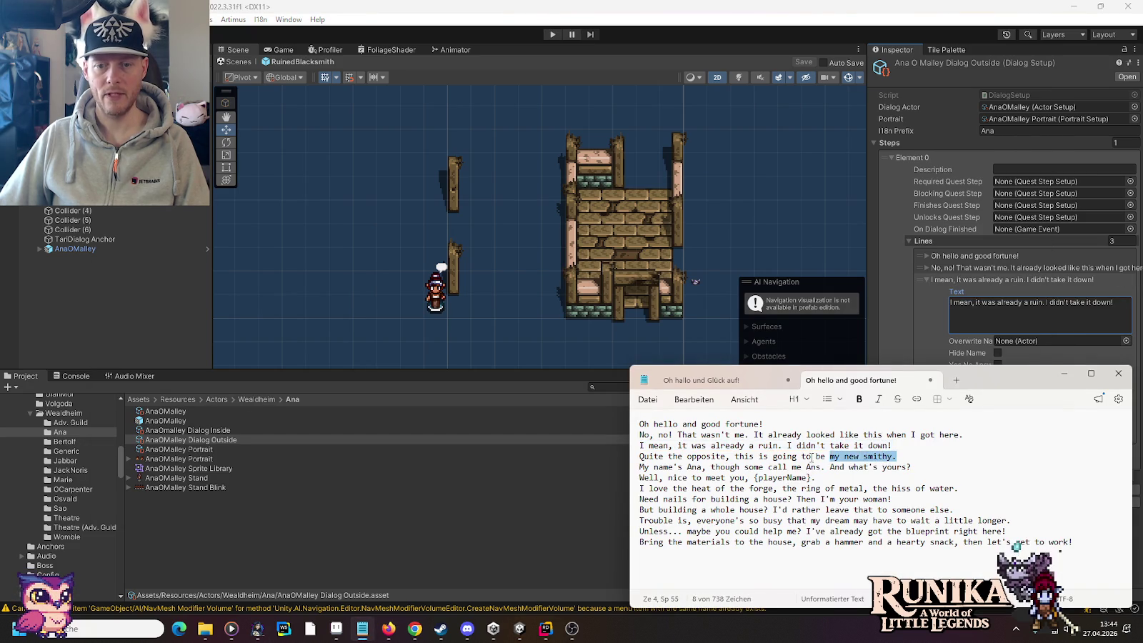
key(Home)
key(shift+End)
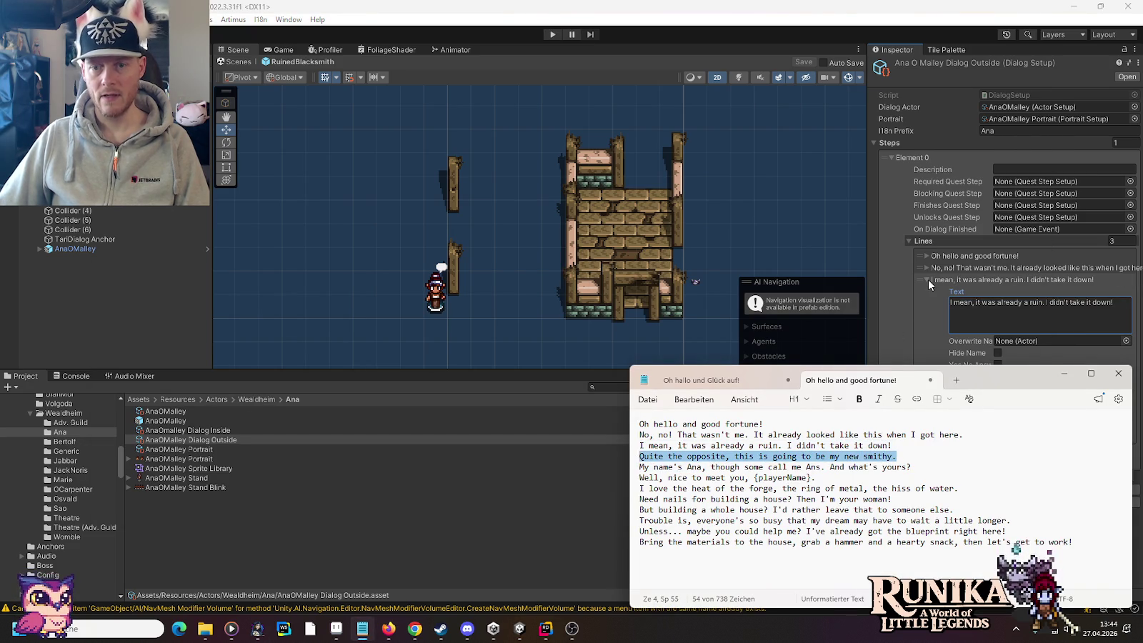
click(927, 280)
click(1106, 292)
click(1042, 291)
click(1040, 318)
key(ctrl+v)
Add a fifth line, replacing its duplicated text with the next script line.
key(alt+Tab)
key(Down)
key(Home)
key(shift+End)
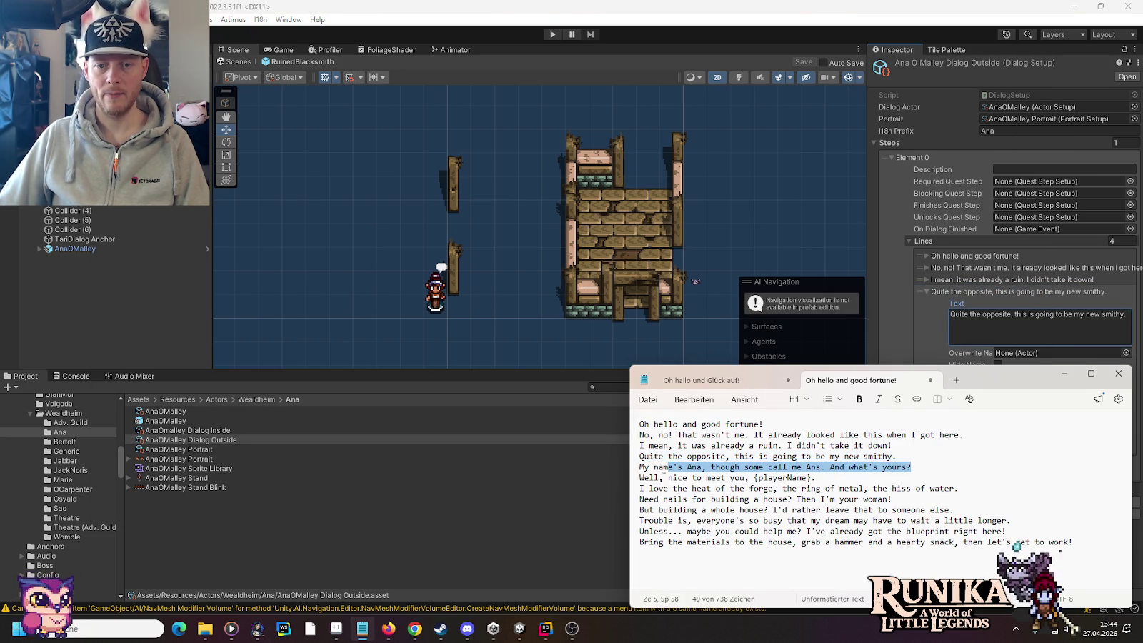
click(963, 289)
click(1108, 309)
click(1091, 306)
click(1072, 330)
key(ctrl+a)
key(ctrl+v)
Add a sixth line reading 'Well, nice to meet you, {playerName}.'.
key(alt+Tab)
drag(834, 488, 827, 481)
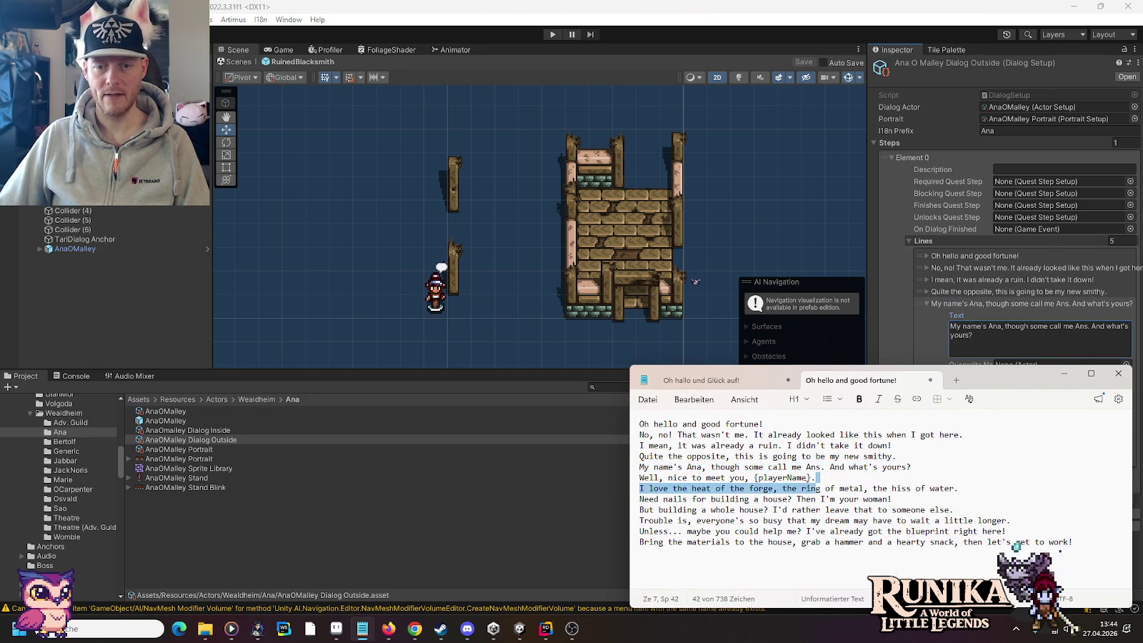
key(Up)
key(shift+End)
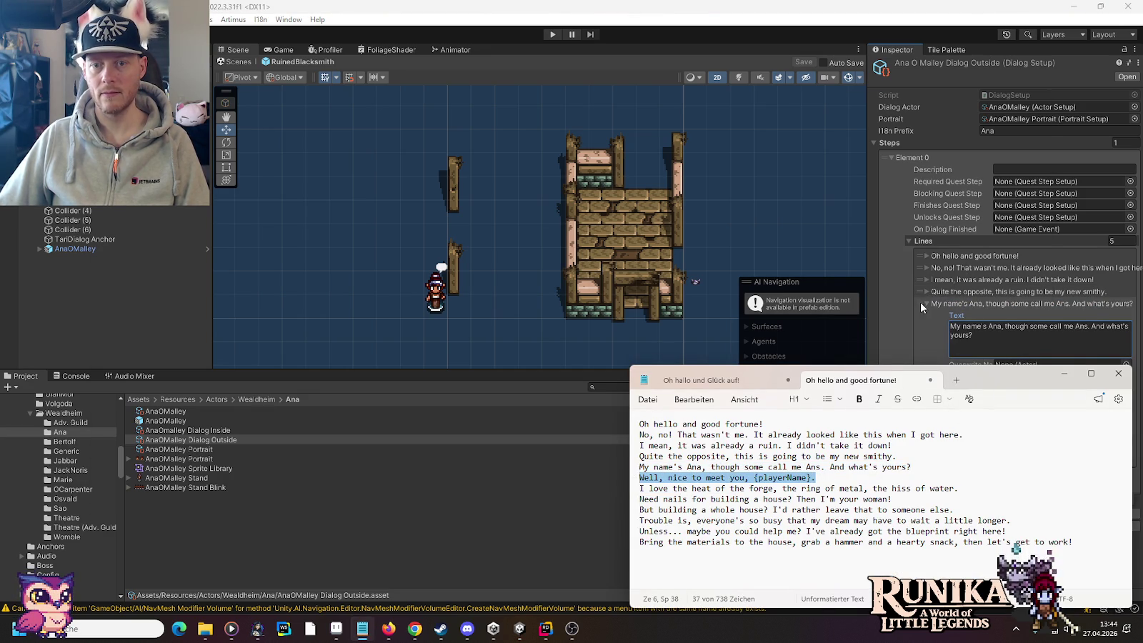
click(927, 303)
click(1107, 315)
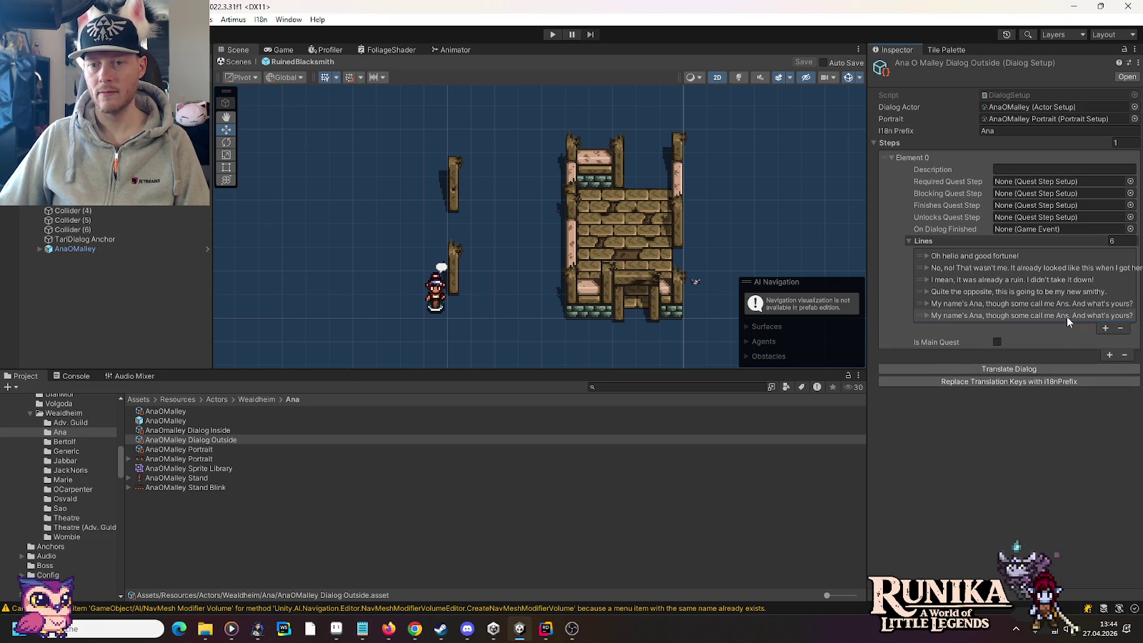
click(1066, 316)
click(1045, 343)
key(ctrl+a)
key(ctrl+v)
Add a seventh line about the heat of the forge, metal and water.
click(962, 314)
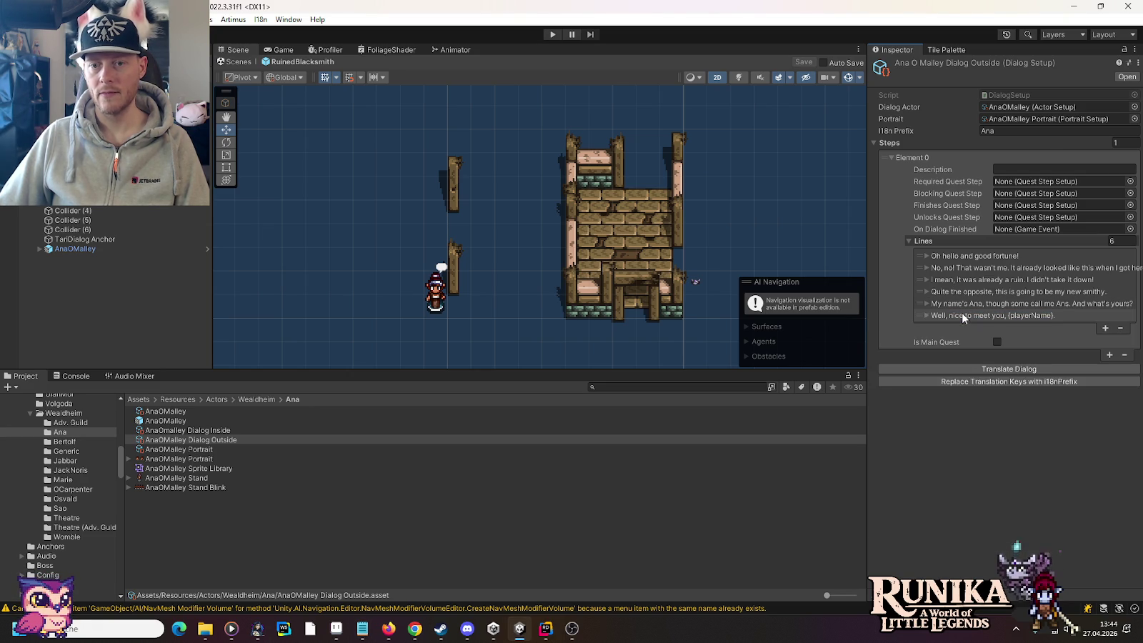
key(alt+Tab)
drag(961, 488, 638, 489)
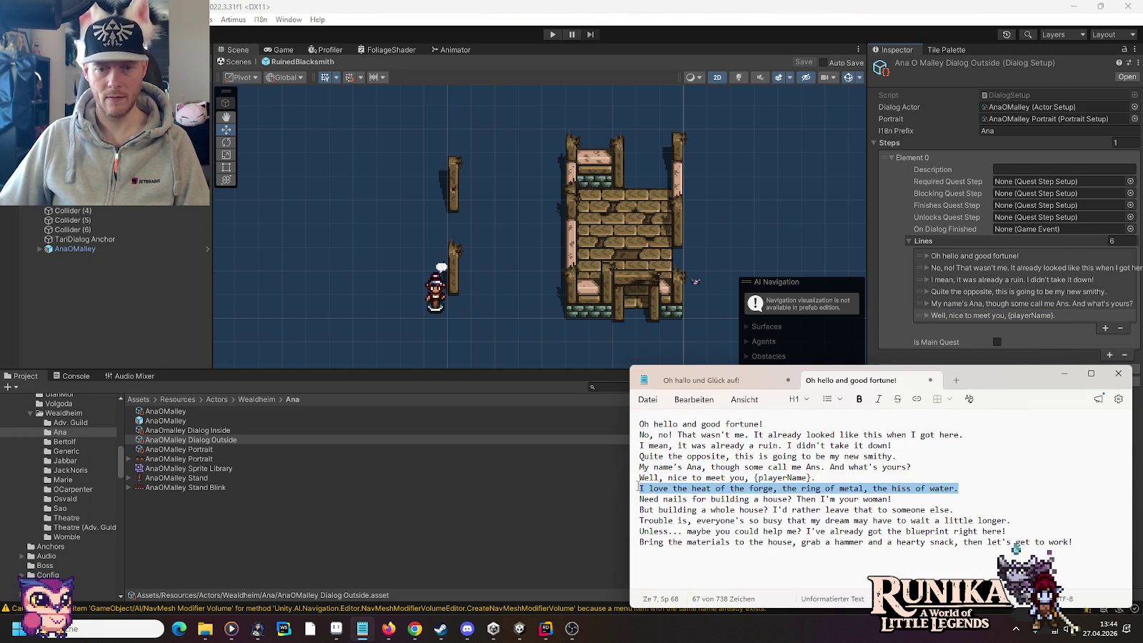
click(1107, 329)
click(1039, 329)
click(1045, 355)
key(ctrl+a)
key(ctrl+v)
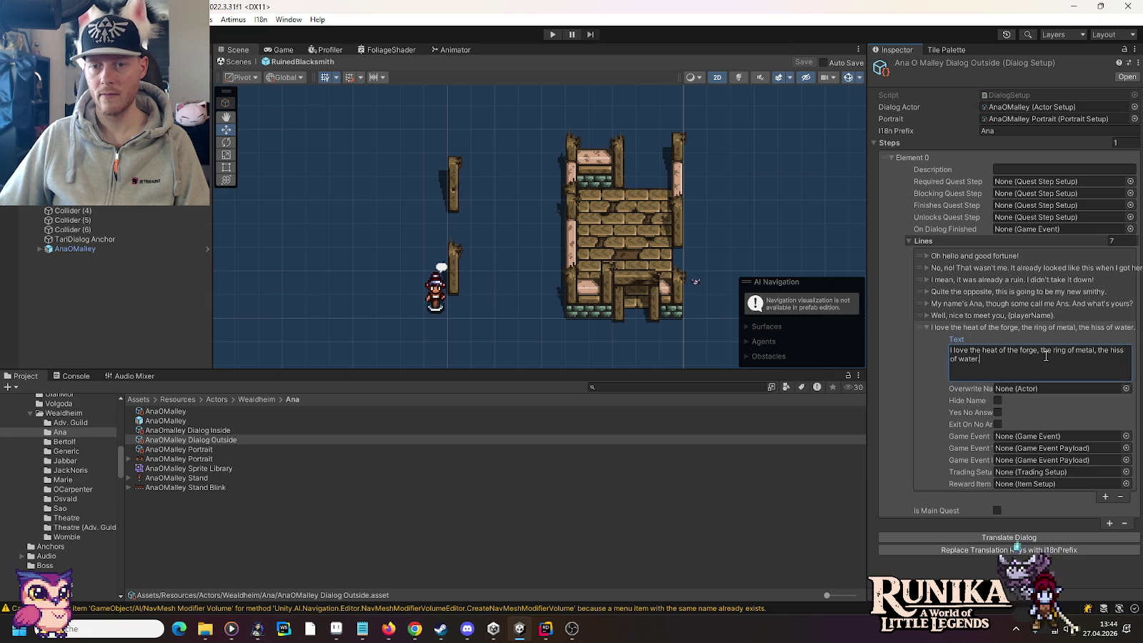
Add an eighth line with the 'Need nails for building' text.
key(alt+Tab)
drag(893, 498, 636, 500)
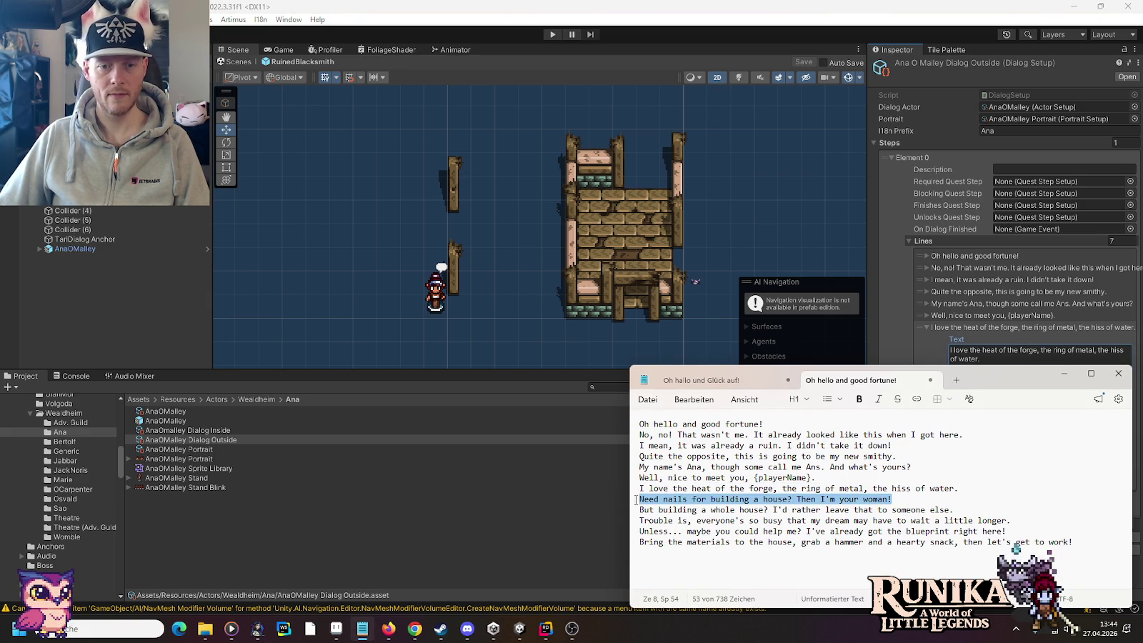
click(956, 329)
click(1106, 349)
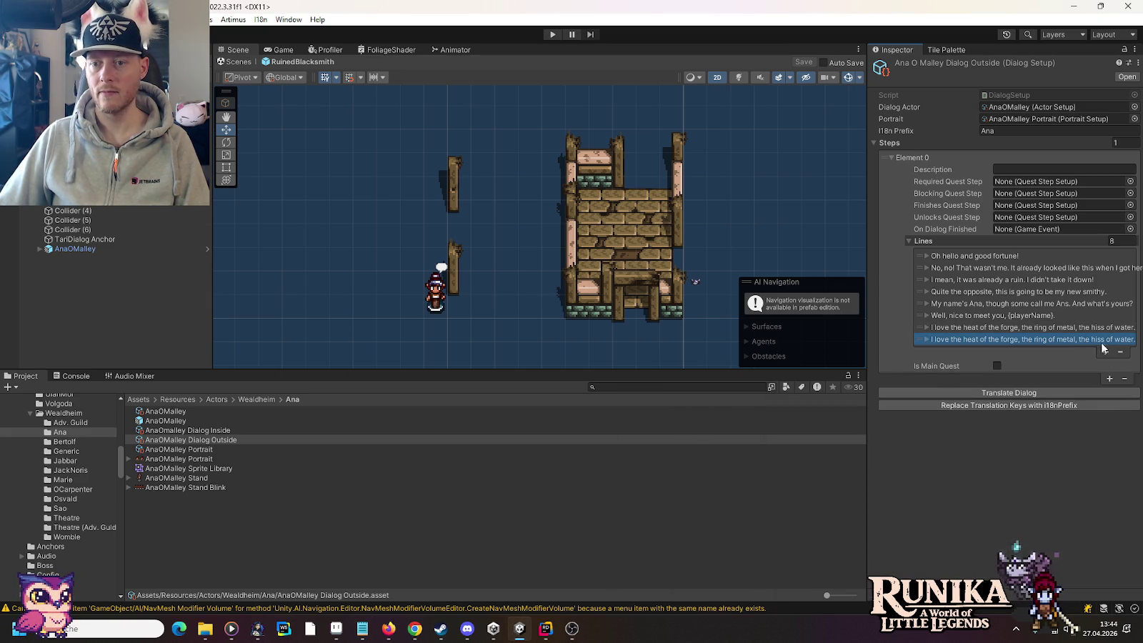
click(1032, 340)
click(1040, 362)
key(ctrl+a)
key(ctrl+v)
Add a ninth line with the 'But building a whole house' text.
key(alt+Tab)
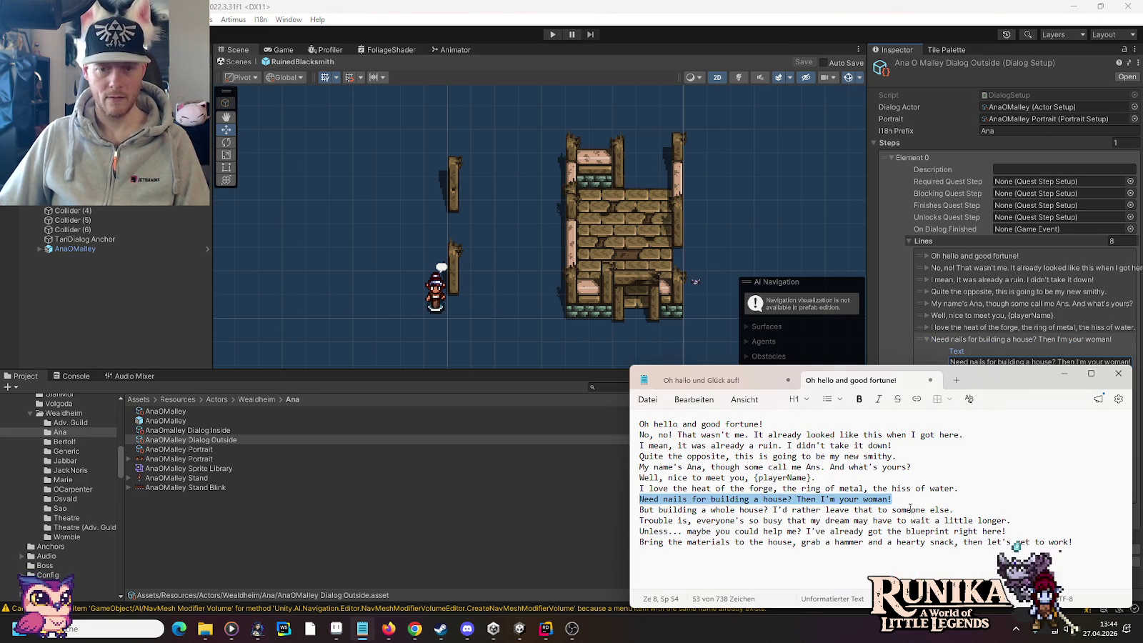
triple_click(904, 509)
key(ctrl+c)
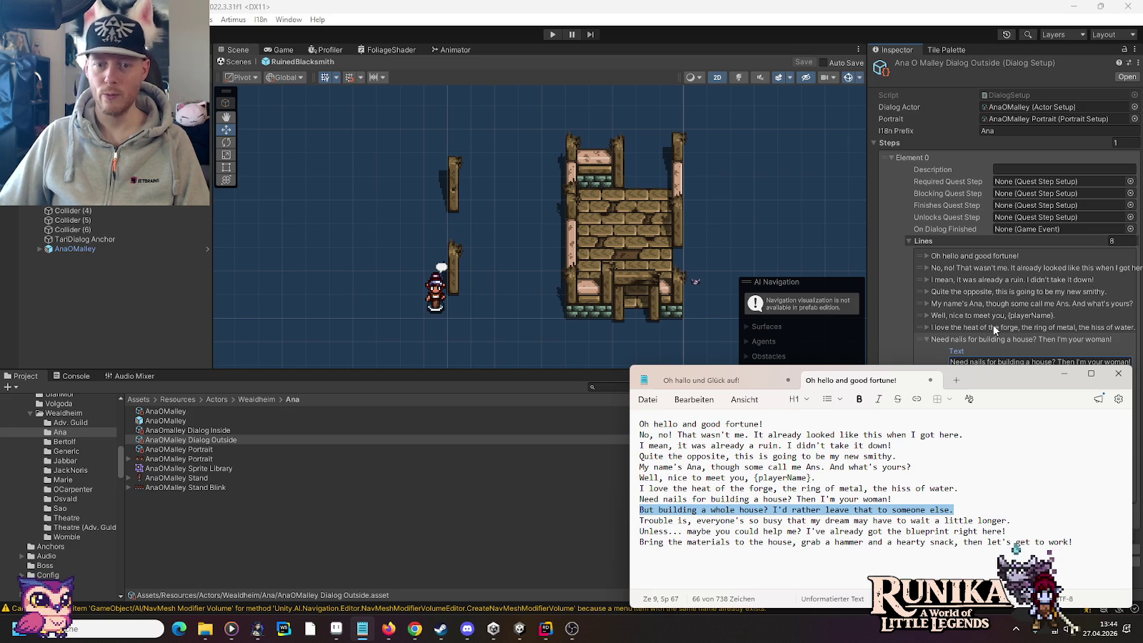
click(970, 340)
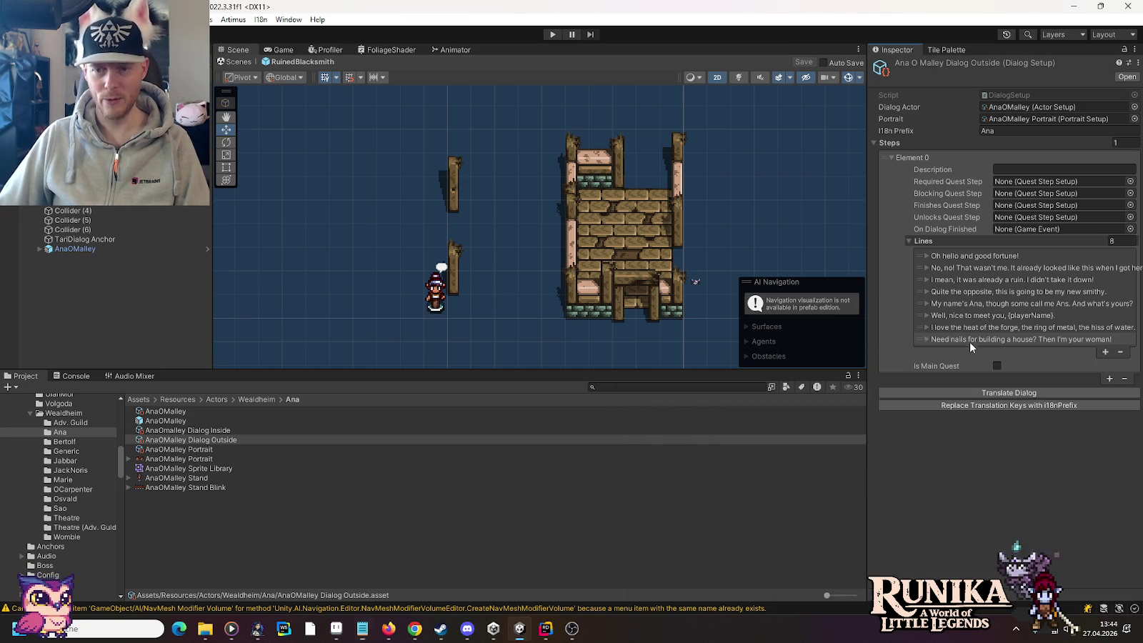
click(1100, 352)
click(1038, 384)
key(ctrl+a)
key(ctrl+v)
click(1024, 359)
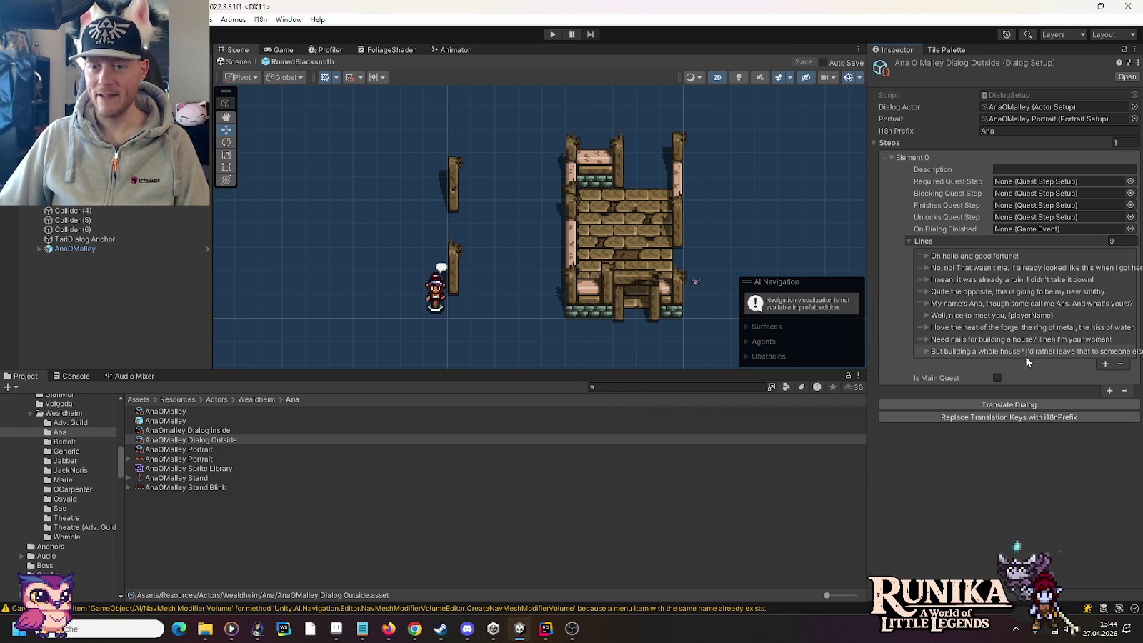
Add a tenth line starting 'Trouble is, everyone's so busy'.
click(1105, 364)
key(alt+Tab)
drag(1025, 520, 639, 521)
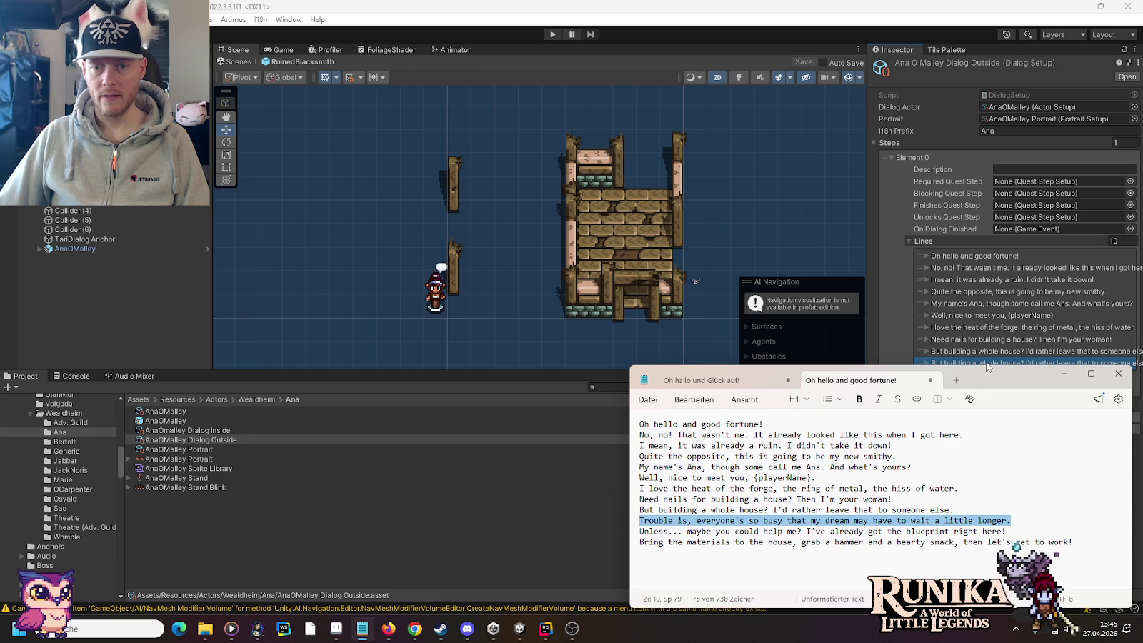
click(986, 361)
key(ctrl+a)
text(Trouble is, everyone's so busy that my dream may have to wait a little longer.)
click(1013, 362)
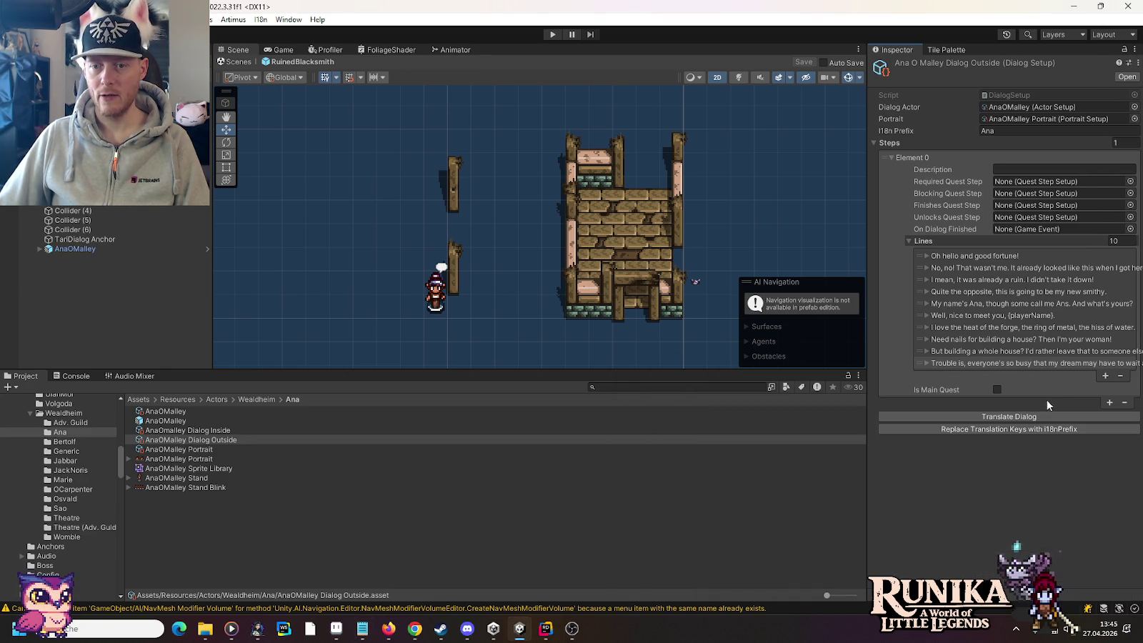
Add an eleventh line reading 'Unless... maybe you could help me'.
click(1106, 375)
key(alt+Tab)
click(1013, 521)
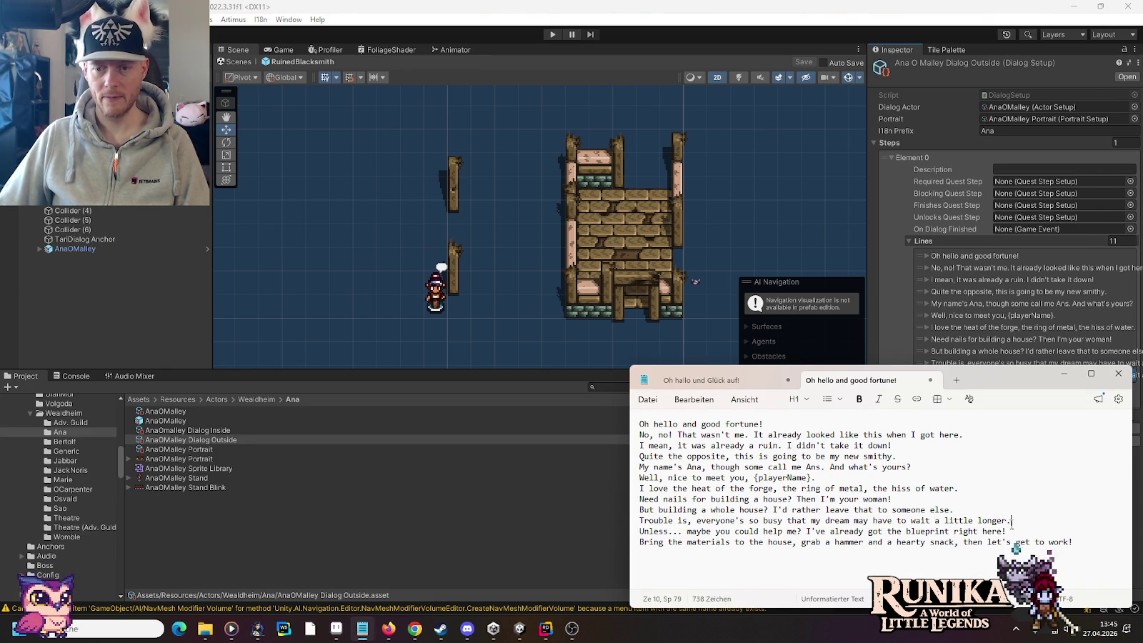
drag(1007, 531, 634, 535)
key(ctrl+c)
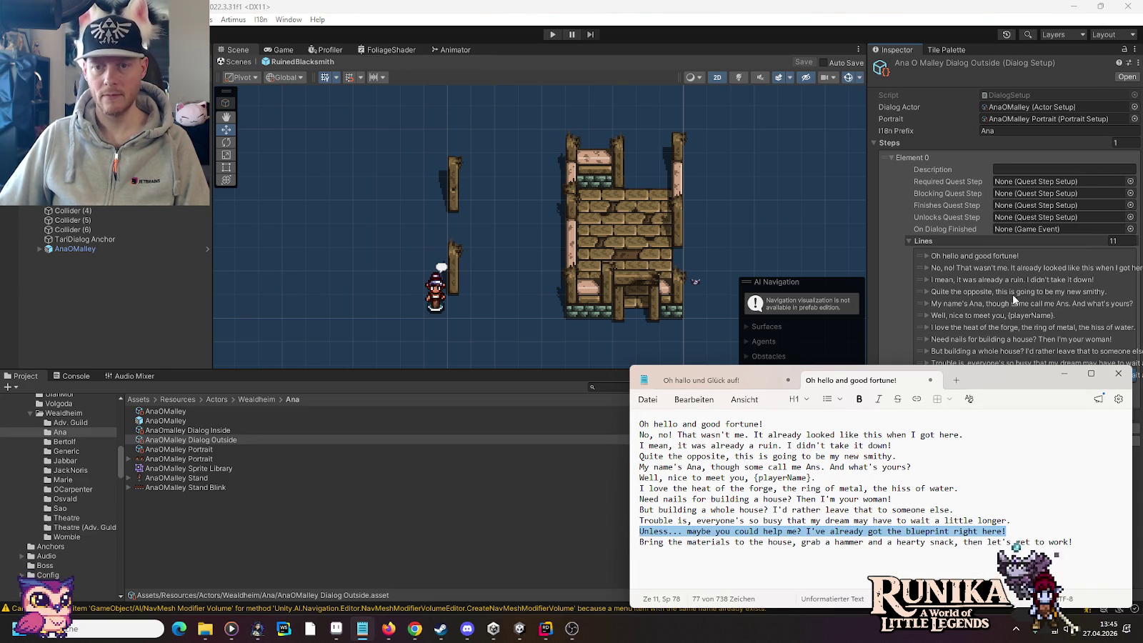
click(873, 337)
click(991, 376)
click(1036, 411)
key(ctrl+v)
click(1018, 376)
Add a twelfth line about bringing the materials to the house.
click(1097, 400)
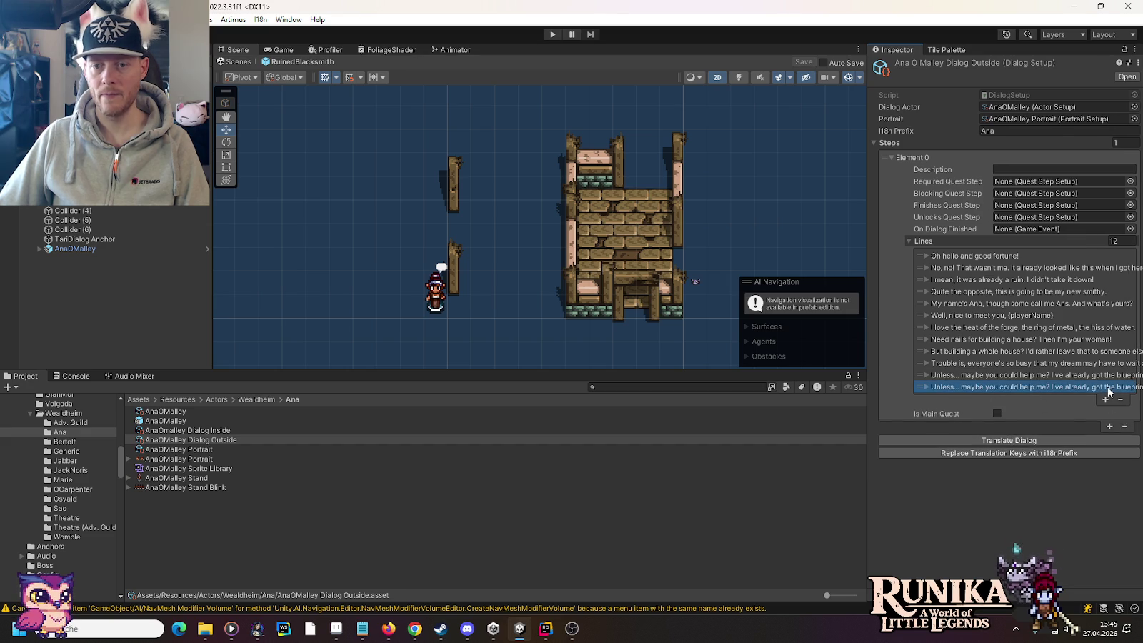
key(alt+Tab)
drag(1070, 541, 640, 541)
key(ctrl+c)
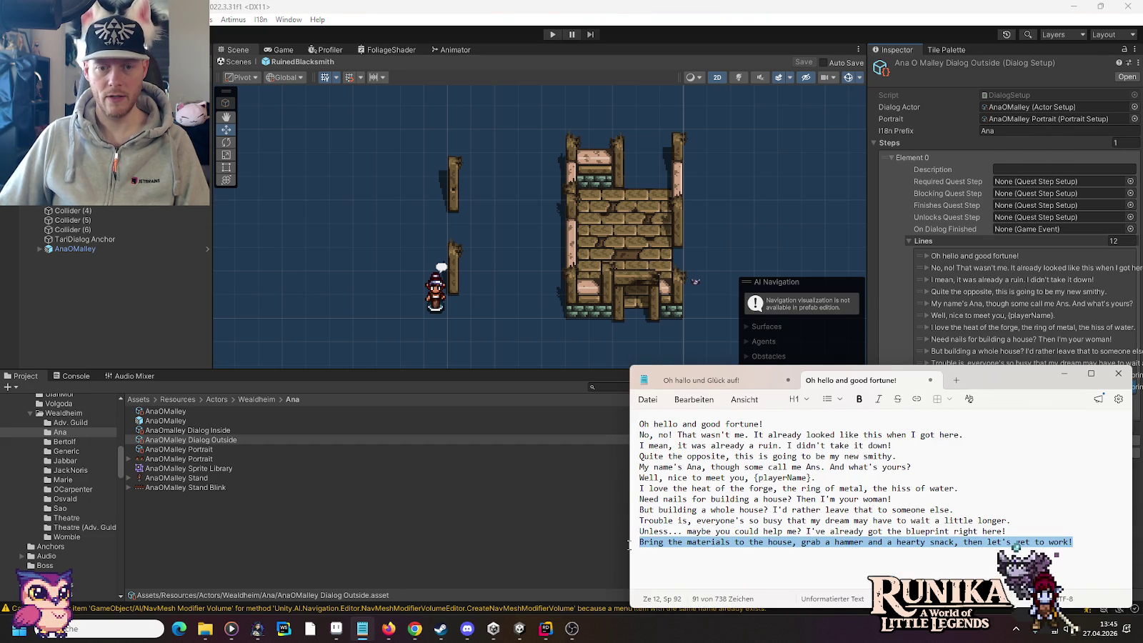
click(876, 329)
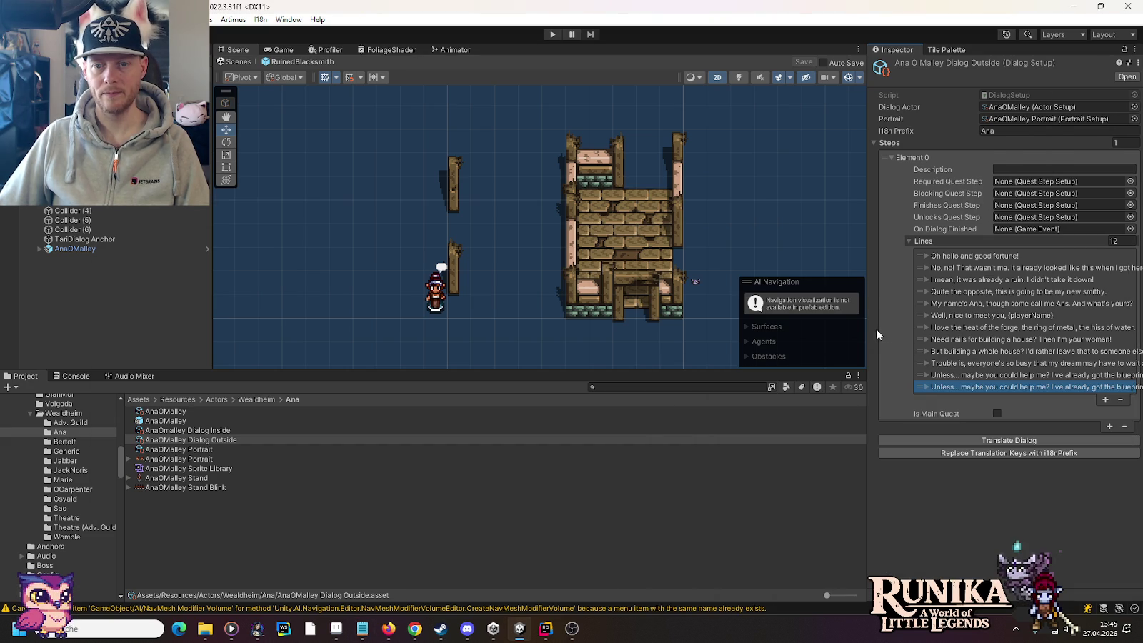
click(970, 385)
click(1038, 426)
key(ctrl+a)
key(ctrl+v)
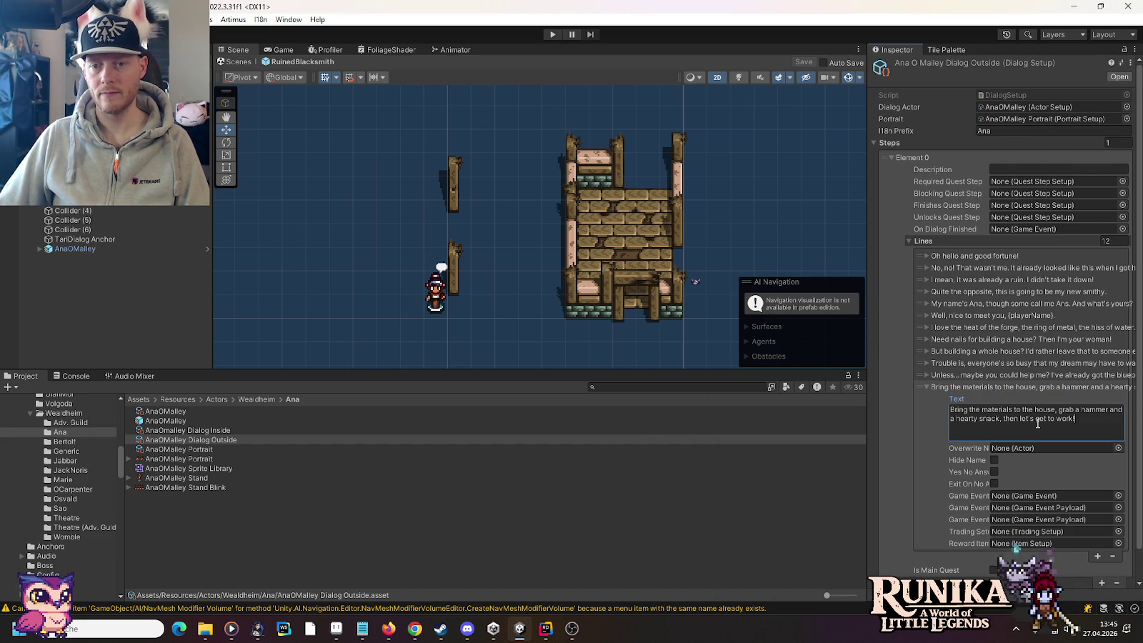
click(927, 386)
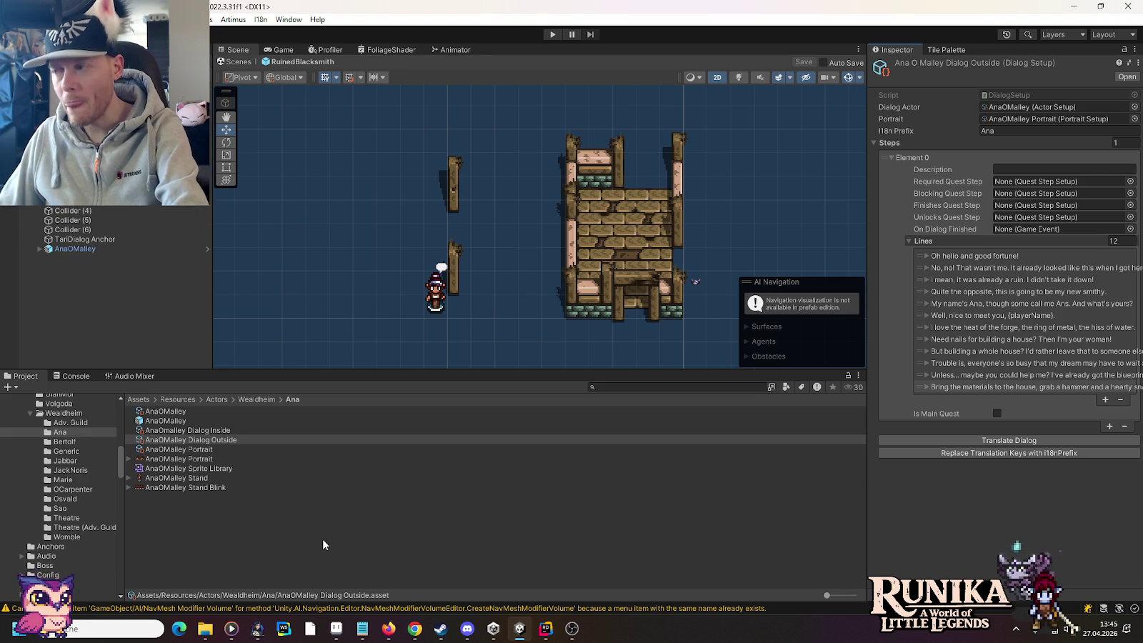
Create a Little Legends Line Setup asset named AnaOMalley QuestLine in Ana's folder.
right_click(275, 530)
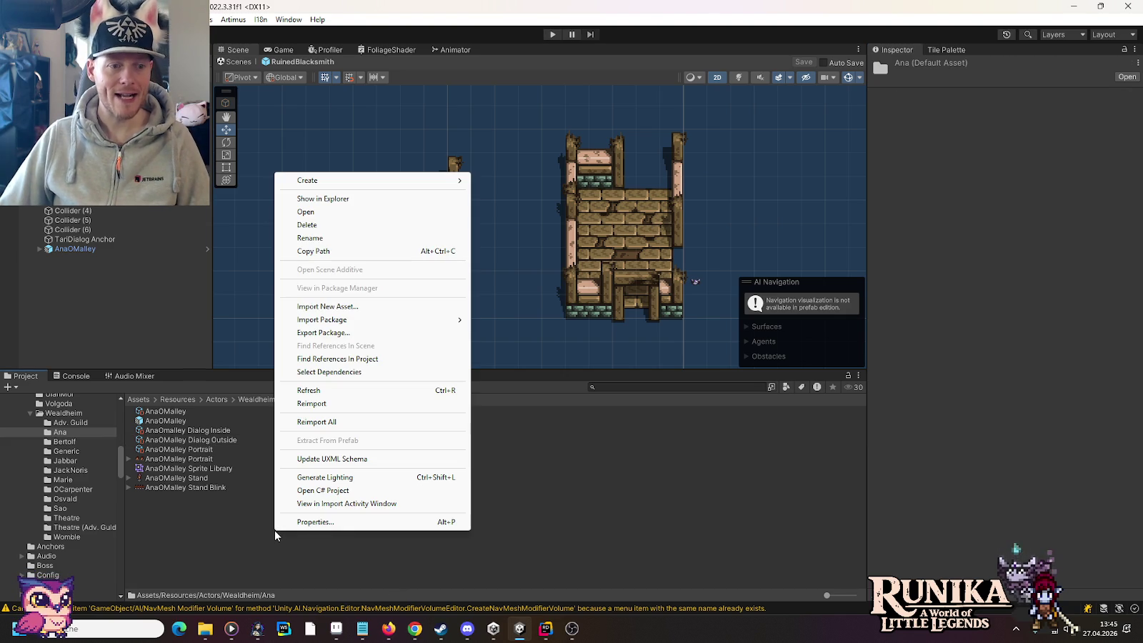
mouse_move(348, 188)
mouse_move(546, 35)
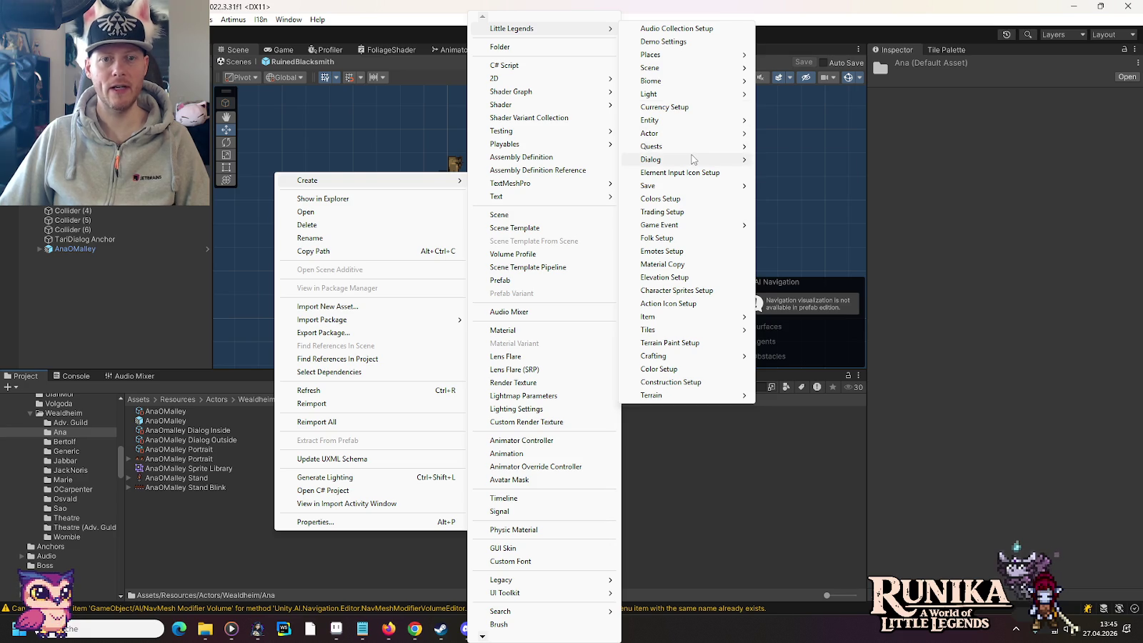
mouse_move(708, 160)
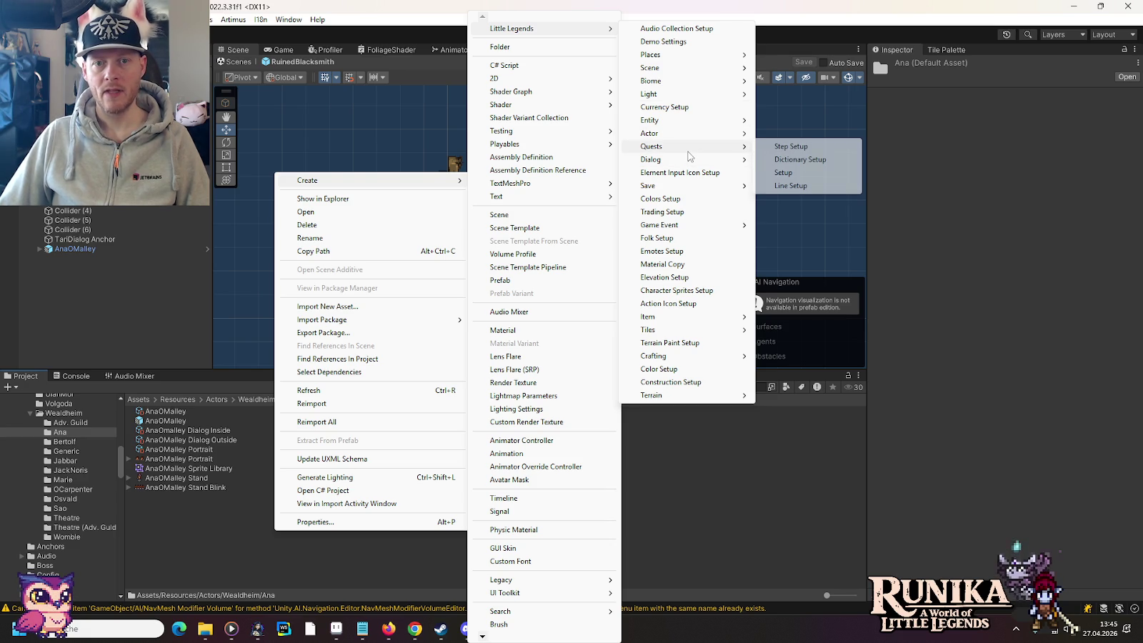
click(799, 186)
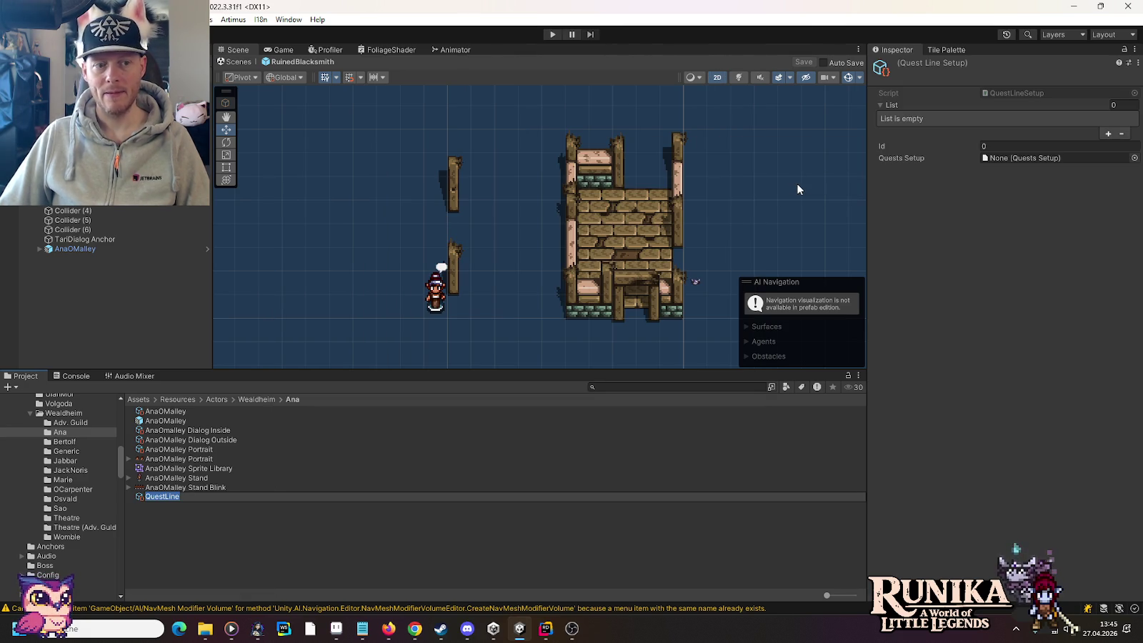
key(Return)
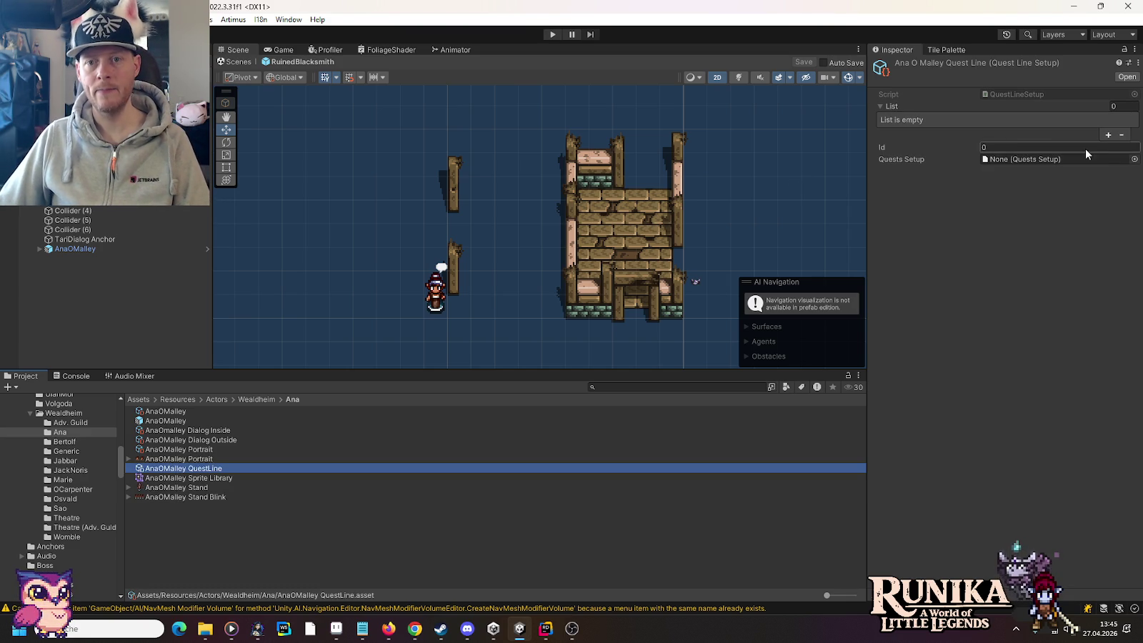
Assign the Quests setup to the quest line's Quests Setup field.
click(1134, 159)
double_click(547, 203)
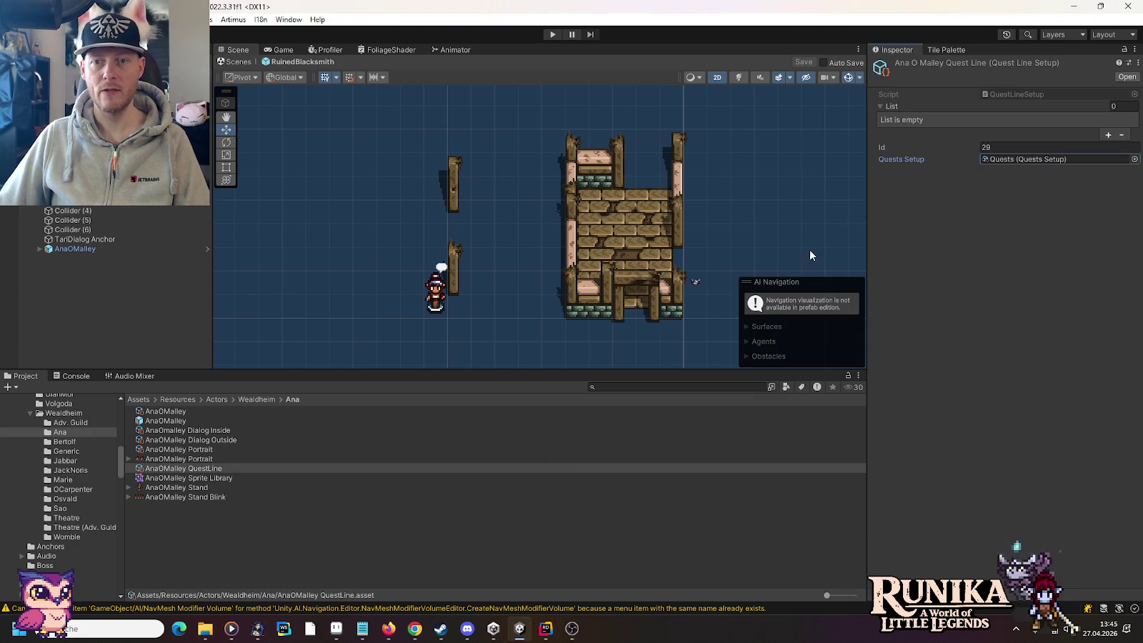
right_click(193, 517)
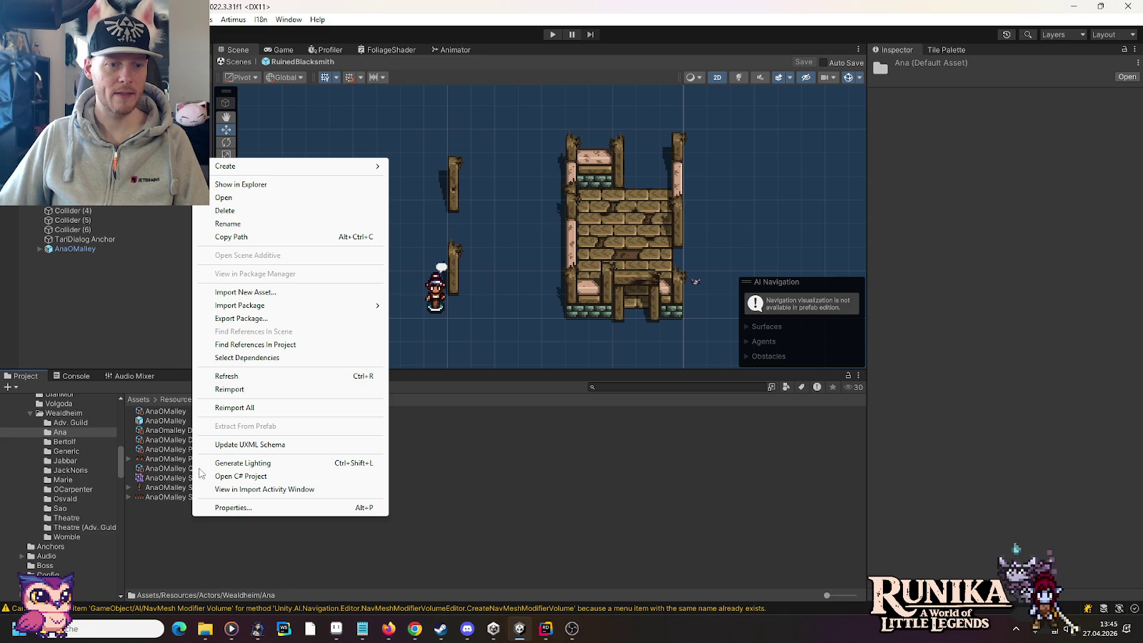
Create a new Little Legends quest step asset in Ana's folder.
mouse_move(233, 171)
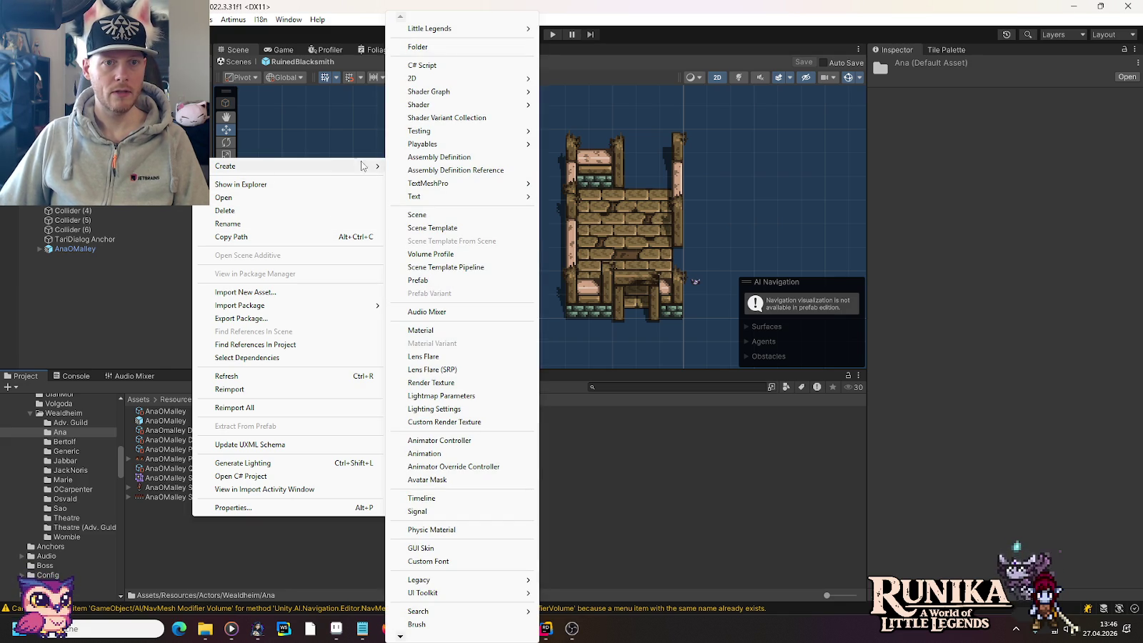
mouse_move(437, 109)
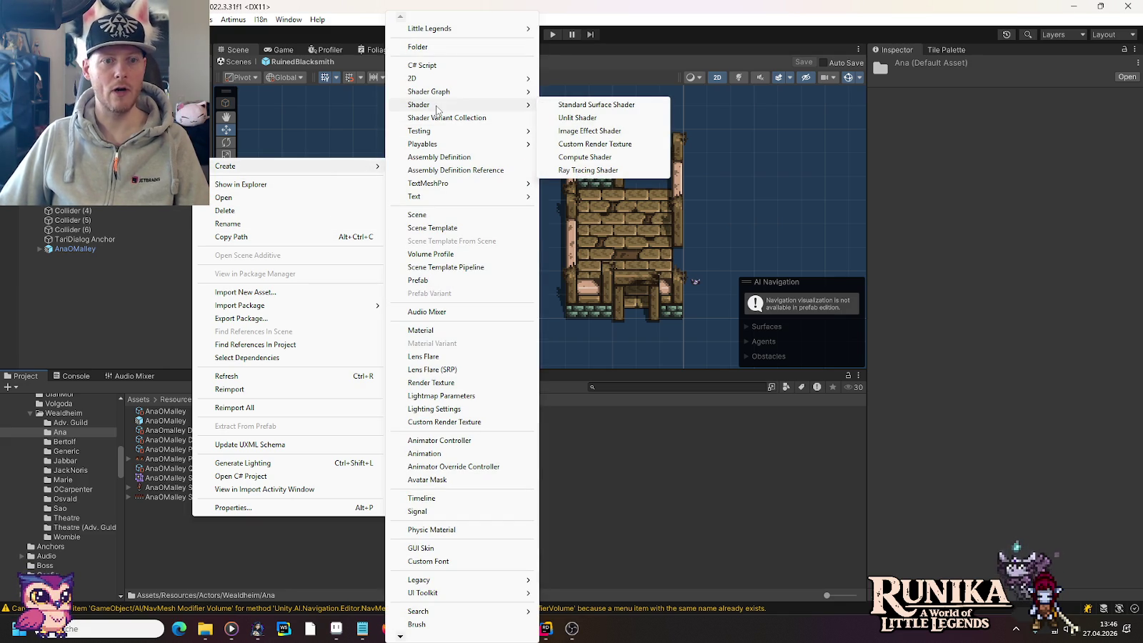
mouse_move(469, 29)
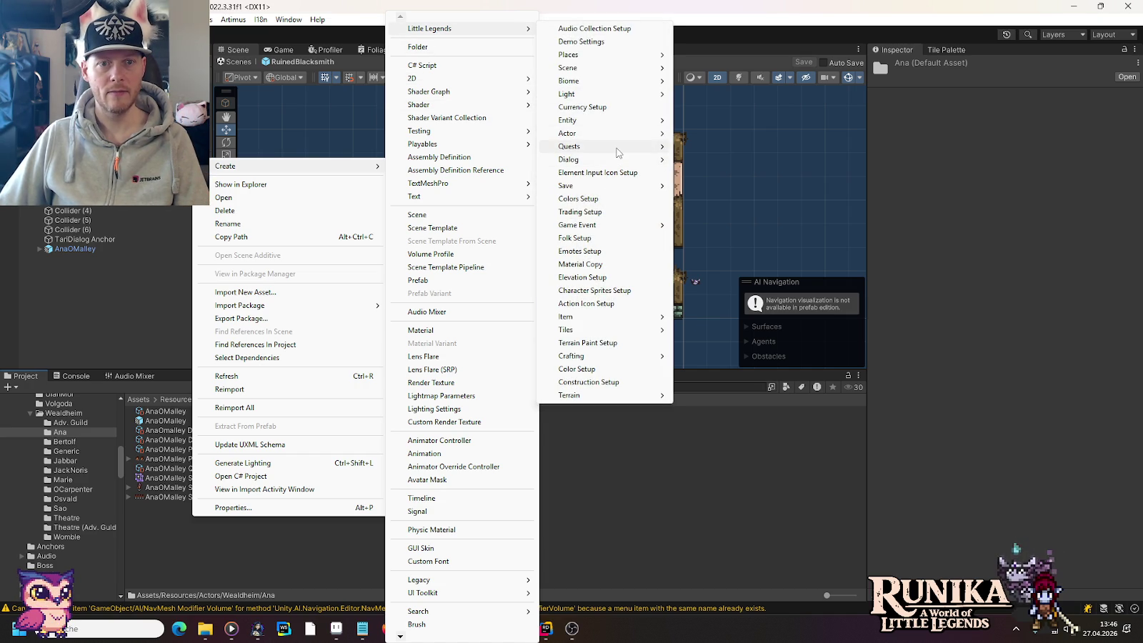
mouse_move(619, 152)
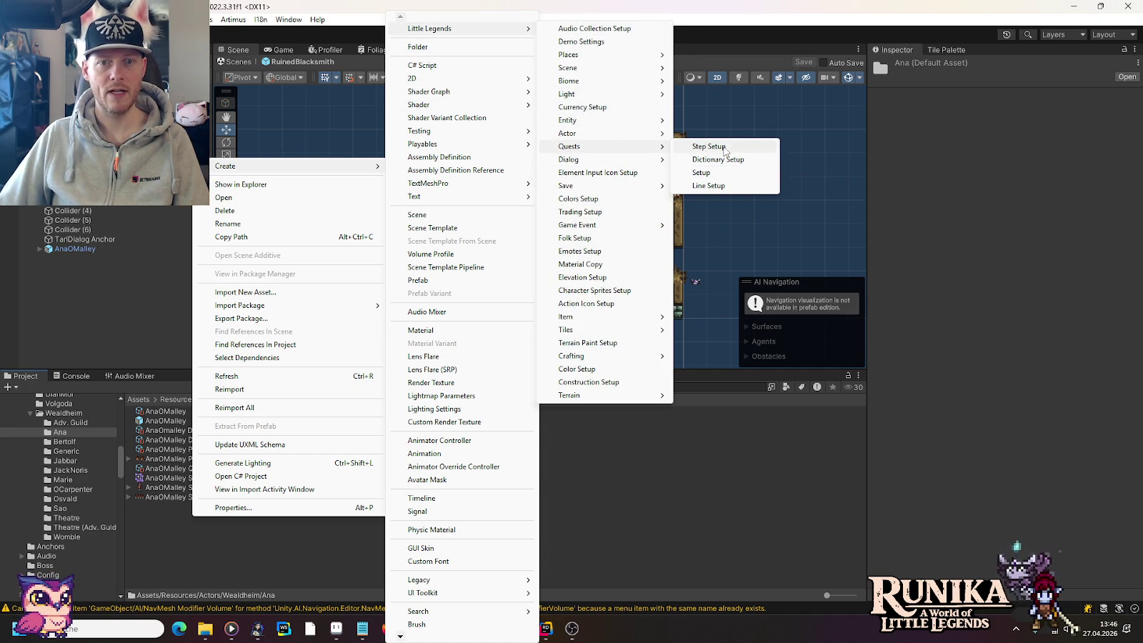
click(723, 147)
Name it AnaOMalley QuestStep FirstMet, link AnaOMalley QuestLine, and select Dialog Outside.
key(Return)
text(AnaOMalley QuestStep FirstMet)
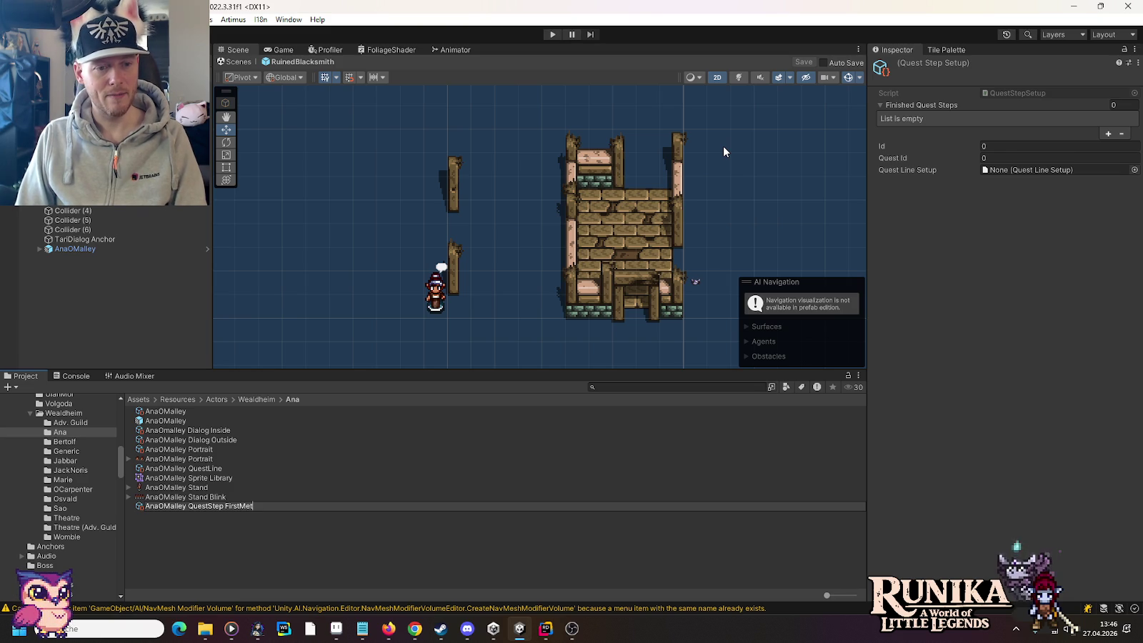
key(Return)
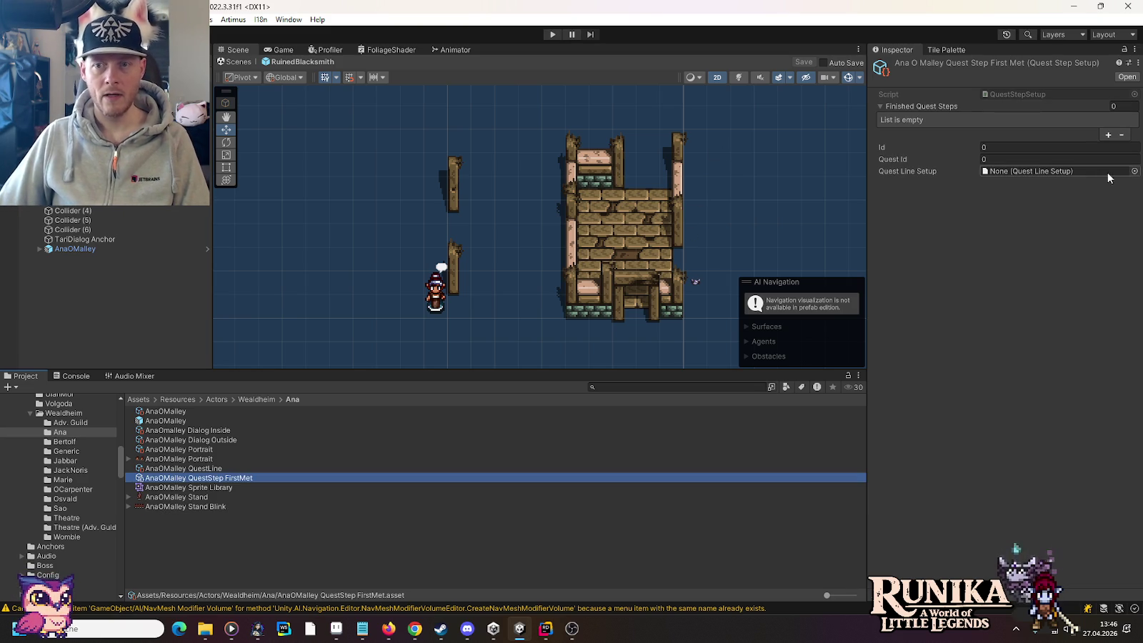
mouse_move(194, 471)
mouse_down()
mouse_move(434, 416)
mouse_move(1108, 170)
mouse_up()
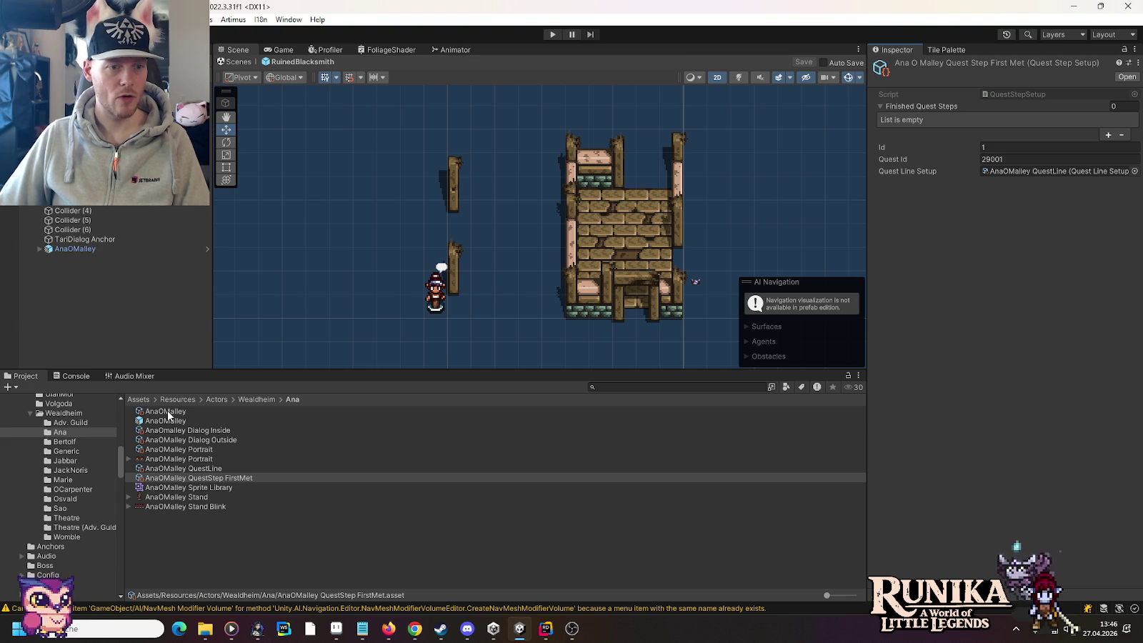
click(191, 440)
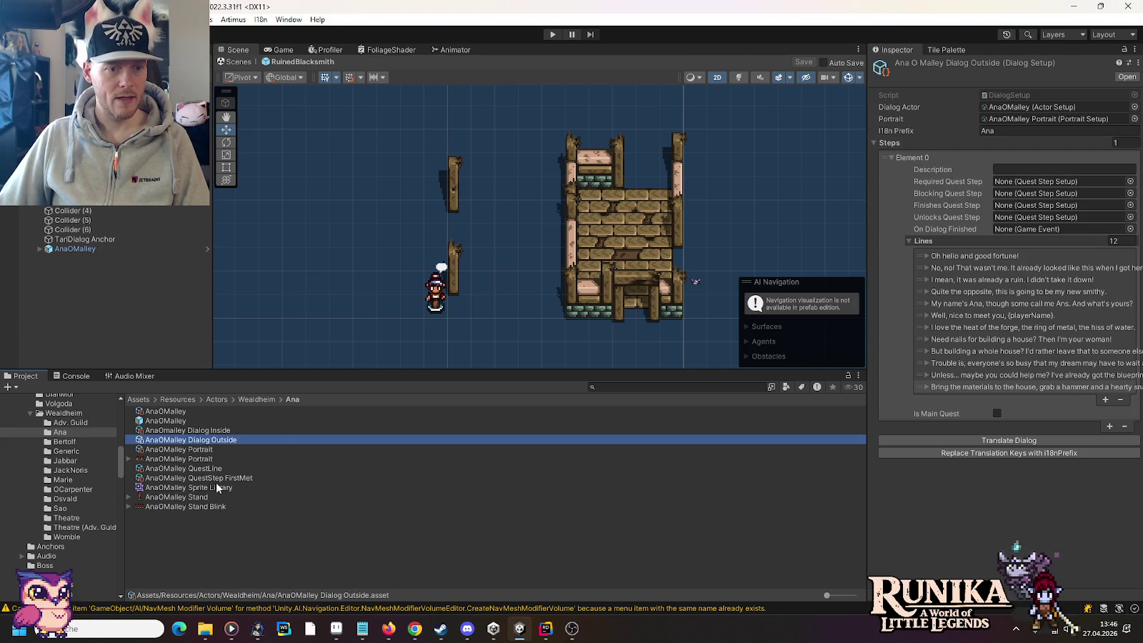
Make the dialog finish QuestStep FirstMet and add a second step with 2 lines.
mouse_move(223, 480)
mouse_down()
mouse_move(786, 300)
mouse_move(1023, 205)
mouse_up()
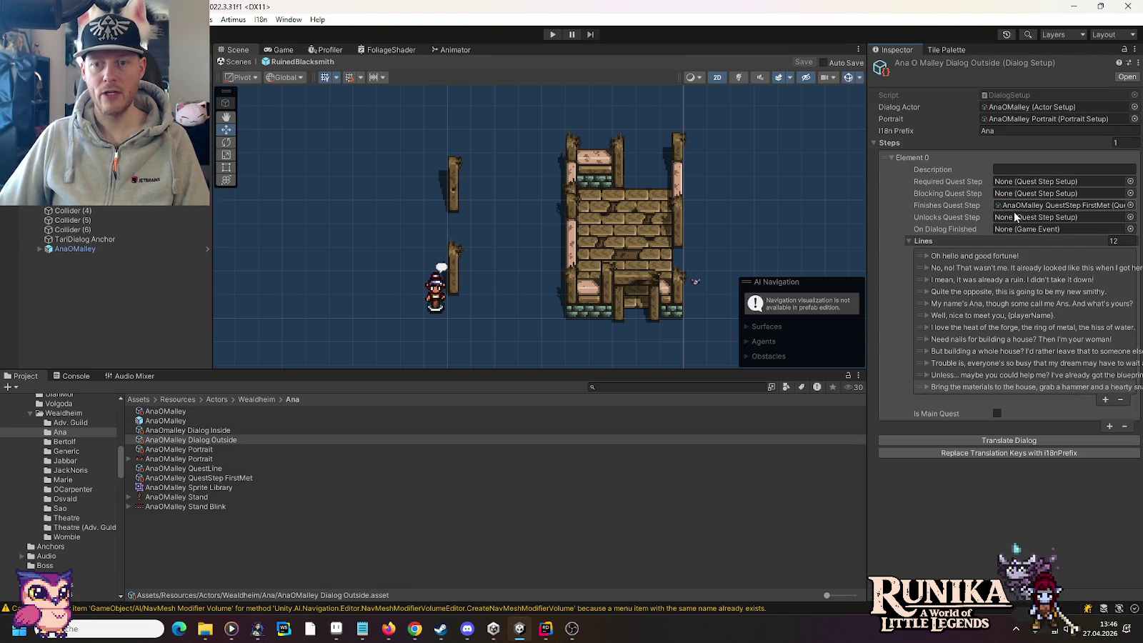
click(943, 443)
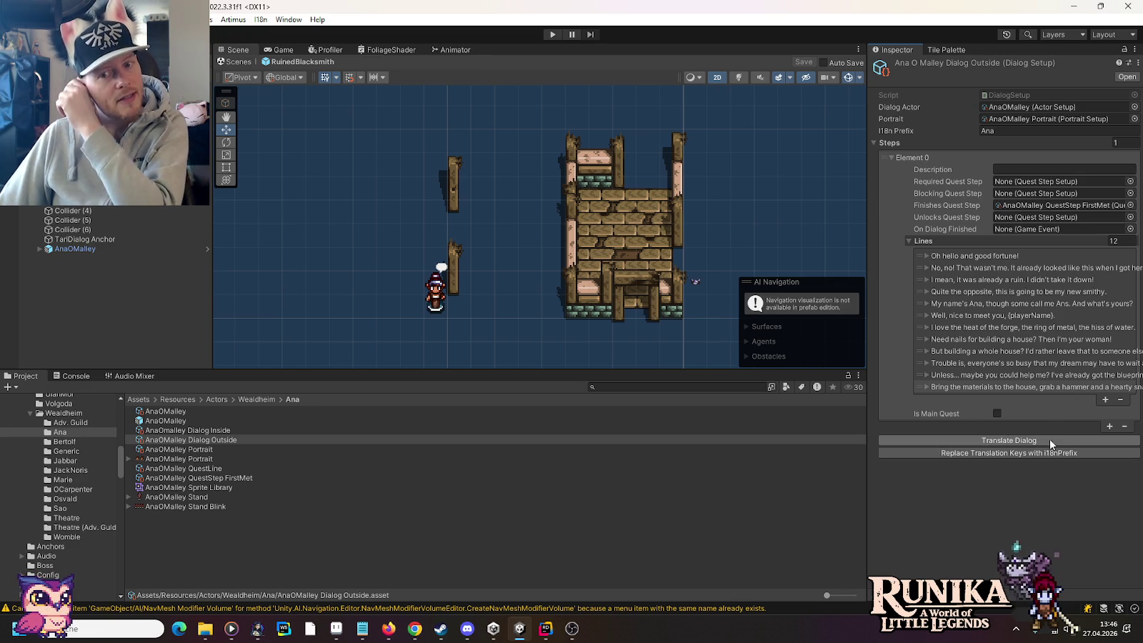
click(1109, 426)
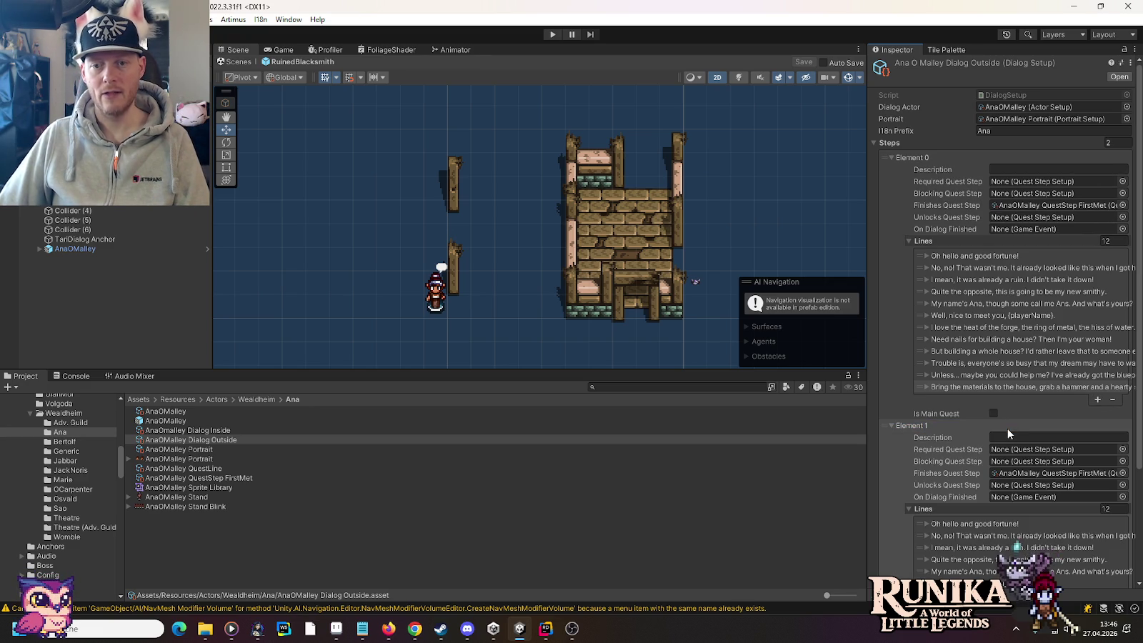
scroll(1016, 437, down, 5)
click(1117, 365)
text(2)
key(Return)
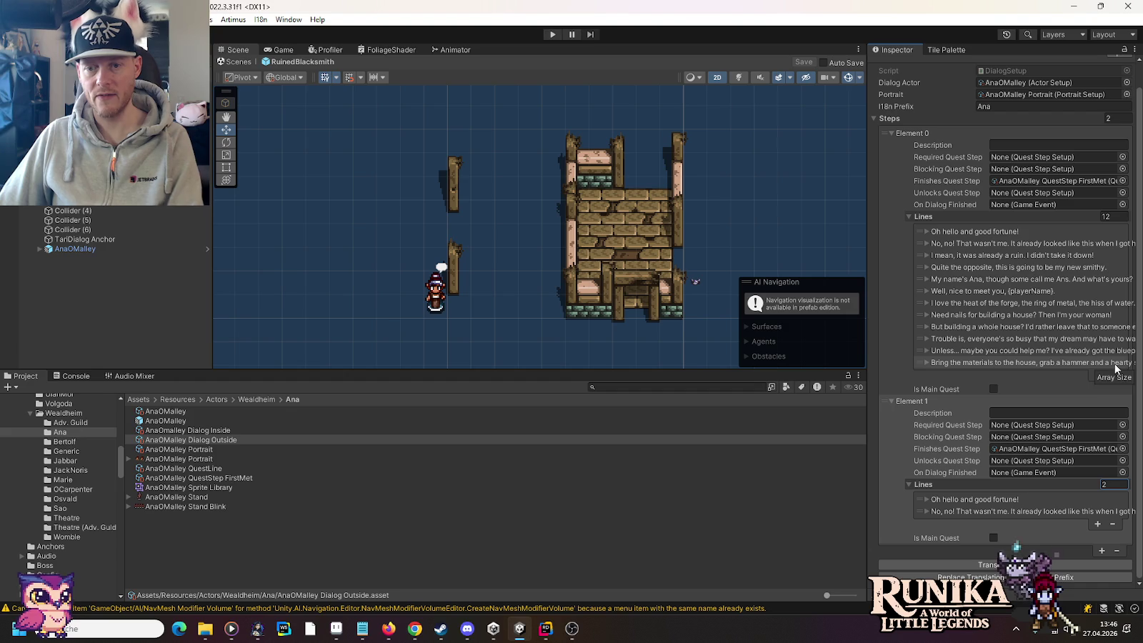
Replace one of the second step's lines with the bring-the-materials text.
click(995, 363)
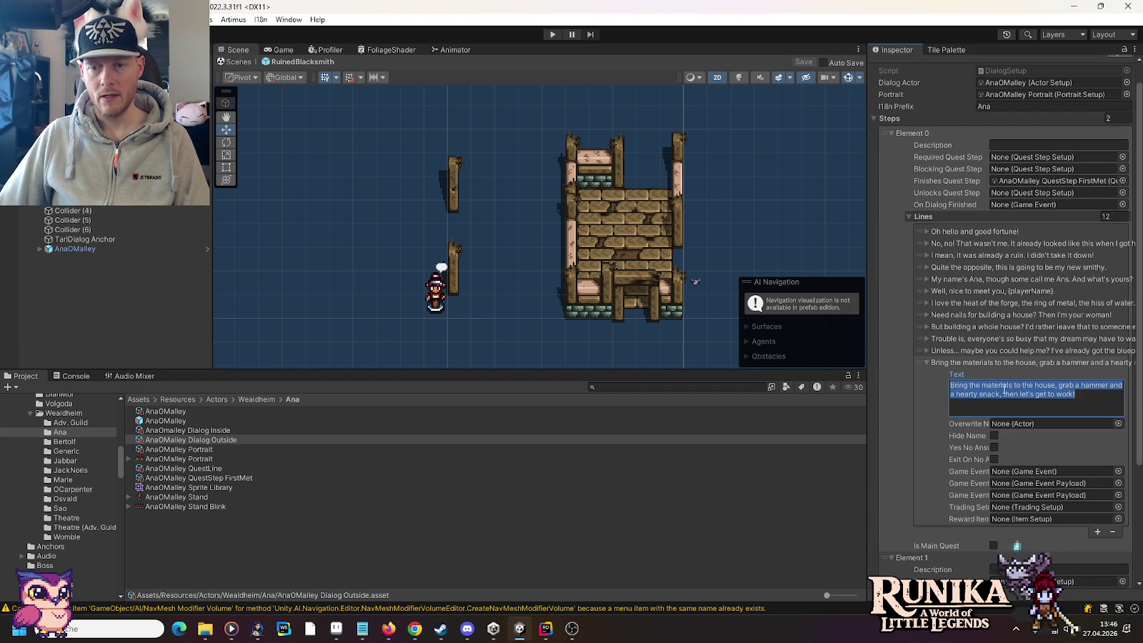
click(978, 363)
click(1007, 510)
click(1034, 538)
click(1012, 508)
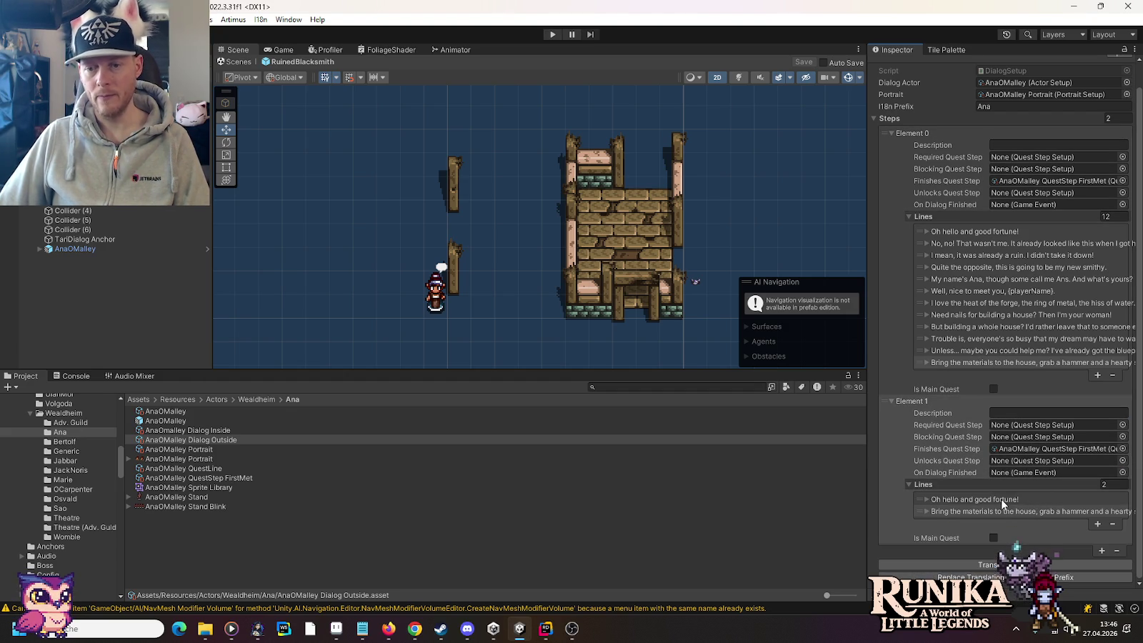
Edit the greeting to 'Hello and good fortune {playerName}!' and convert lines to translation keys.
click(1001, 499)
scroll(1001, 499, down, 3)
click(994, 429)
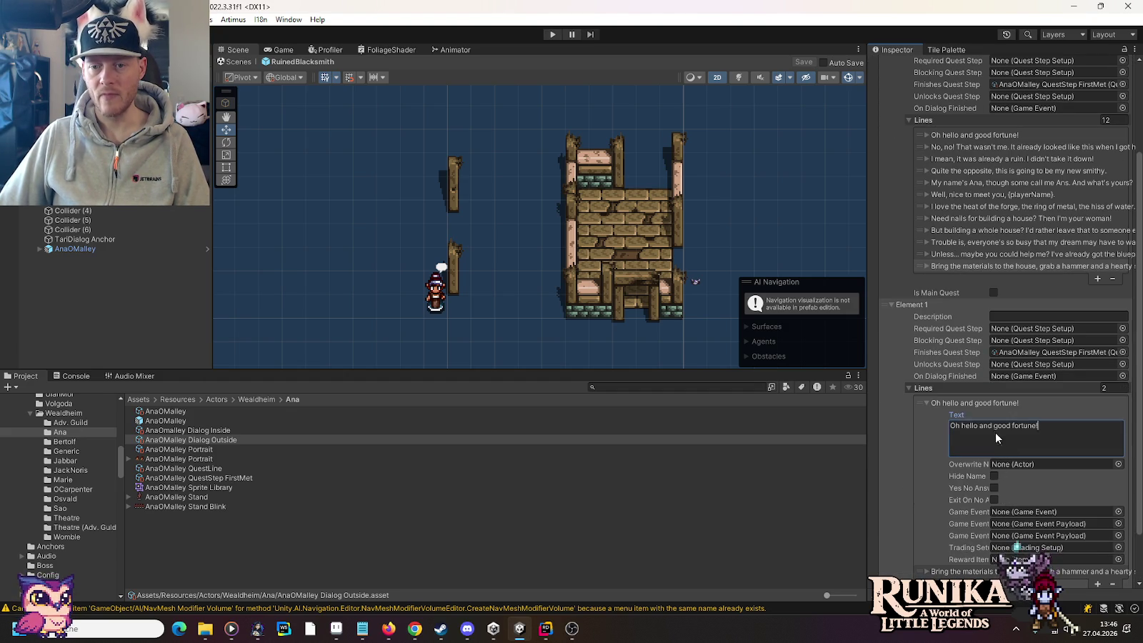
drag(967, 427, 926, 426)
text(H)
click(1026, 427)
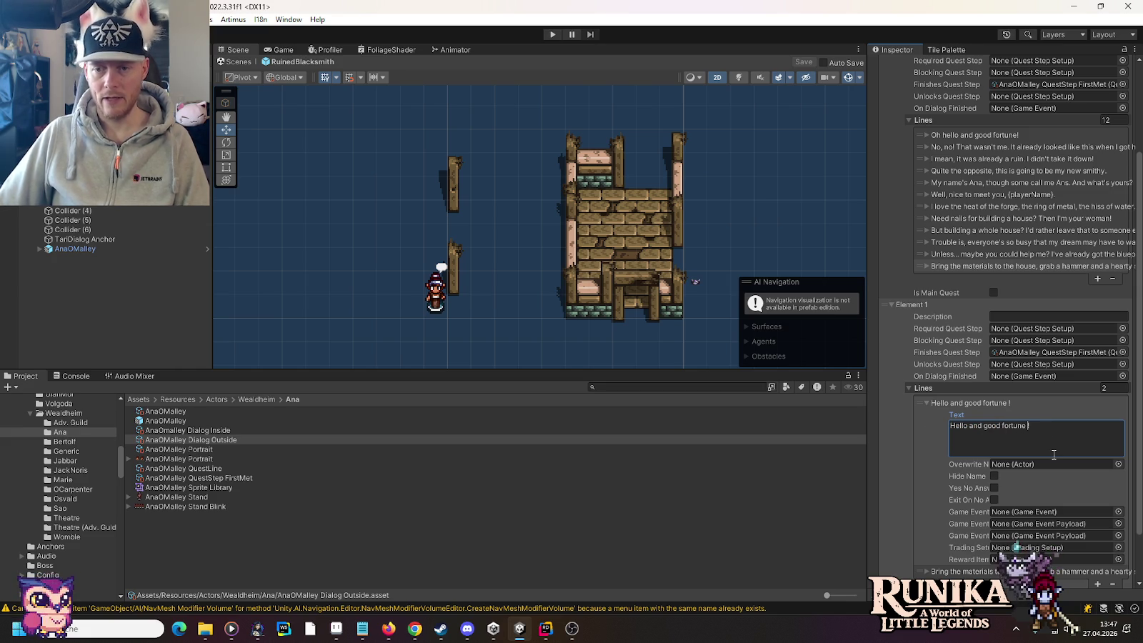
text({playerNa)
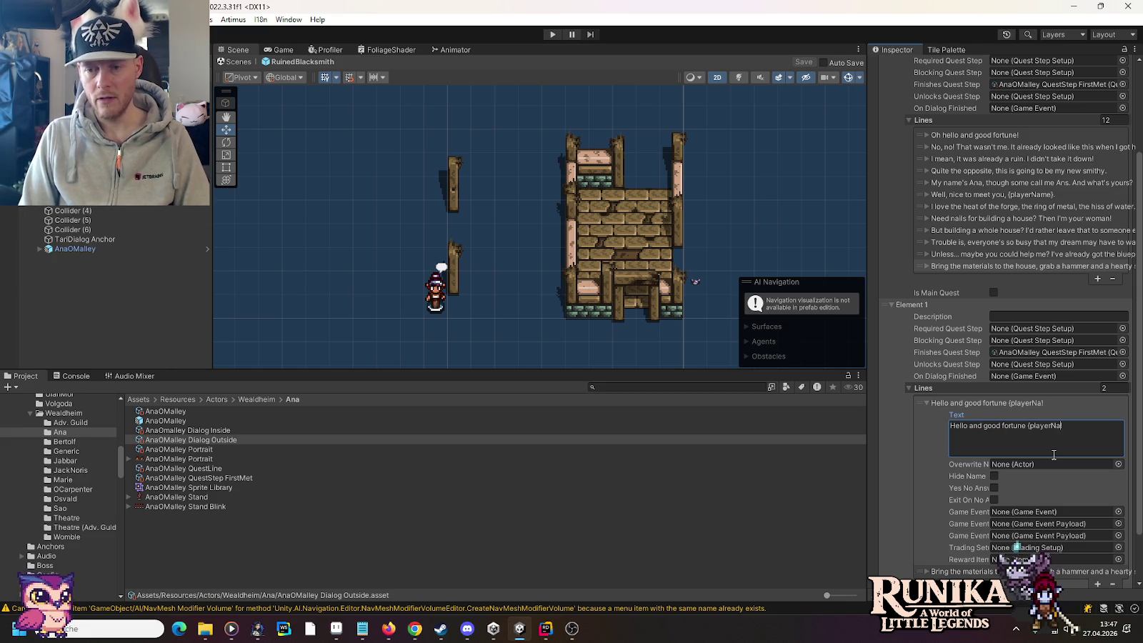
text(me}!)
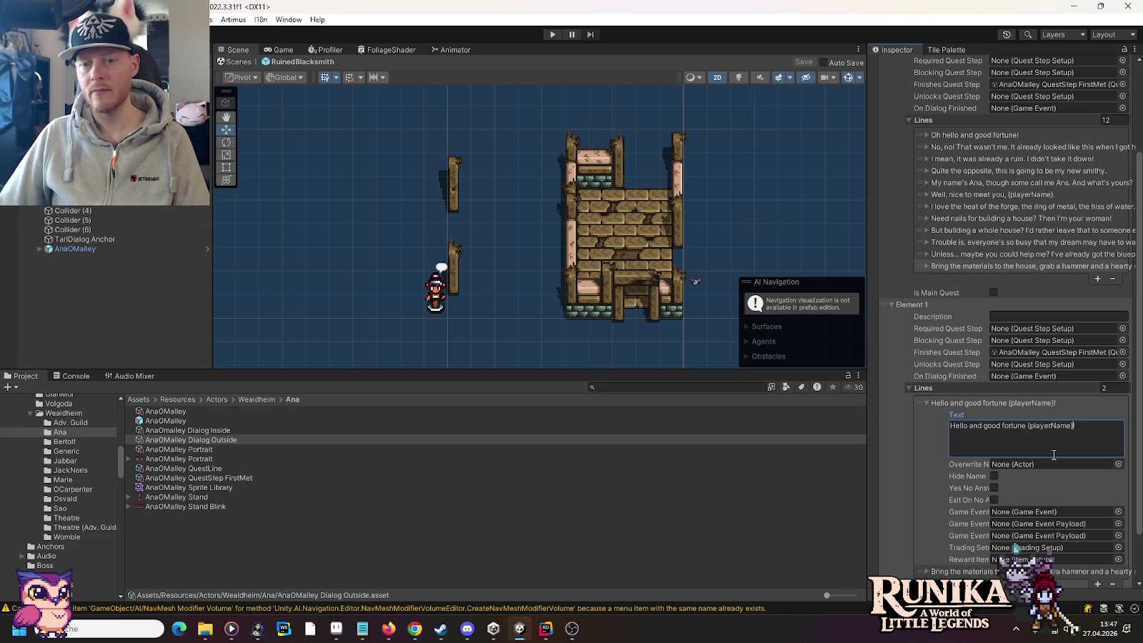
click(928, 403)
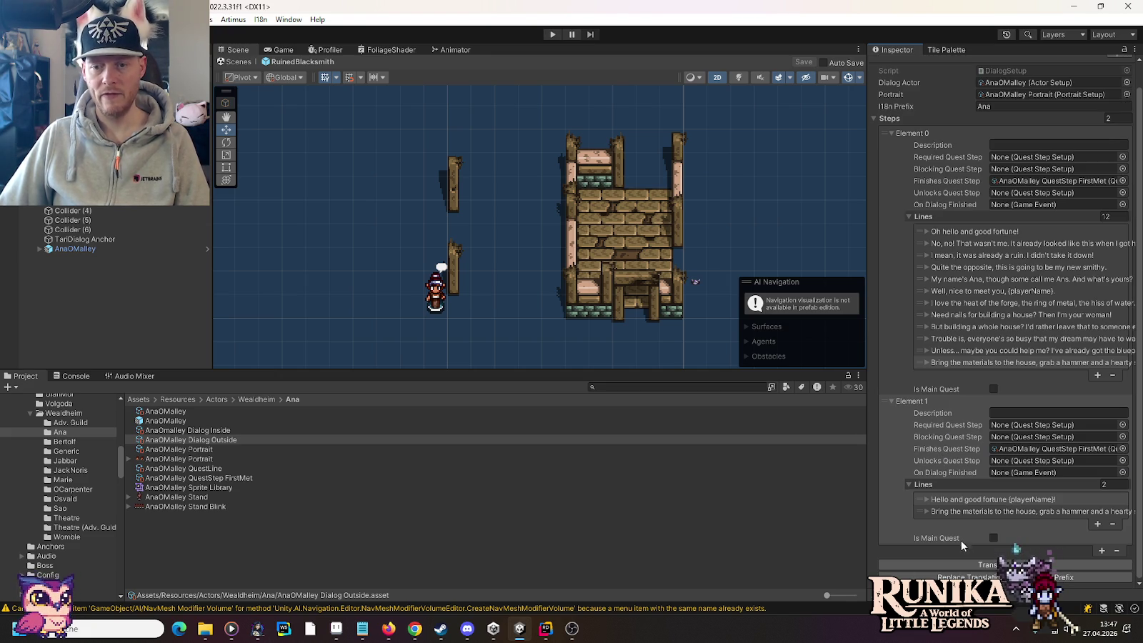
click(970, 565)
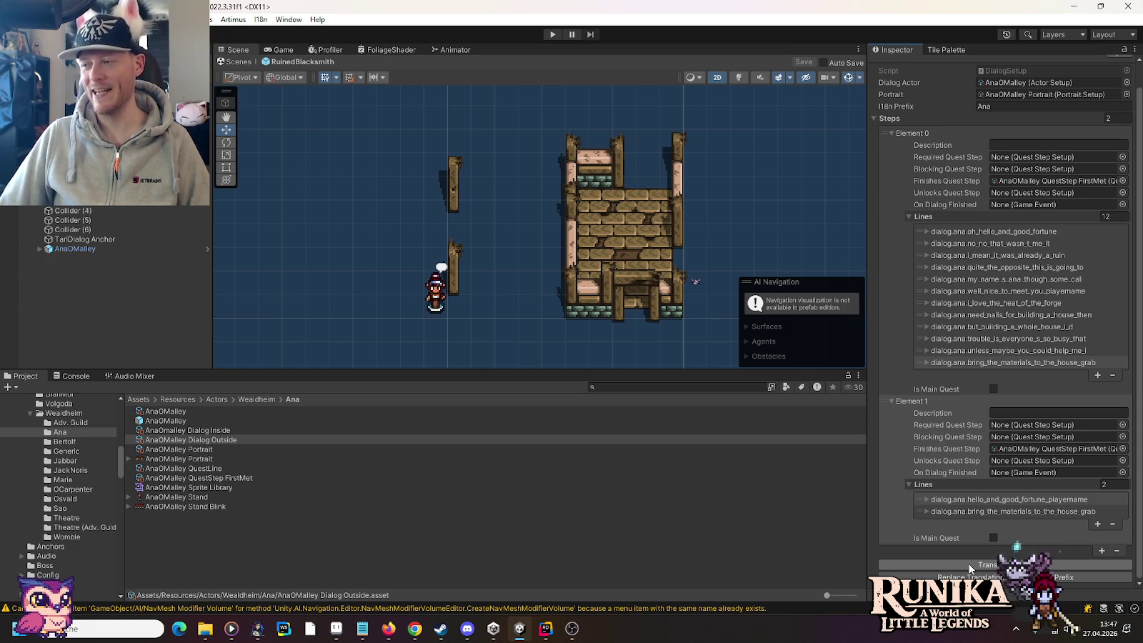
Bring Paint to the front from the taskbar.
click(310, 629)
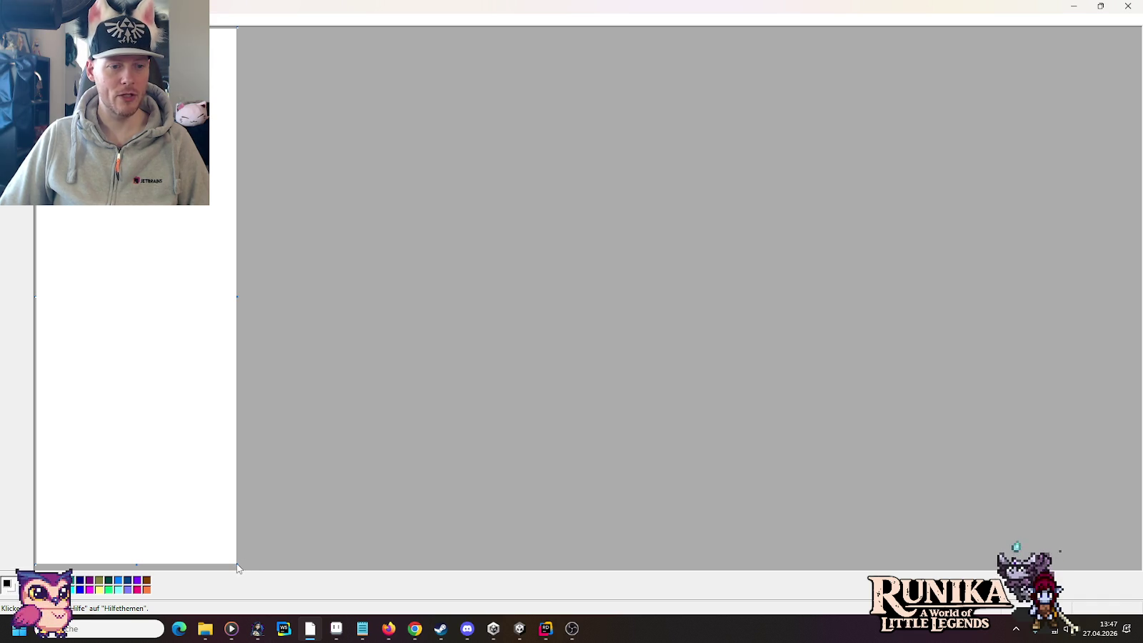
Enlarge the canvas to about 1554x813, invert it to black, and draw the outer frame.
mouse_move(237, 566)
mouse_down()
mouse_move(571, 522)
mouse_move(1007, 439)
mouse_move(986, 496)
mouse_move(962, 513)
mouse_up()
key(ctrl+i)
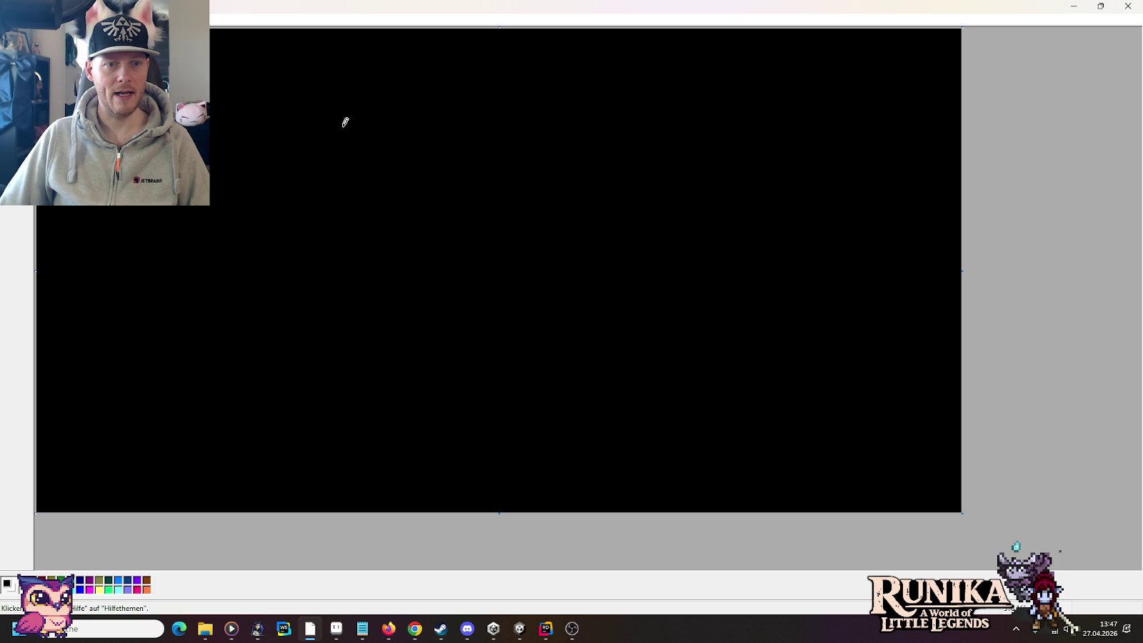
mouse_move(323, 126)
mouse_down()
mouse_move(334, 394)
mouse_move(842, 444)
mouse_up()
mouse_move(317, 107)
mouse_down()
mouse_move(856, 115)
mouse_move(866, 423)
mouse_up()
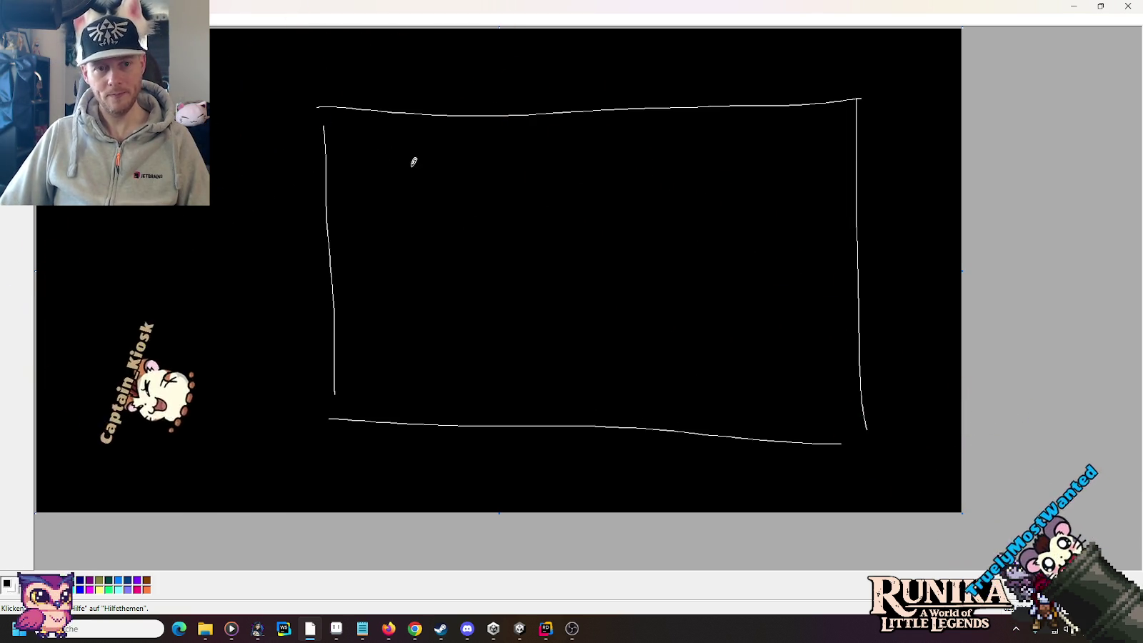
Draw a small box at the frame's upper left with four straight text lines below it.
mouse_move(400, 166)
mouse_down()
mouse_move(480, 198)
mouse_move(512, 161)
mouse_move(405, 164)
mouse_up()
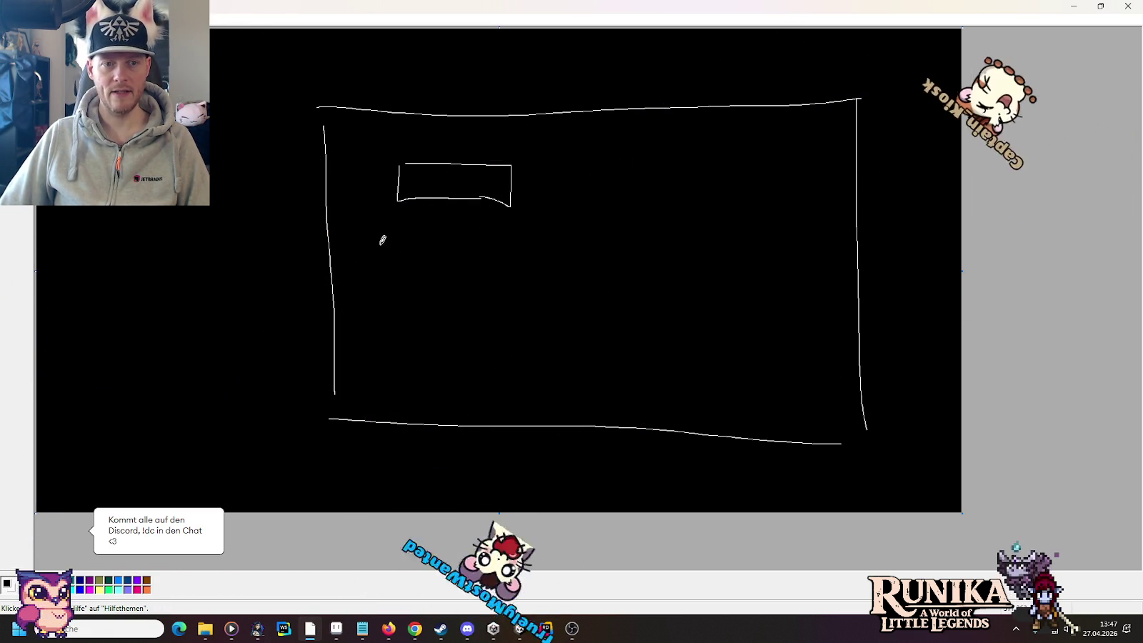
drag(380, 245, 484, 251)
key(ctrl+z)
drag(394, 251, 490, 251)
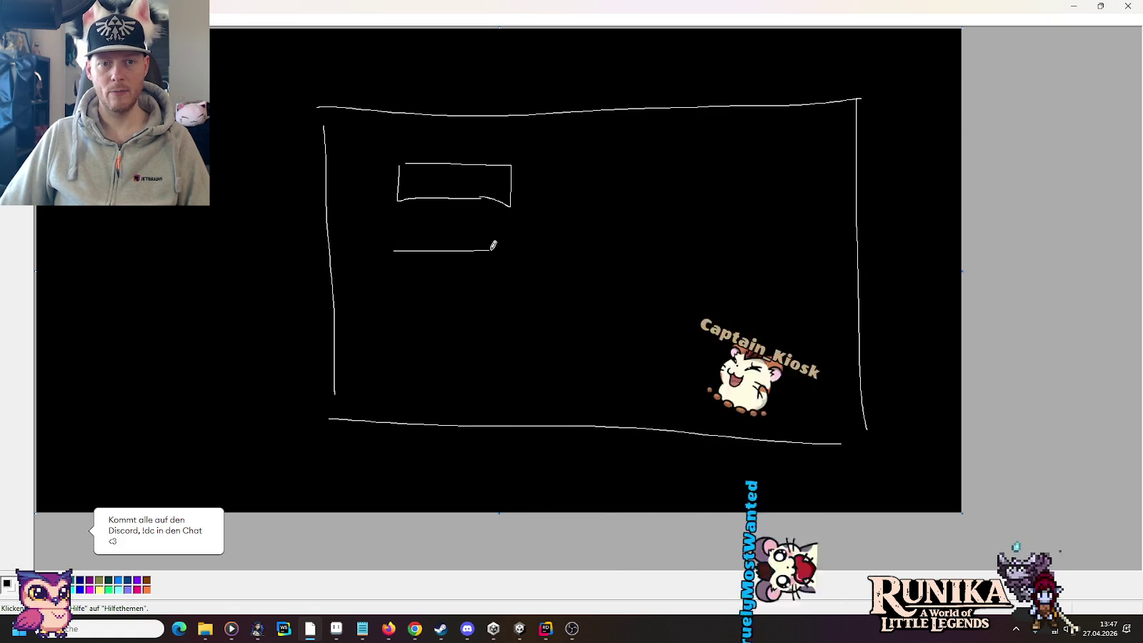
drag(416, 280, 491, 279)
drag(409, 309, 486, 309)
drag(405, 352, 499, 351)
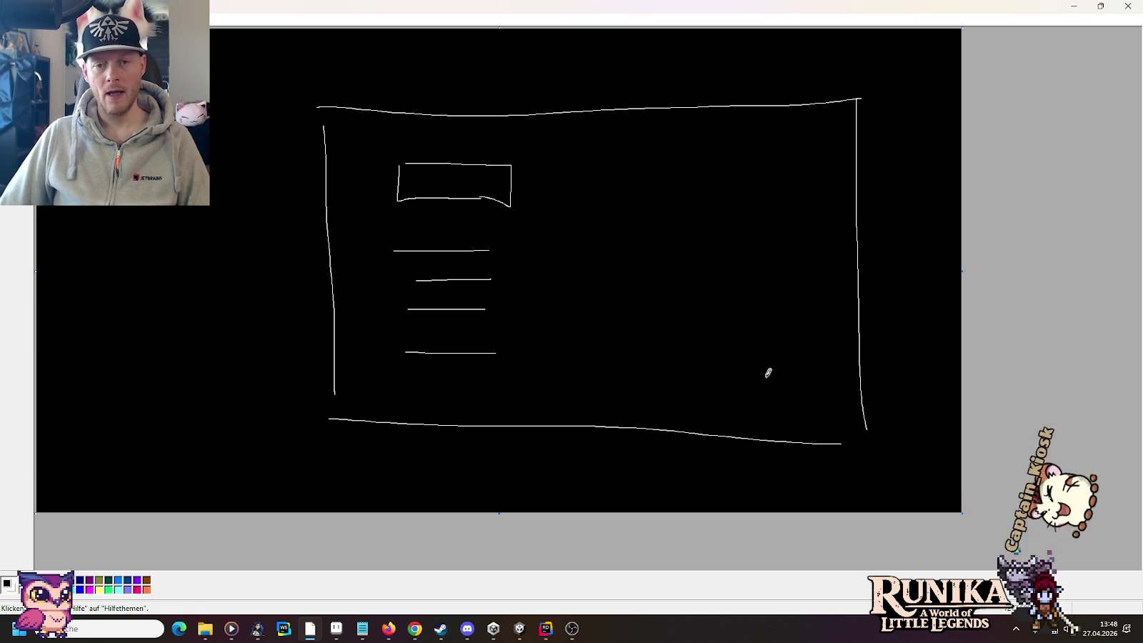
Sketch a character at the right with head, body, arm and curved strokes beside it.
mouse_move(803, 143)
mouse_down()
mouse_move(768, 200)
mouse_move(813, 154)
mouse_up()
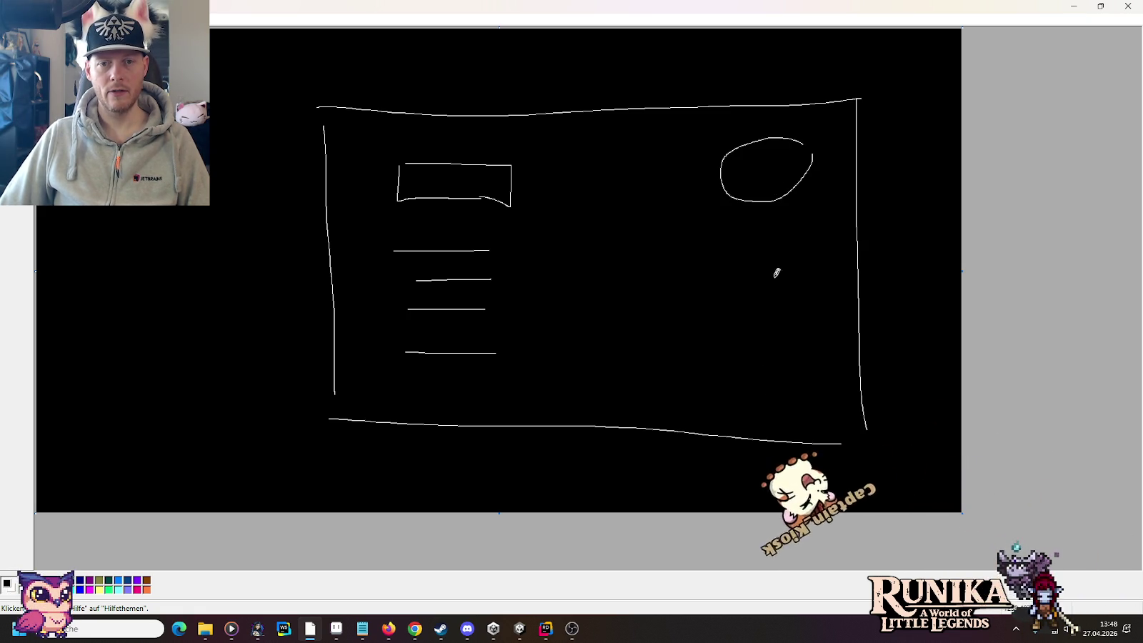
mouse_move(758, 207)
mouse_down()
mouse_move(741, 225)
mouse_move(748, 451)
mouse_up()
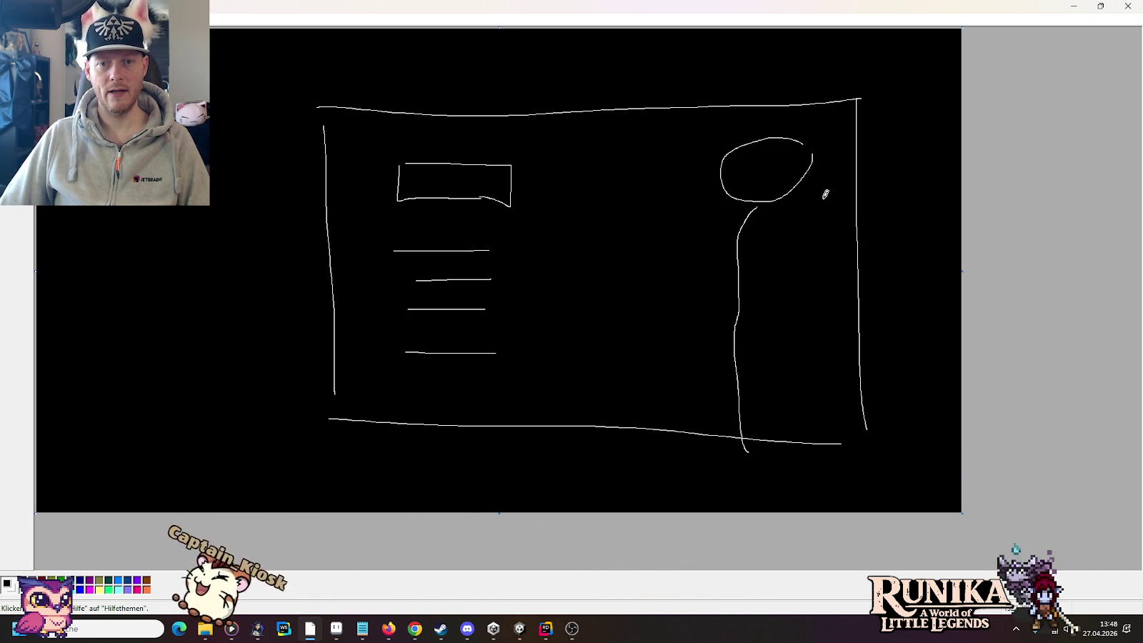
mouse_move(836, 170)
mouse_down()
mouse_move(711, 282)
mouse_move(776, 250)
mouse_up()
drag(798, 119, 856, 243)
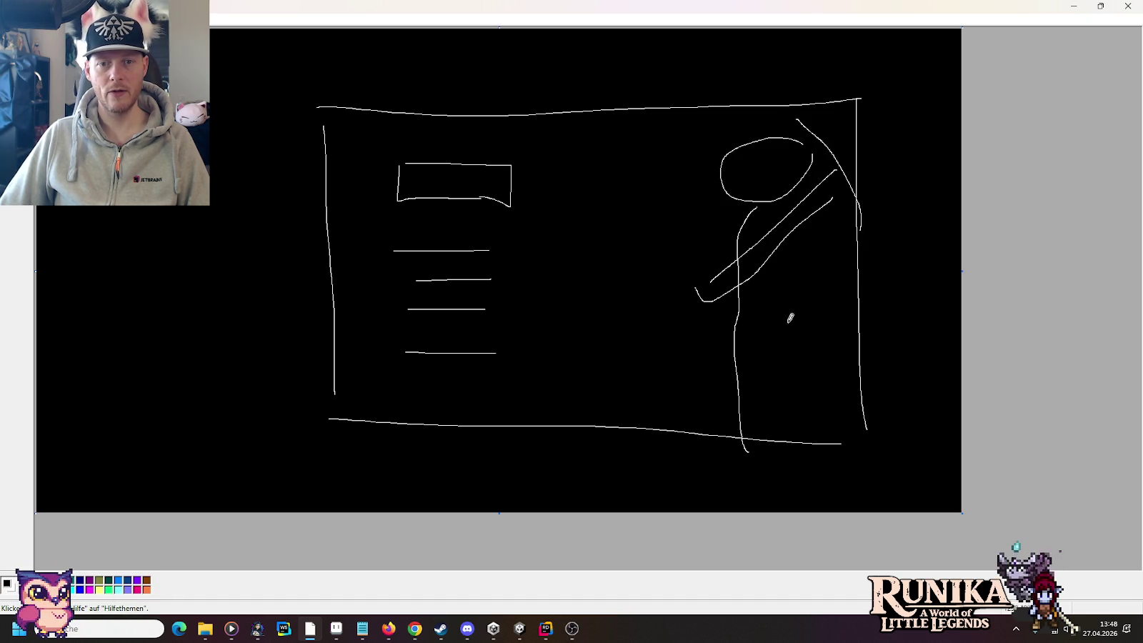
mouse_move(810, 213)
mouse_down()
mouse_move(709, 284)
mouse_move(833, 226)
mouse_up()
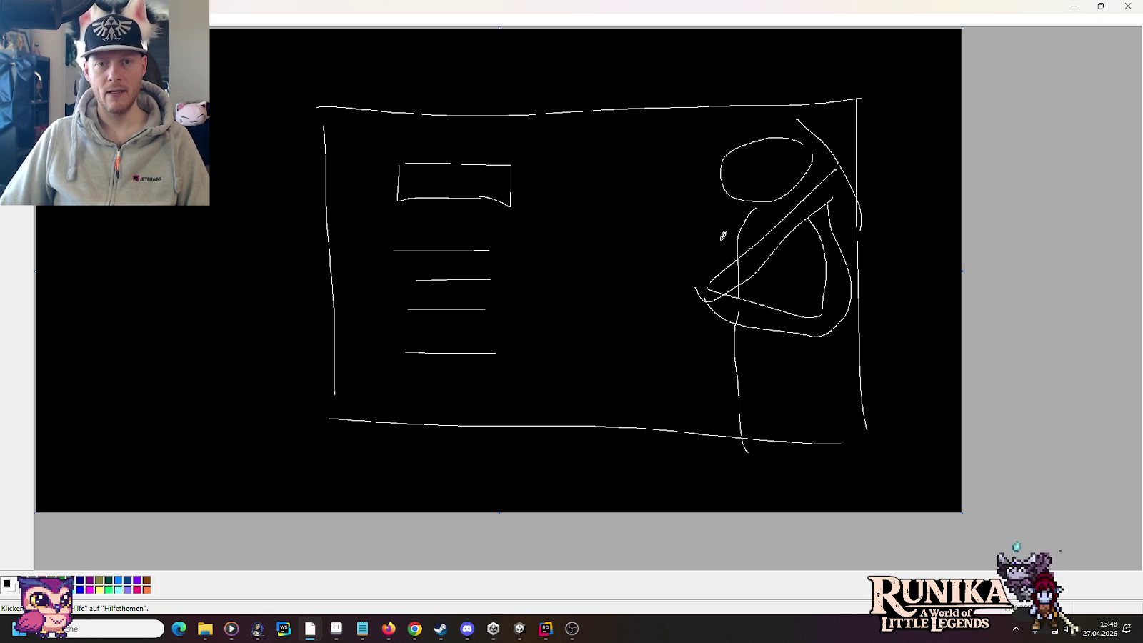
Sketch a small creature left of the character and draw a picture box around both.
drag(632, 166, 641, 289)
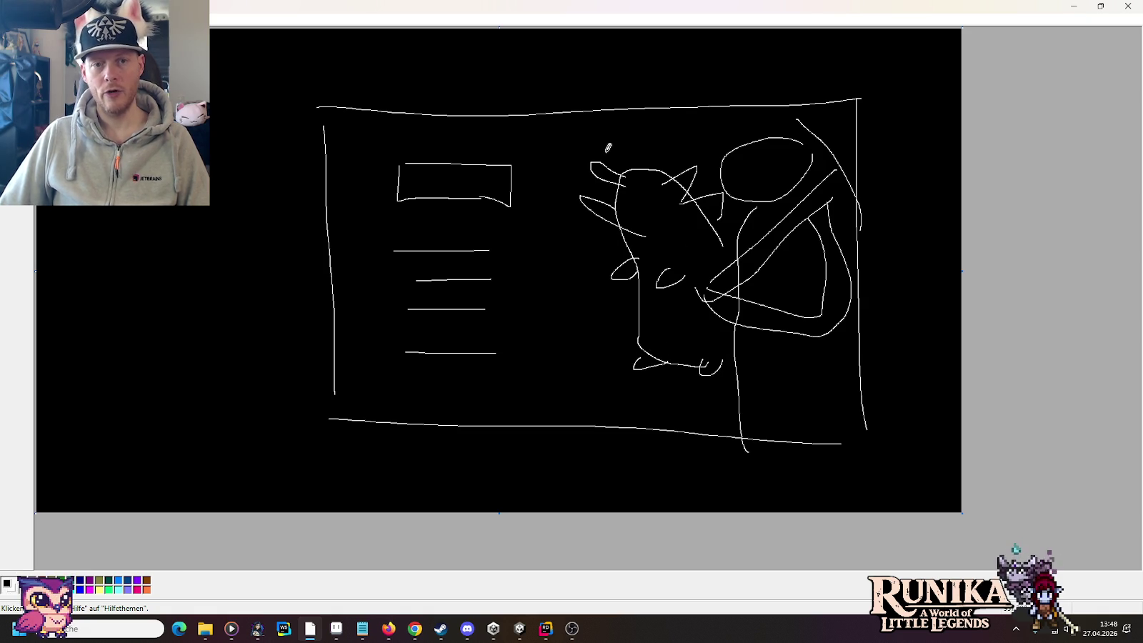
mouse_move(598, 155)
mouse_down()
mouse_move(591, 373)
mouse_move(798, 362)
mouse_up()
mouse_move(606, 141)
mouse_down()
mouse_move(770, 145)
mouse_move(776, 289)
mouse_up()
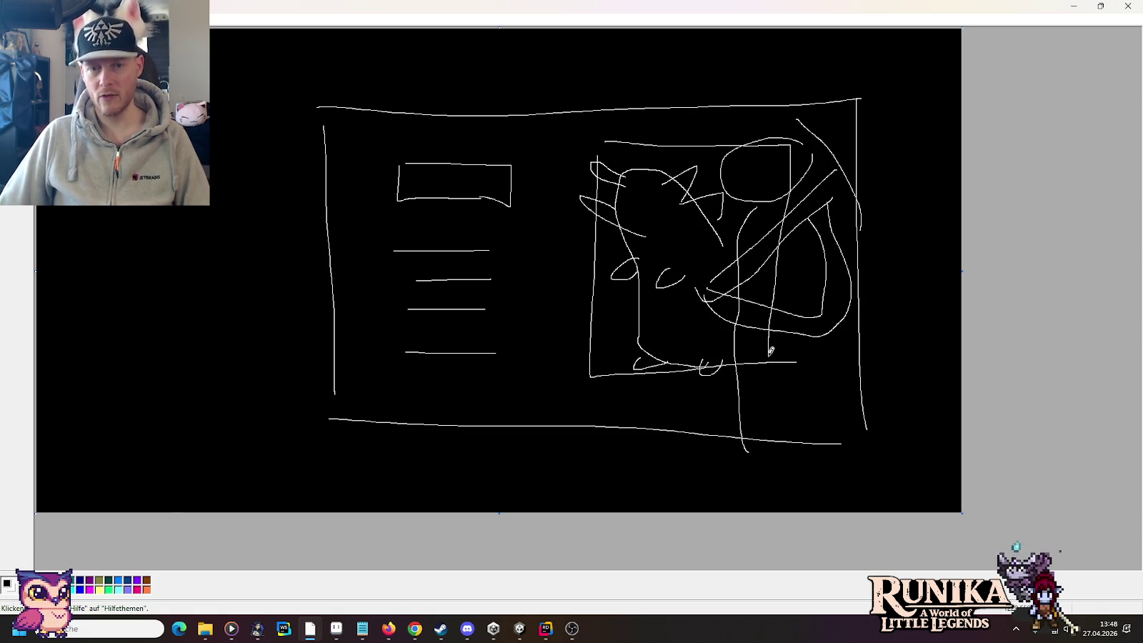
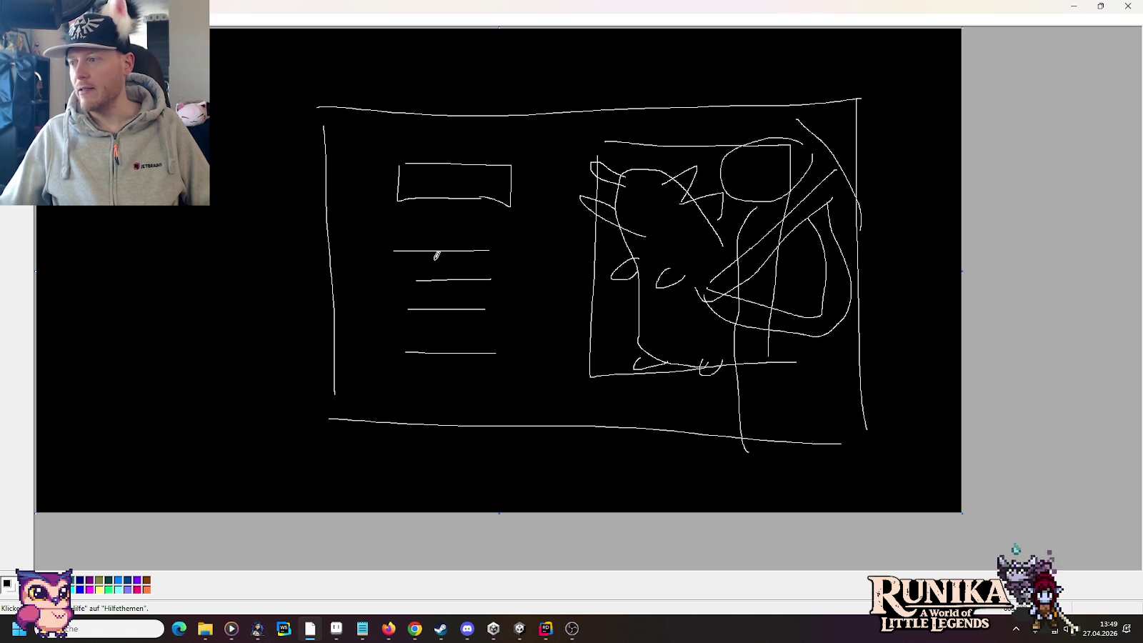
Discard the unsaved Paint sketch and select Element 0's Description field in the Inspector.
click(1124, 9)
click(585, 334)
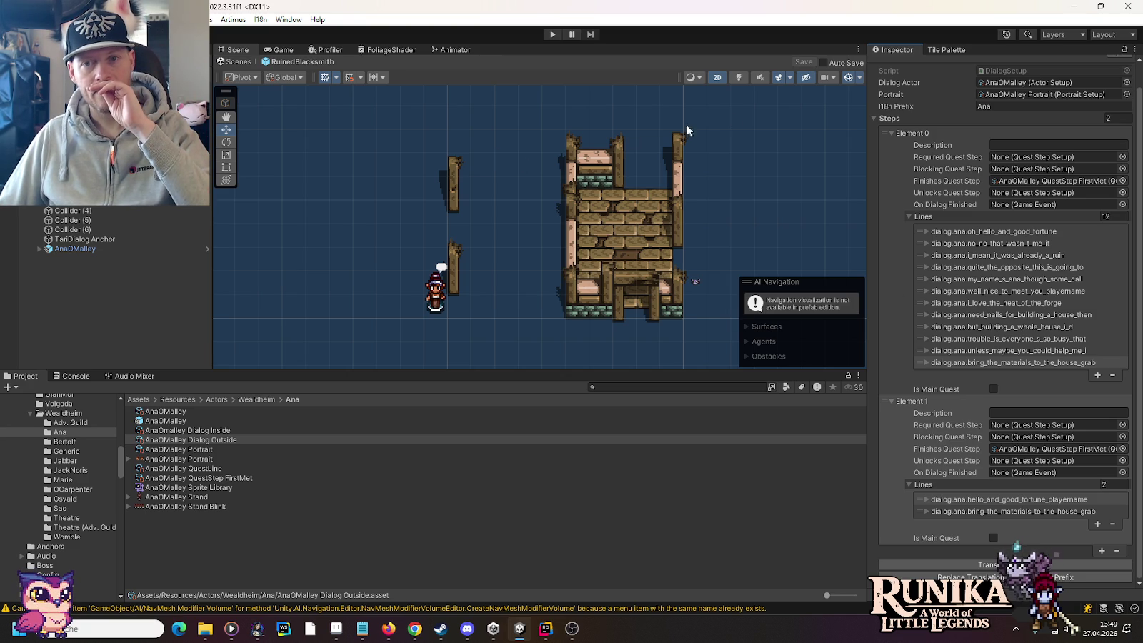
click(1014, 144)
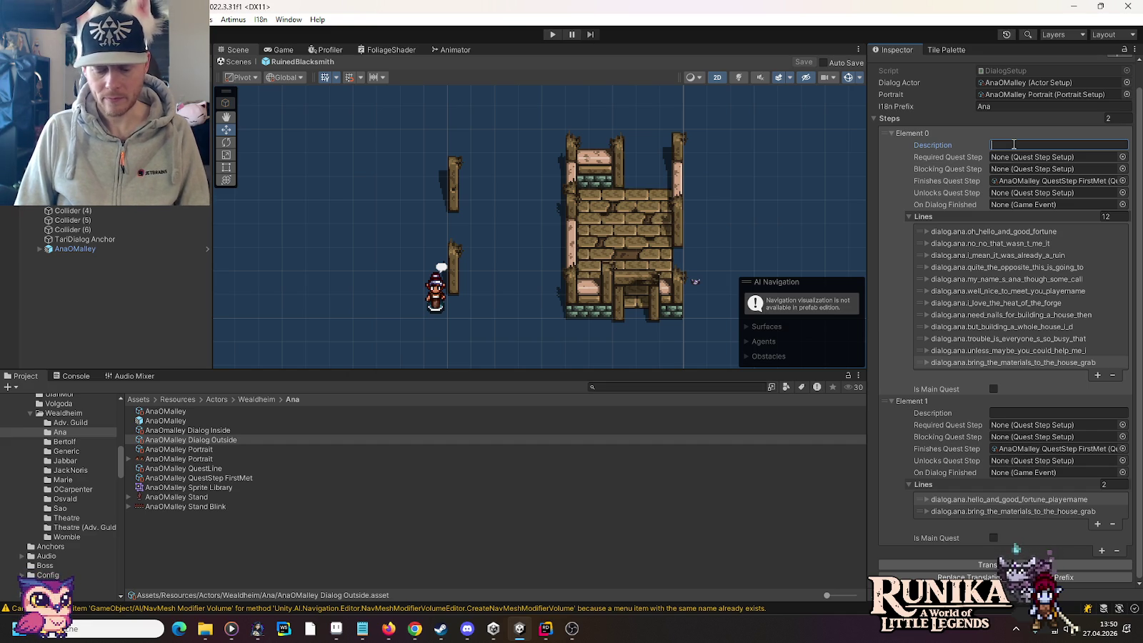
Describe the two dialog steps as 'First Encounter' and 'default', then open the I18n Editor.
text(Fir)
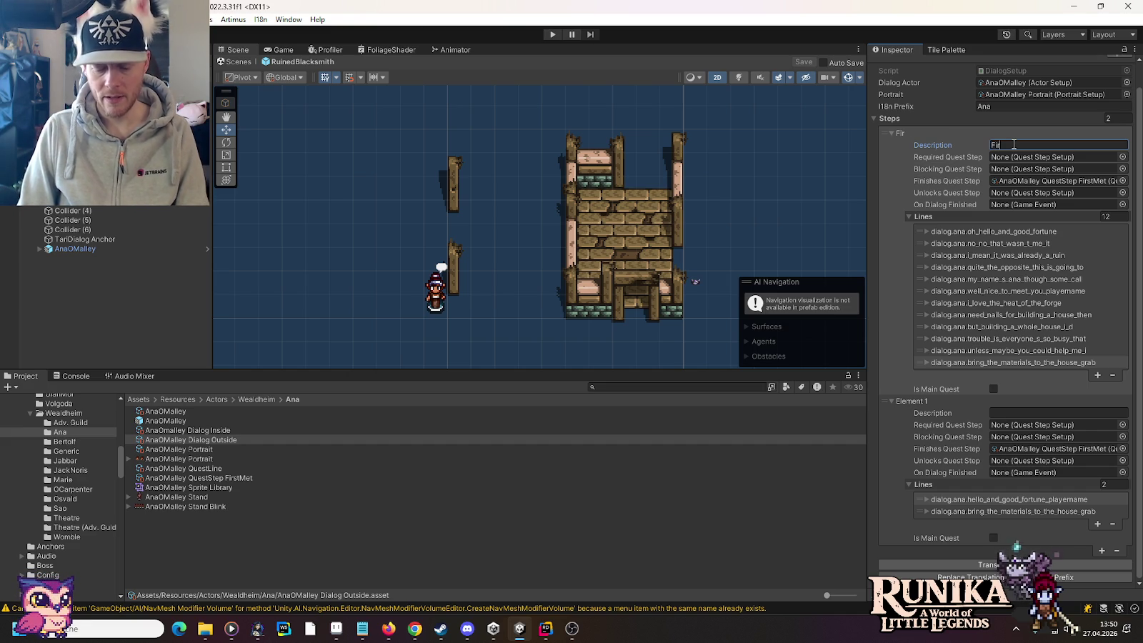
text(st Enc)
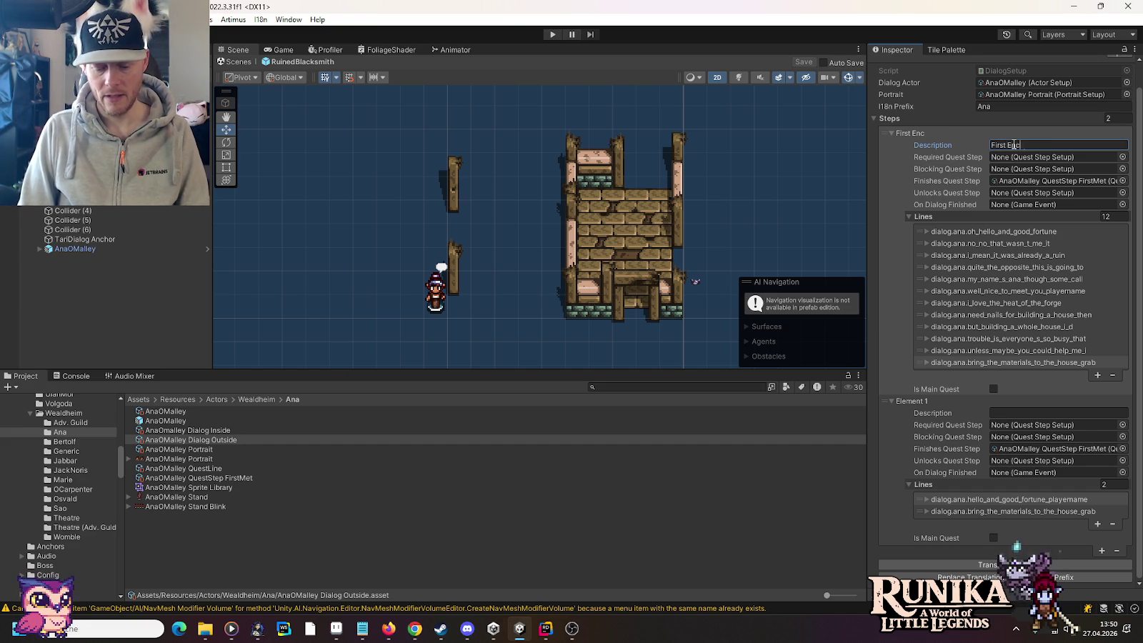
text(ounter)
click(1051, 412)
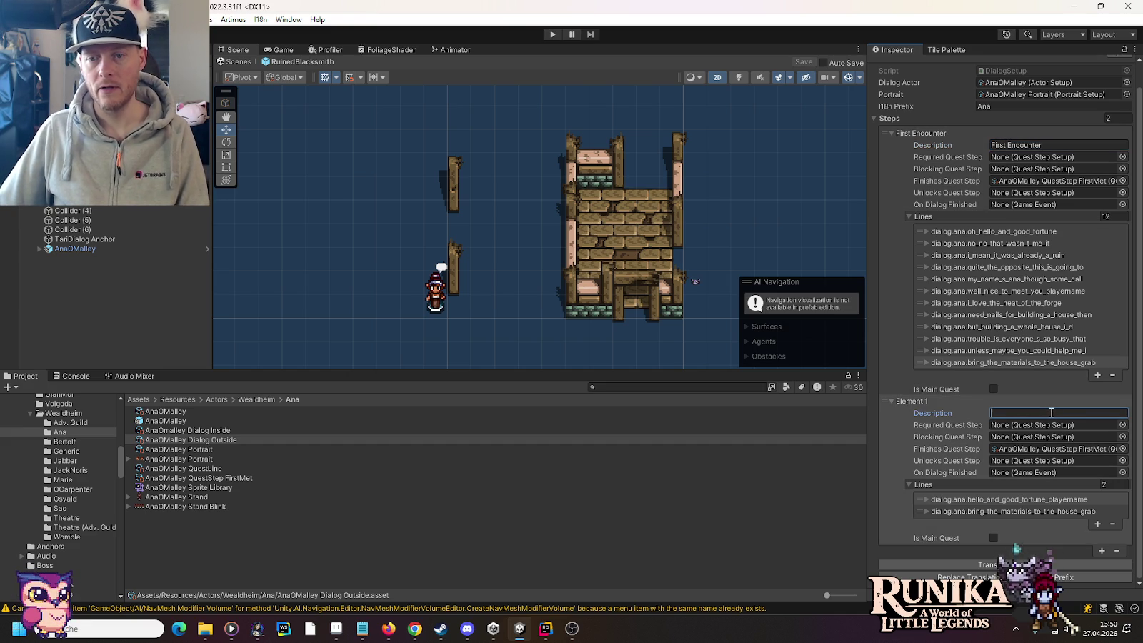
text(default)
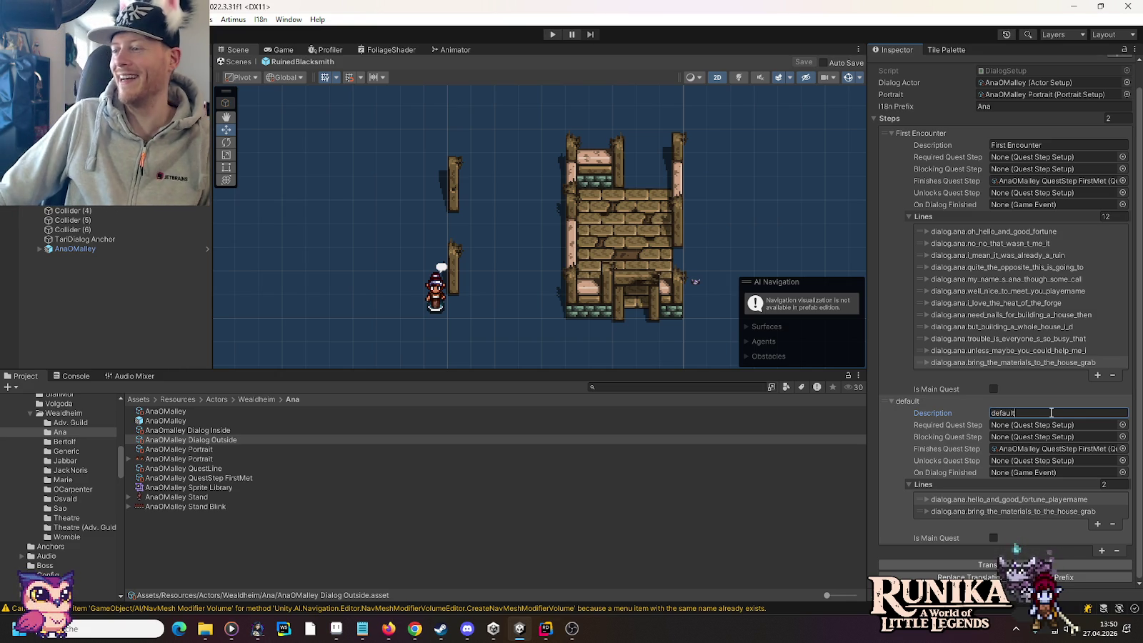
click(260, 20)
click(281, 46)
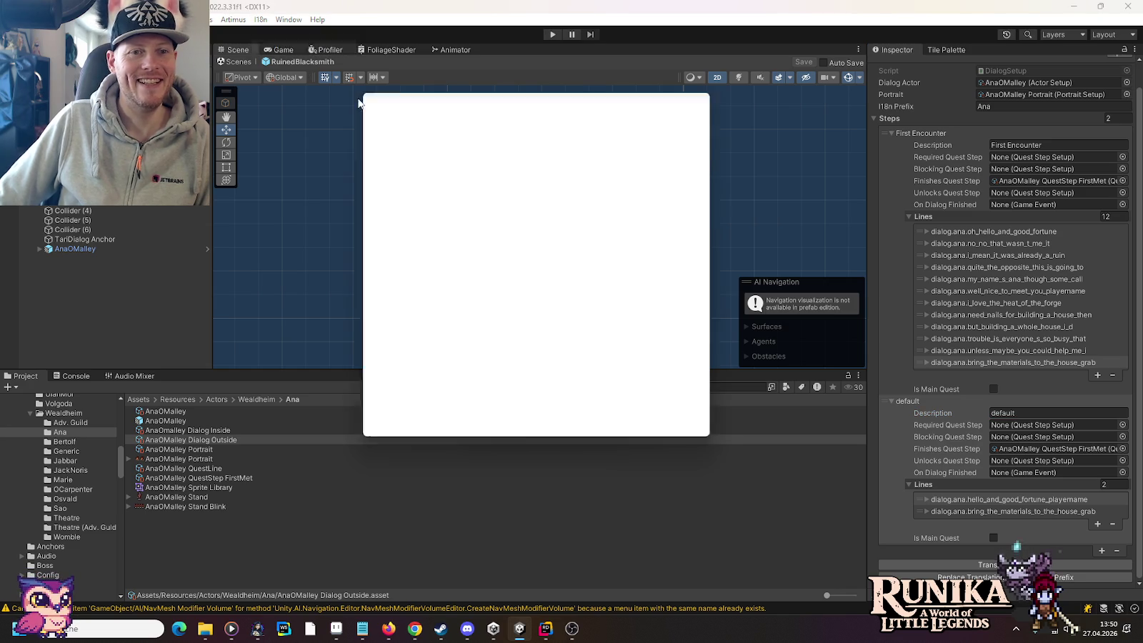
Filter the I18n Editor by the greeting line's key and set the language to de.
click(1008, 232)
click(1048, 260)
key(ctrl+c)
click(531, 136)
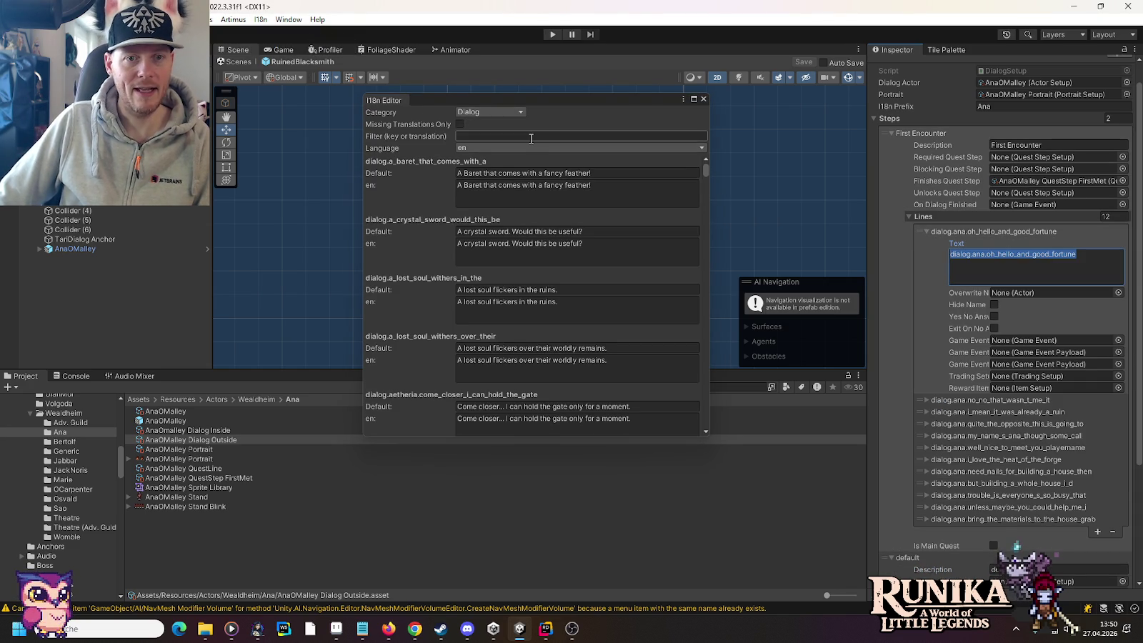
key(ctrl+v)
click(472, 114)
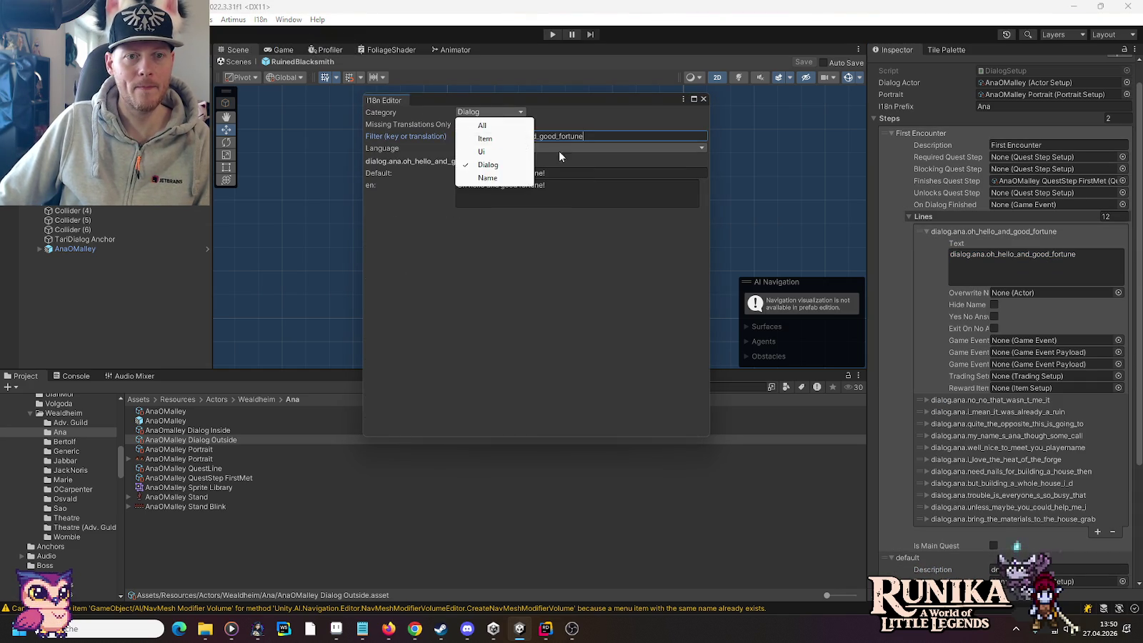
click(608, 151)
click(498, 176)
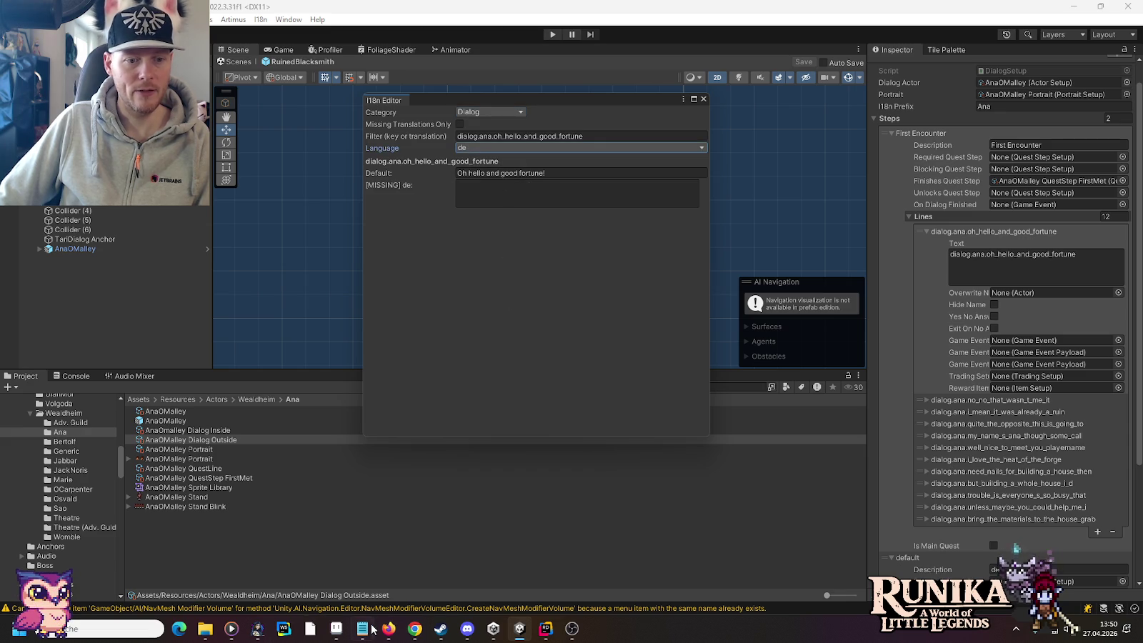
Paste the German greeting from the Notepad notes into the de field.
click(363, 629)
click(700, 380)
drag(750, 423, 640, 416)
key(ctrl+c)
click(527, 187)
key(ctrl+v)
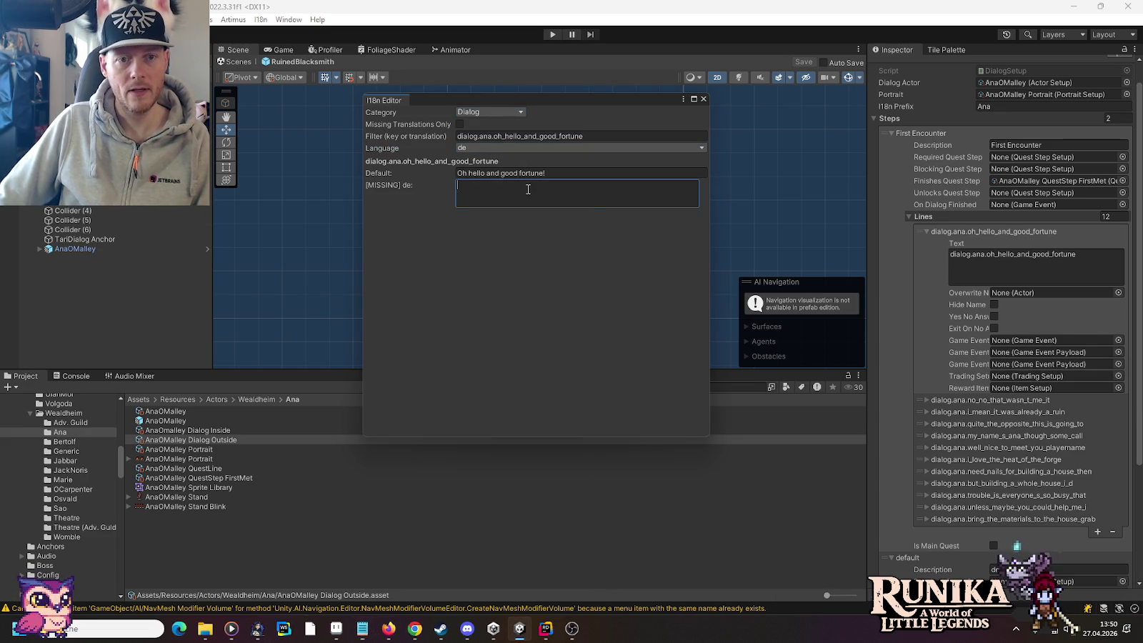
text(Oh hallo und Glück auf!)
Enter the German translation for the second, 'wasn't me' dialog line.
click(965, 232)
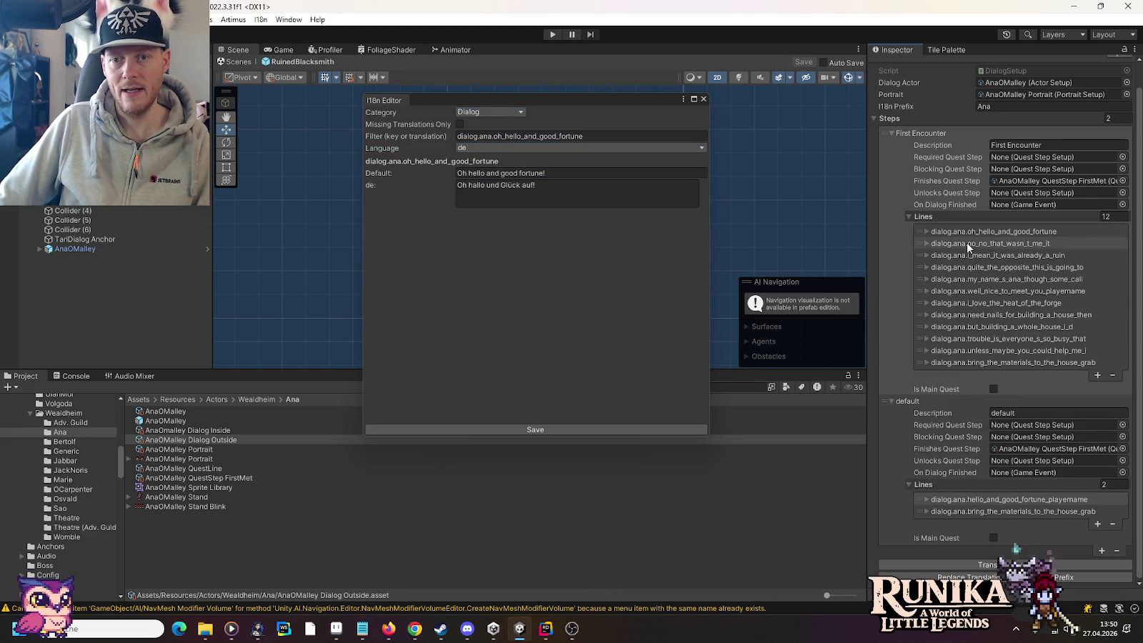
click(966, 242)
click(982, 268)
key(ctrl+c)
click(601, 136)
key(ctrl+a)
key(ctrl+v)
key(alt+Tab)
click(958, 435)
drag(958, 435, 639, 435)
key(ctrl+c)
click(538, 194)
key(ctrl+v)
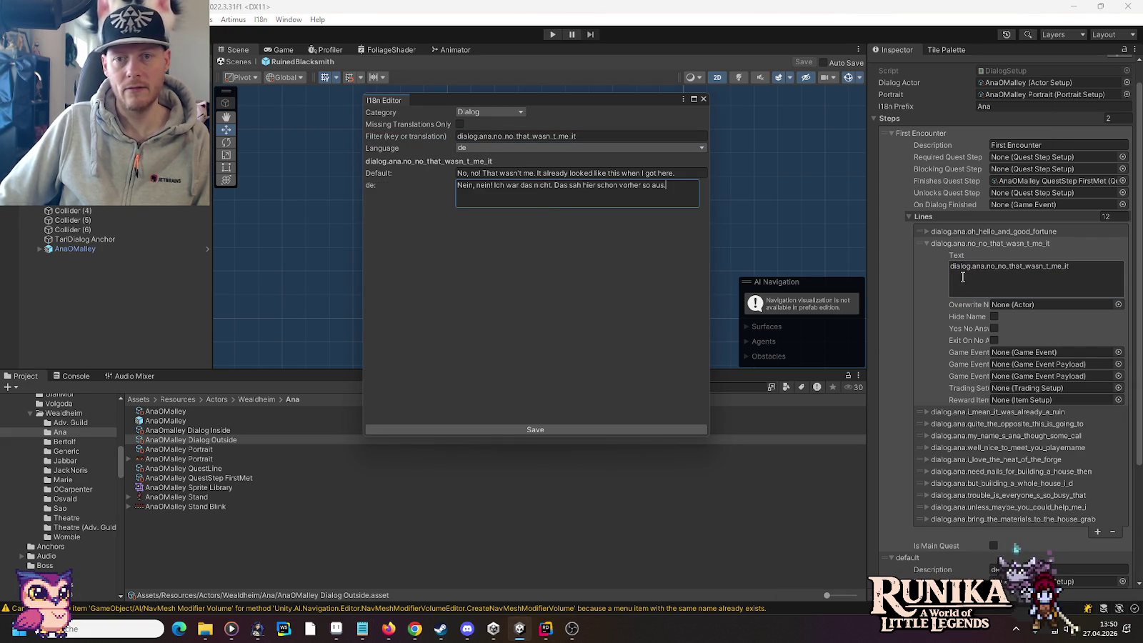
Filter translations by the ruin line's key and select its German line in Notepad.
click(979, 243)
click(980, 255)
click(988, 278)
key(ctrl+a)
key(ctrl+c)
click(577, 134)
key(ctrl+v)
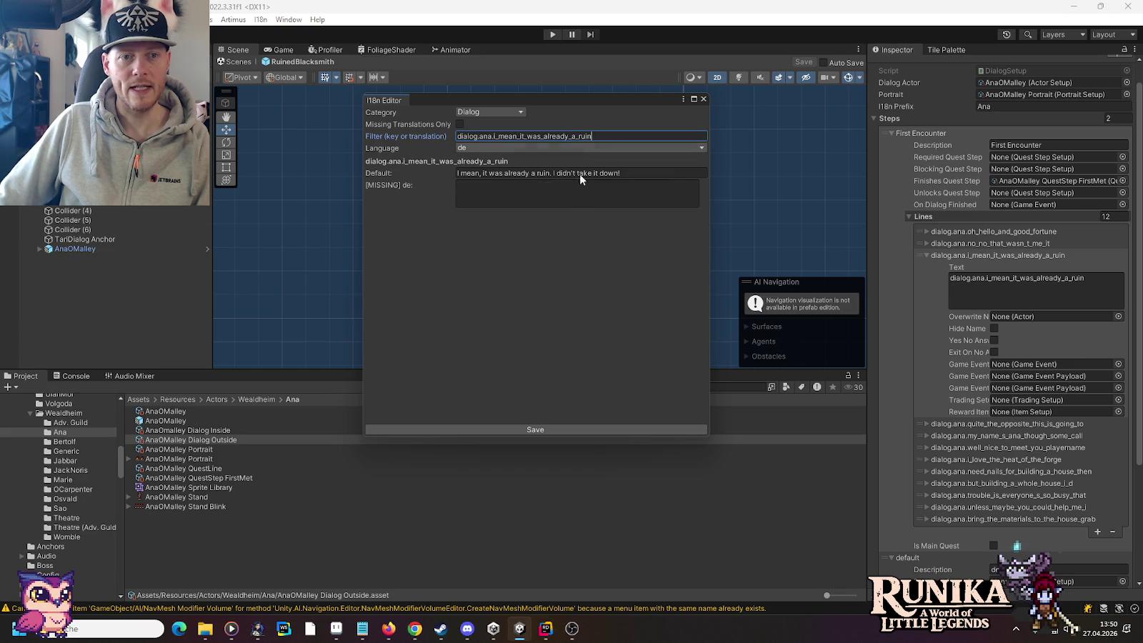
key(alt+Tab)
triple_click(905, 452)
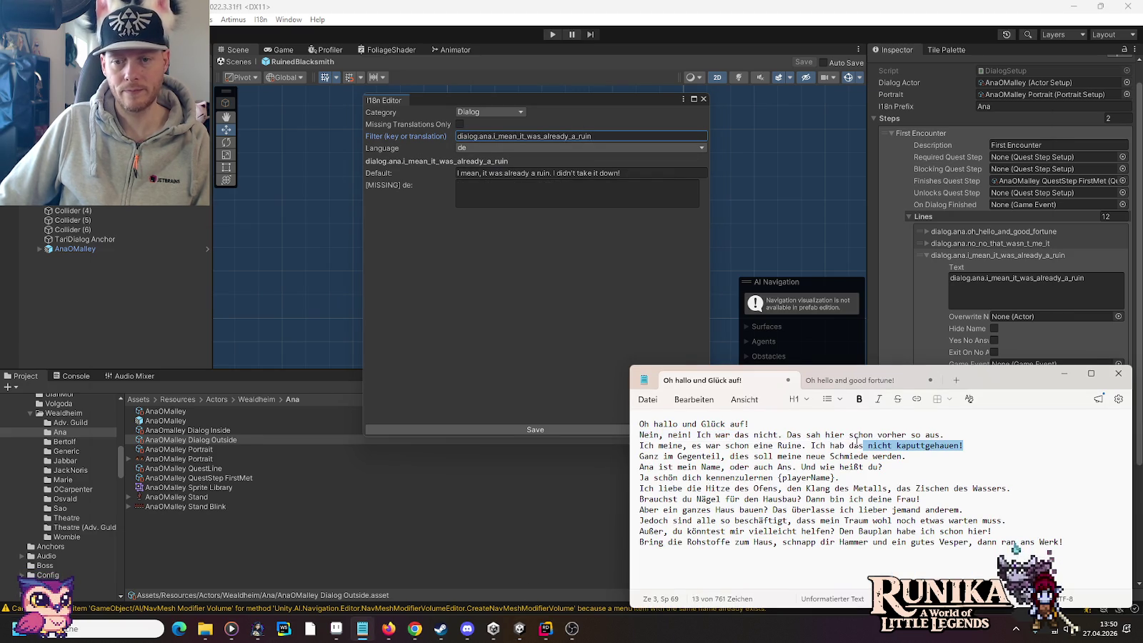
Paste the ruin line's German translation into the de field.
key(ctrl+c)
key(alt+Tab)
click(577, 193)
key(ctrl+v)
Translate the quite-the-opposite new-smithy line into German from the fourth Notepad line.
click(966, 254)
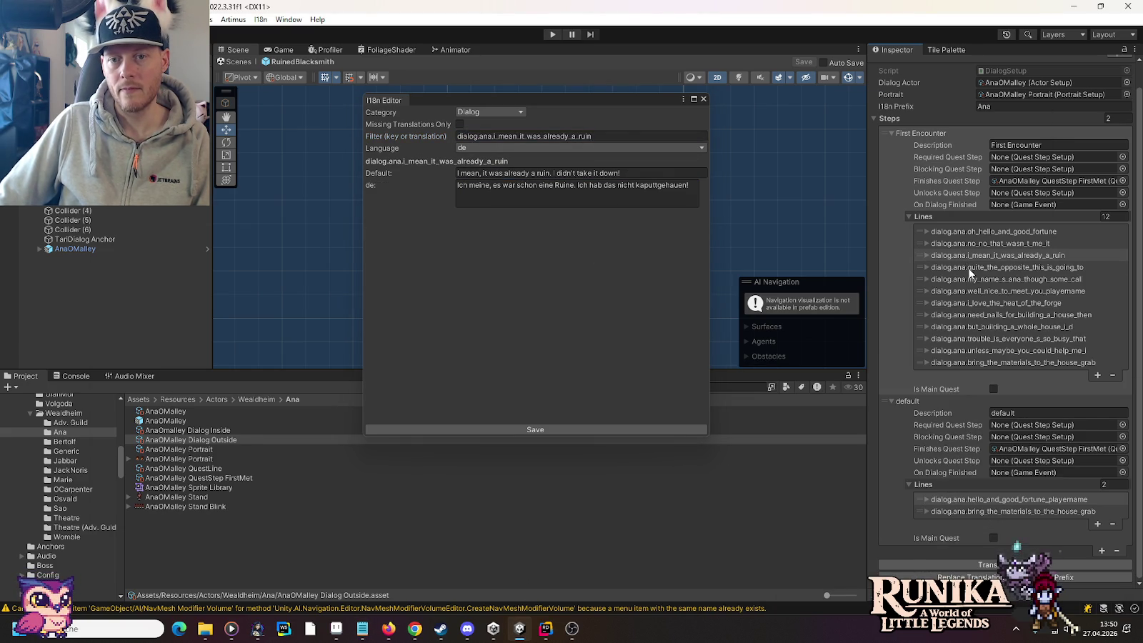
click(969, 267)
click(979, 291)
key(ctrl+c)
click(555, 136)
key(ctrl+v)
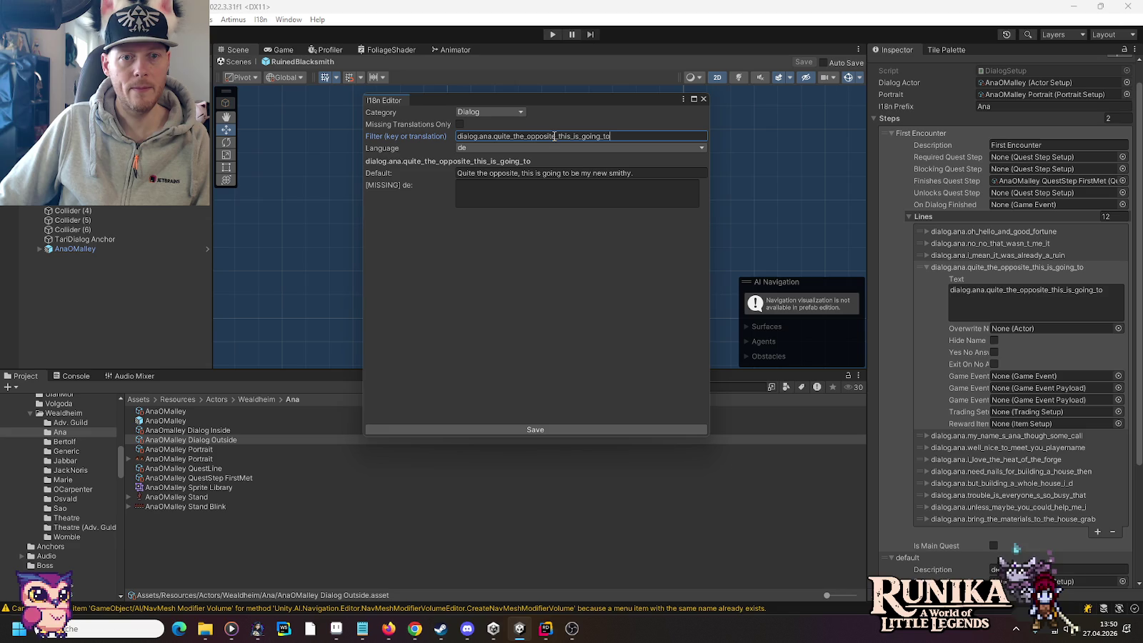
key(alt+Tab)
key(Down)
key(Home)
key(shift+End)
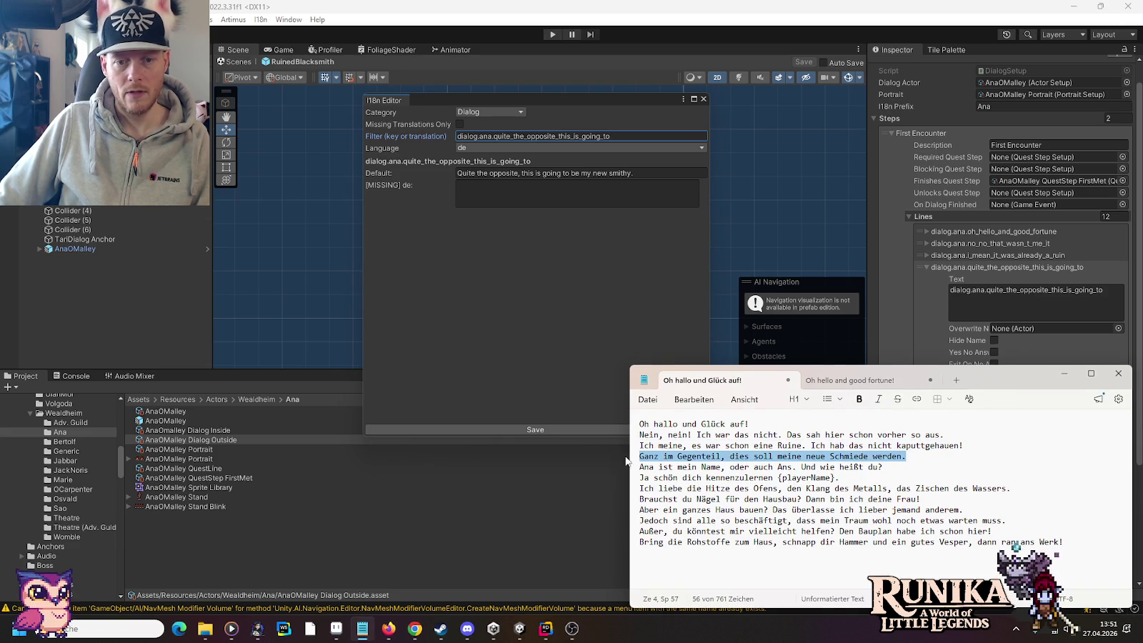
key(ctrl+c)
click(541, 197)
key(ctrl+v)
Translate the name line as 'Ana ist mein Name' in the de field.
click(994, 269)
click(991, 280)
click(998, 306)
key(ctrl+c)
click(586, 137)
key(ctrl+v)
key(alt+Tab)
drag(888, 466, 640, 466)
key(ctrl+c)
key(alt+Tab)
key(ctrl+v)
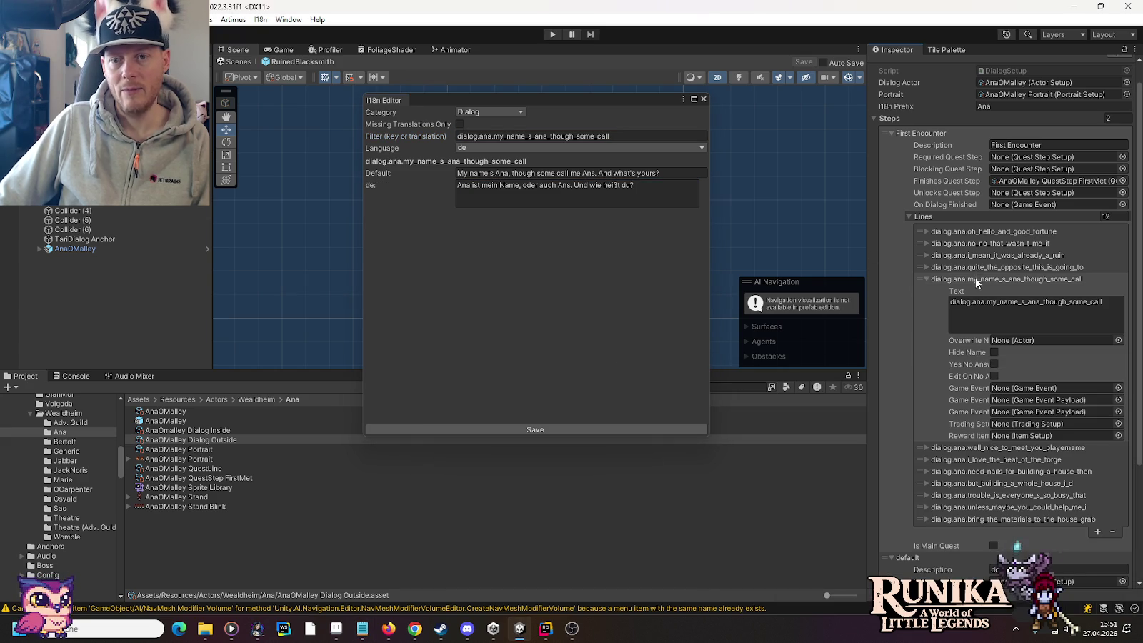
Add the German translation for the nice-to-meet-you line.
click(975, 279)
click(1000, 291)
key(alt+Tab)
drag(840, 477, 640, 478)
key(ctrl+c)
key(alt+Tab)
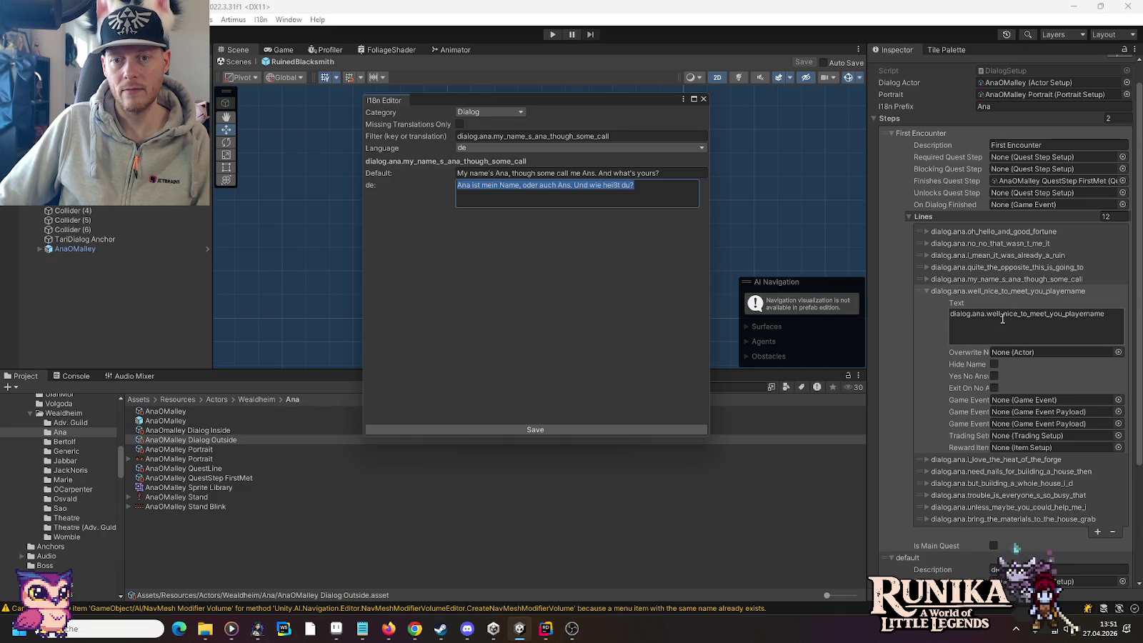
triple_click(1003, 314)
key(ctrl+c)
click(580, 137)
key(ctrl+v)
key(alt+Tab)
key(ctrl+c)
key(alt+Tab)
click(573, 200)
key(ctrl+v)
Translate the heat-of-the-forge line with the 'Hitze des Ofens' German text.
click(972, 291)
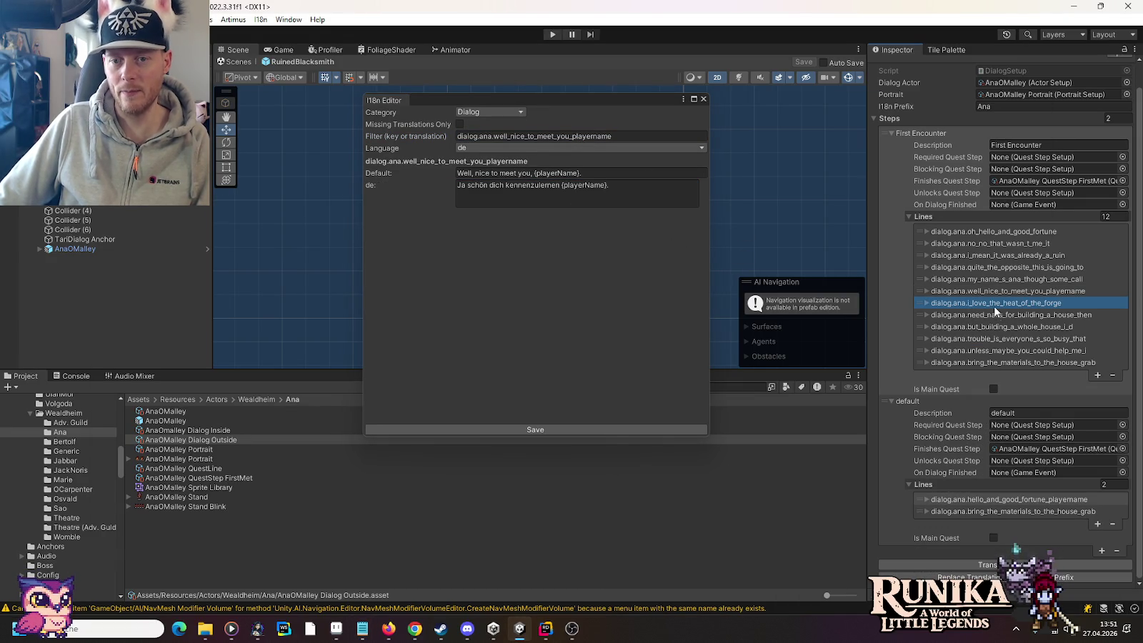
click(994, 304)
triple_click(1014, 326)
key(ctrl+c)
click(579, 137)
key(ctrl+v)
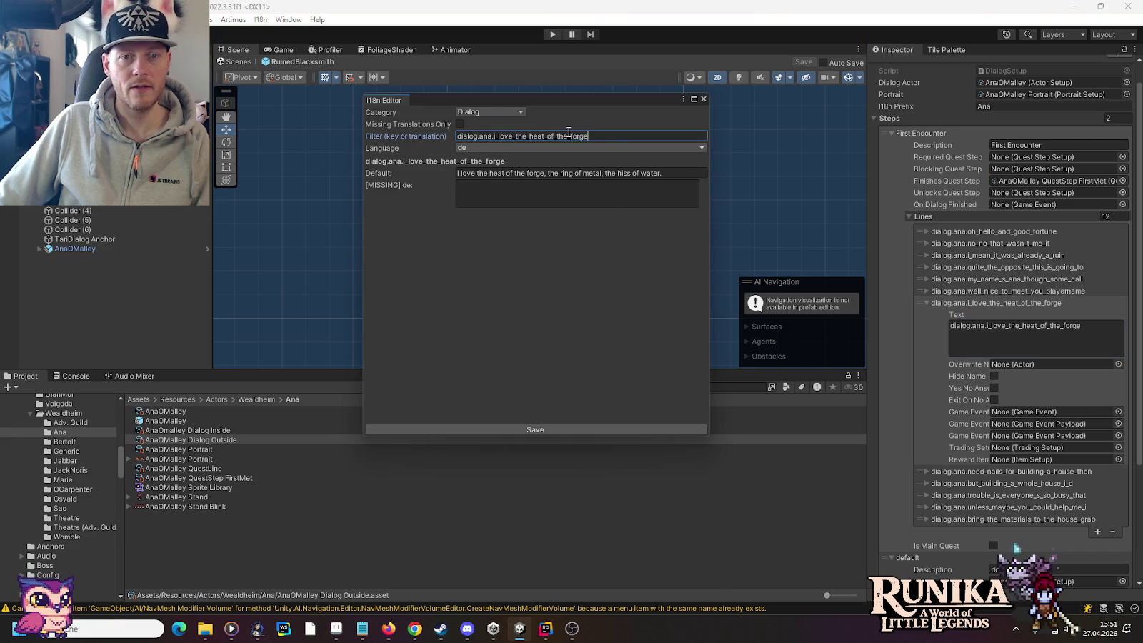
key(alt+Tab)
mouse_move(1012, 488)
mouse_down()
mouse_move(638, 477)
mouse_move(633, 487)
mouse_up()
key(ctrl+c)
click(553, 205)
key(ctrl+v)
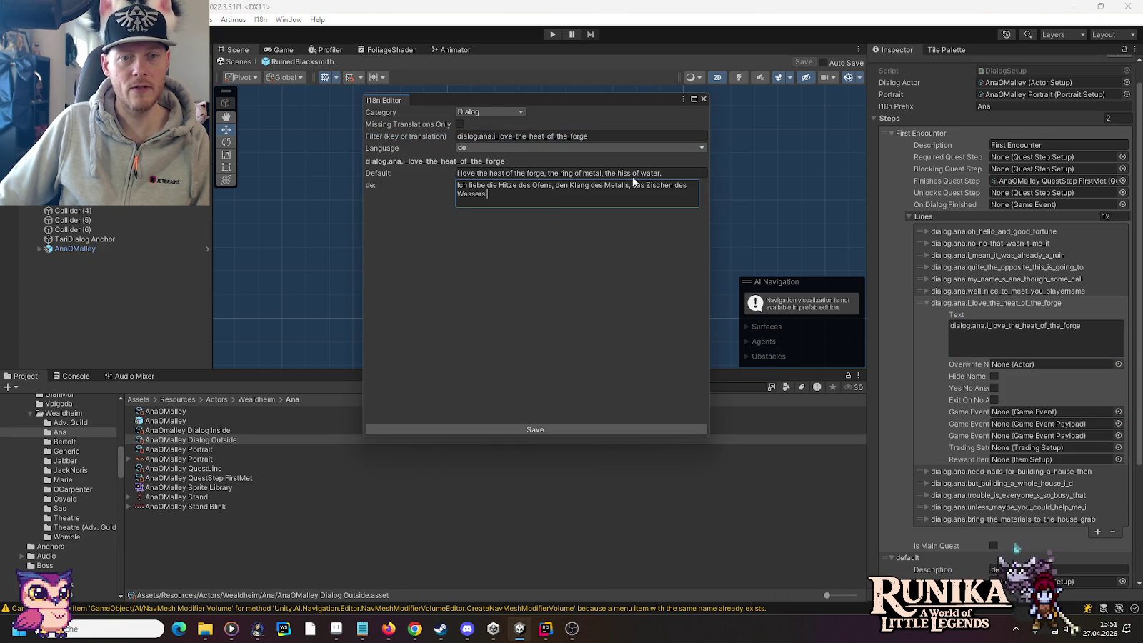
click(1010, 303)
click(1004, 315)
Fill in the German 'Brauchst du Nägel' translation for the nails dialog line.
triple_click(999, 341)
key(ctrl+c)
click(572, 136)
key(ctrl+v)
click(363, 629)
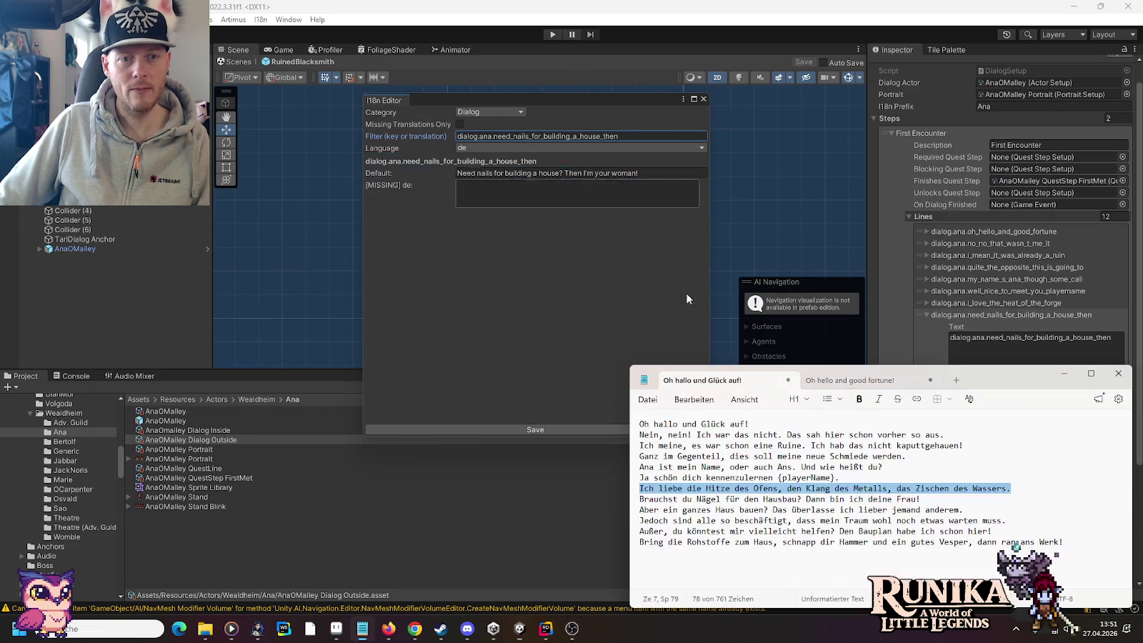
drag(641, 499, 920, 498)
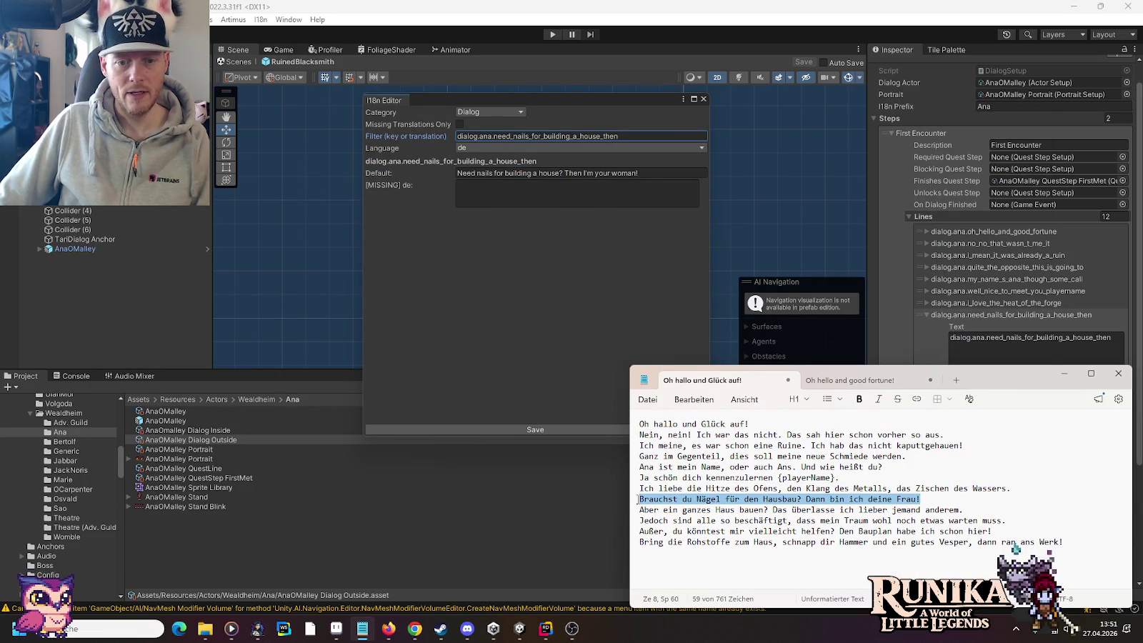
key(ctrl+c)
click(525, 191)
key(ctrl+v)
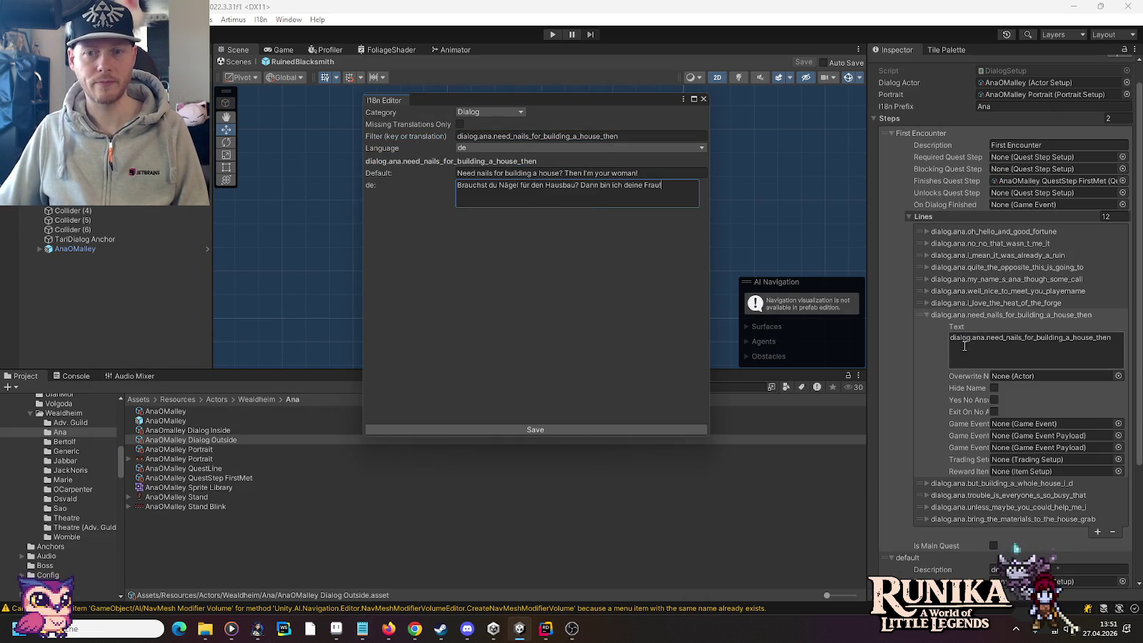
click(971, 315)
Add the German 'Aber ein ganzes Haus' translation for the whole-house line.
click(972, 327)
click(1049, 363)
key(ctrl+a)
key(ctrl+c)
click(550, 135)
key(ctrl+a)
key(ctrl+v)
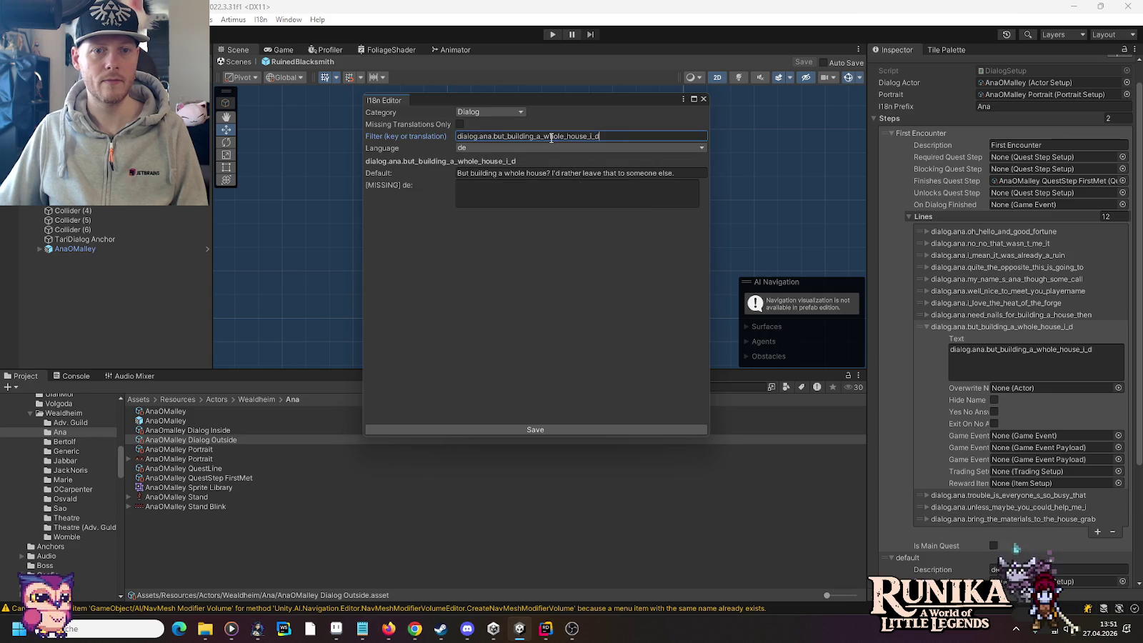
key(alt+Tab)
drag(963, 509, 640, 510)
key(ctrl+c)
click(535, 206)
key(ctrl+v)
key(alt+Tab)
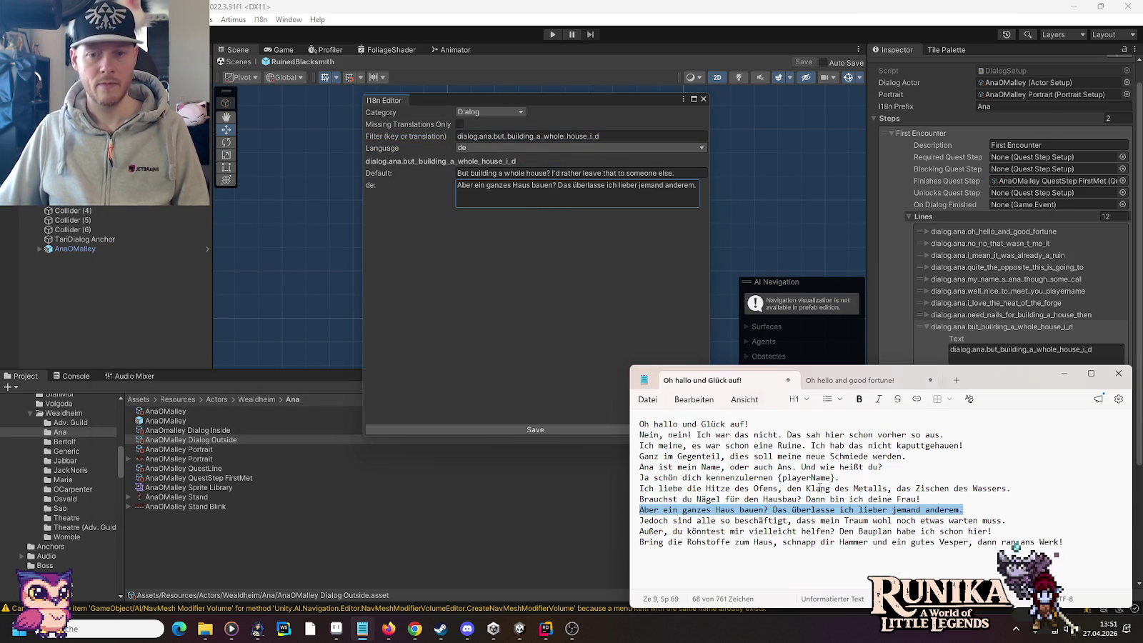
click(968, 327)
Add the German 'Jedoch sind alle' translation for the so-busy line.
click(975, 338)
click(989, 361)
key(ctrl+c)
click(596, 135)
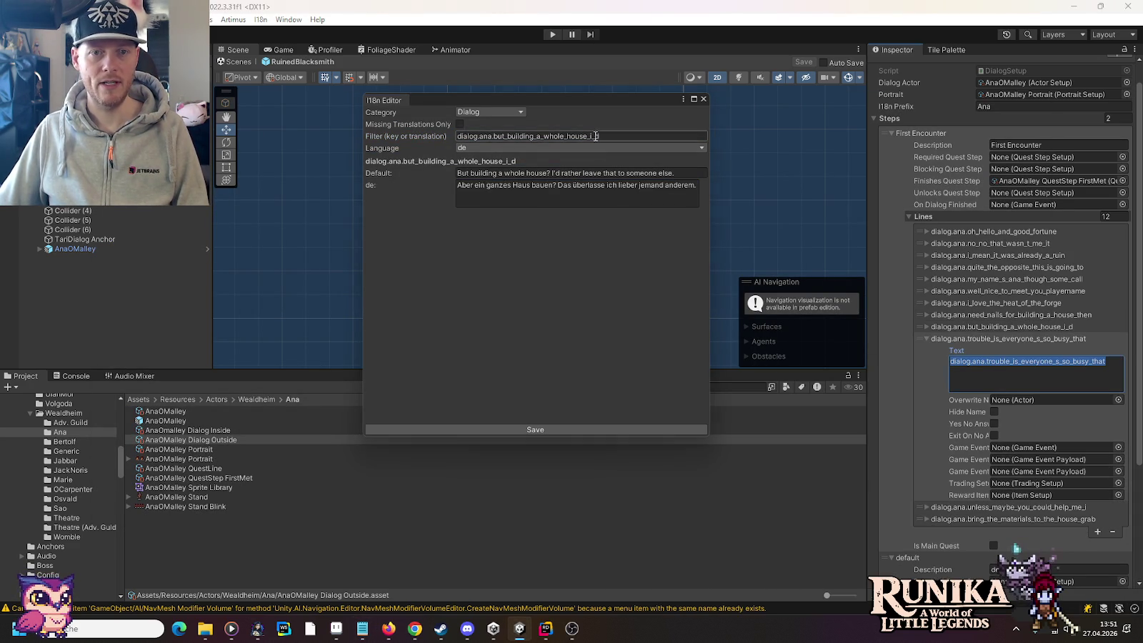
key(ctrl+v)
key(alt+Tab)
drag(1008, 521, 634, 519)
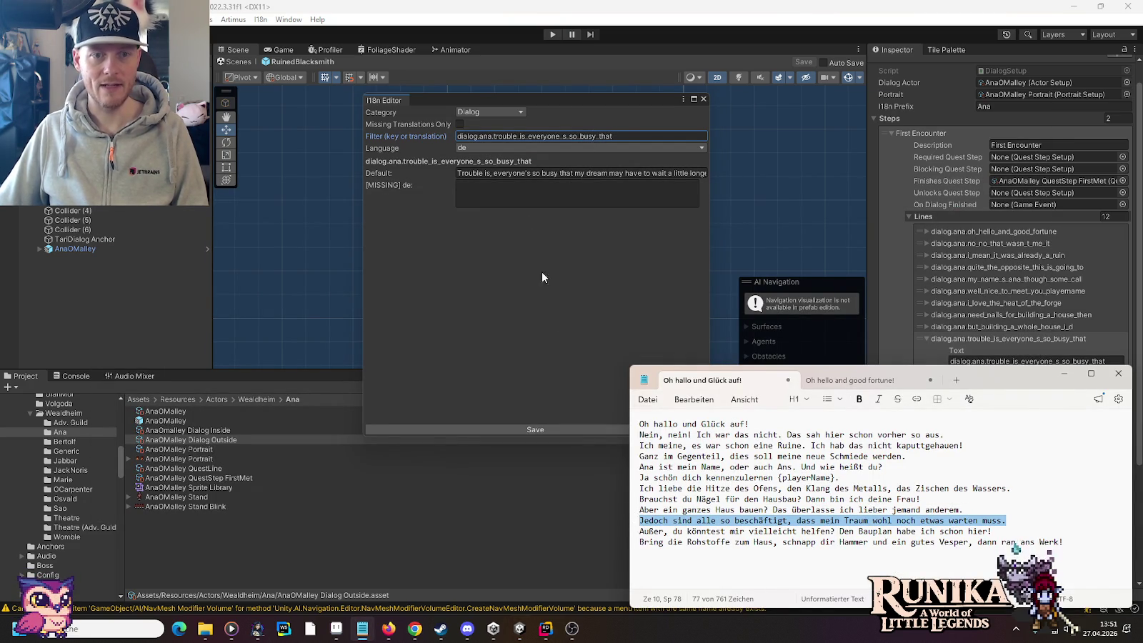
click(543, 193)
key(ctrl+v)
click(982, 339)
Add the German 'Außer, du könntest' translation for the unless-maybe help-me line.
click(987, 351)
click(990, 373)
key(ctrl+c)
click(565, 136)
key(ctrl+v)
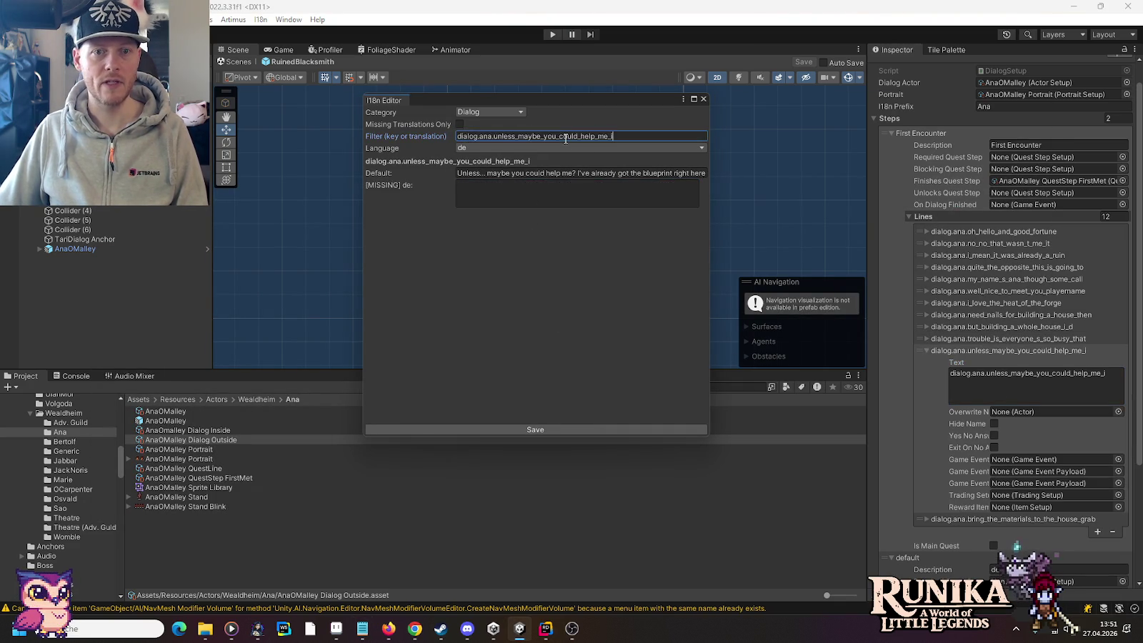
key(alt+Tab)
drag(993, 531, 632, 532)
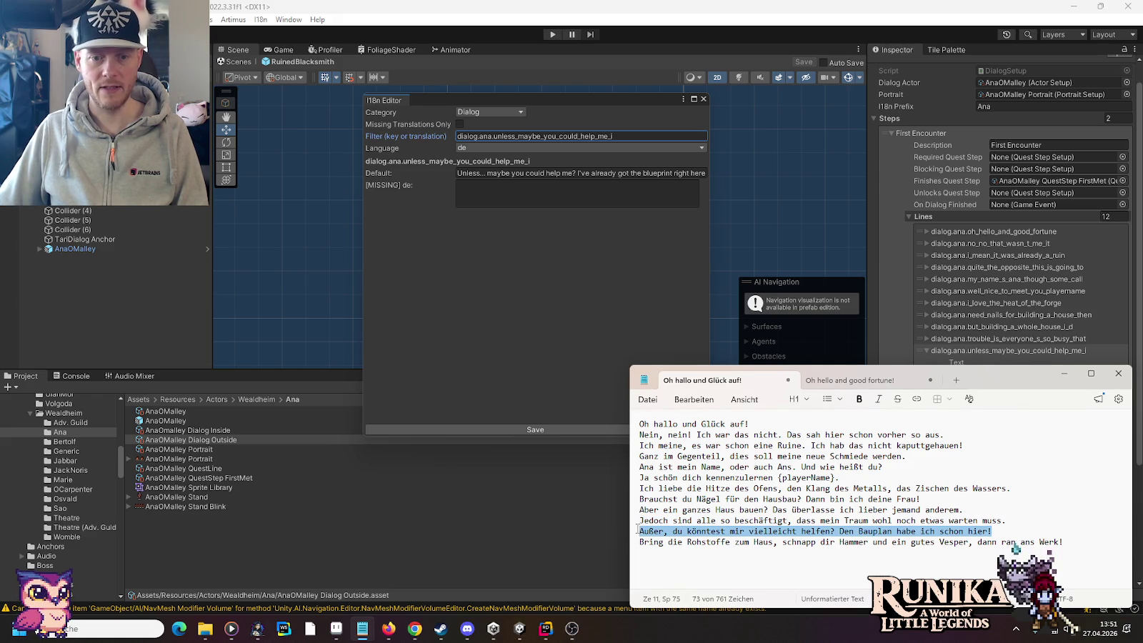
click(496, 191)
key(ctrl+v)
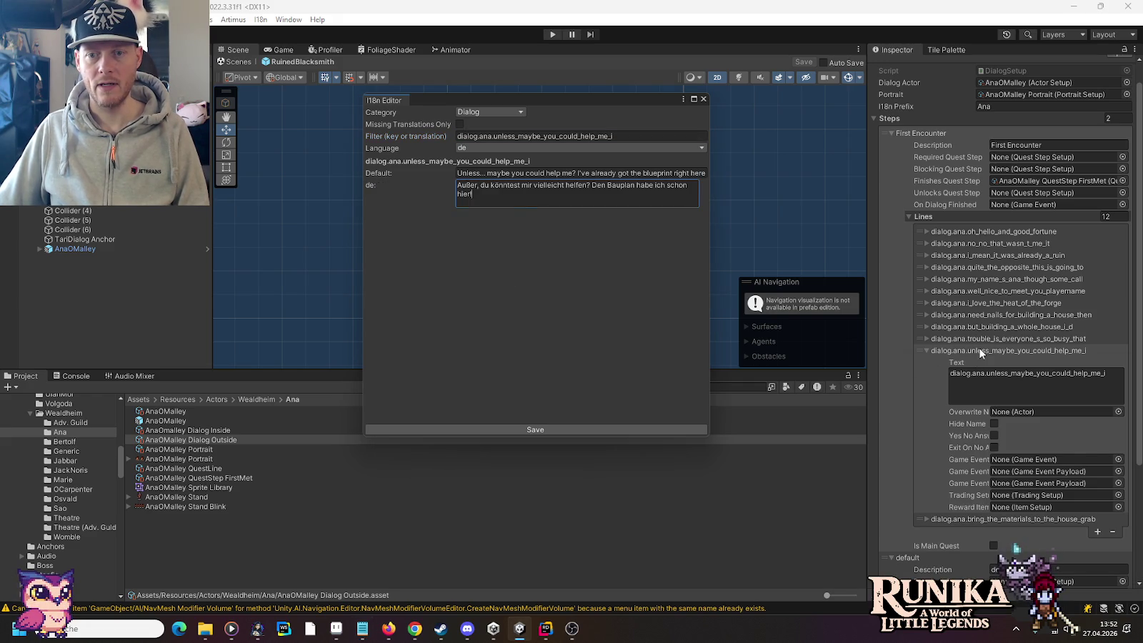
click(983, 351)
Add the German 'Bring die Rohstoffe' translation for the bring_the_materials line.
click(980, 363)
click(989, 390)
click(557, 138)
key(ctrl+v)
key(alt+Tab)
drag(1065, 542, 638, 552)
key(ctrl+c)
click(536, 205)
key(ctrl+v)
key(BackSpace)
click(967, 363)
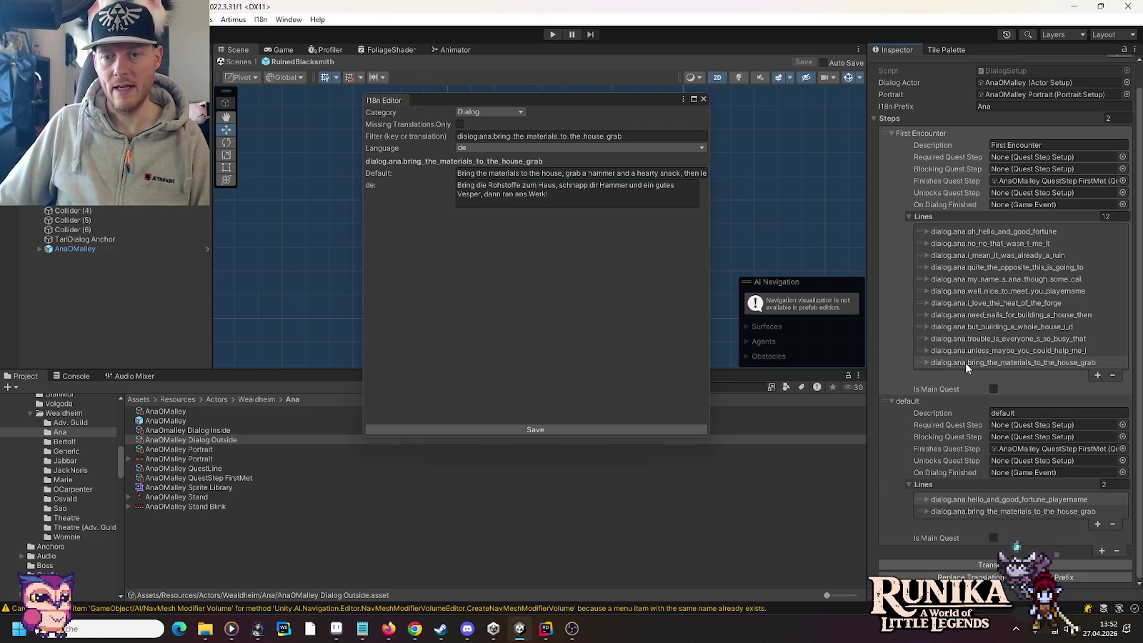
click(999, 499)
click(1011, 527)
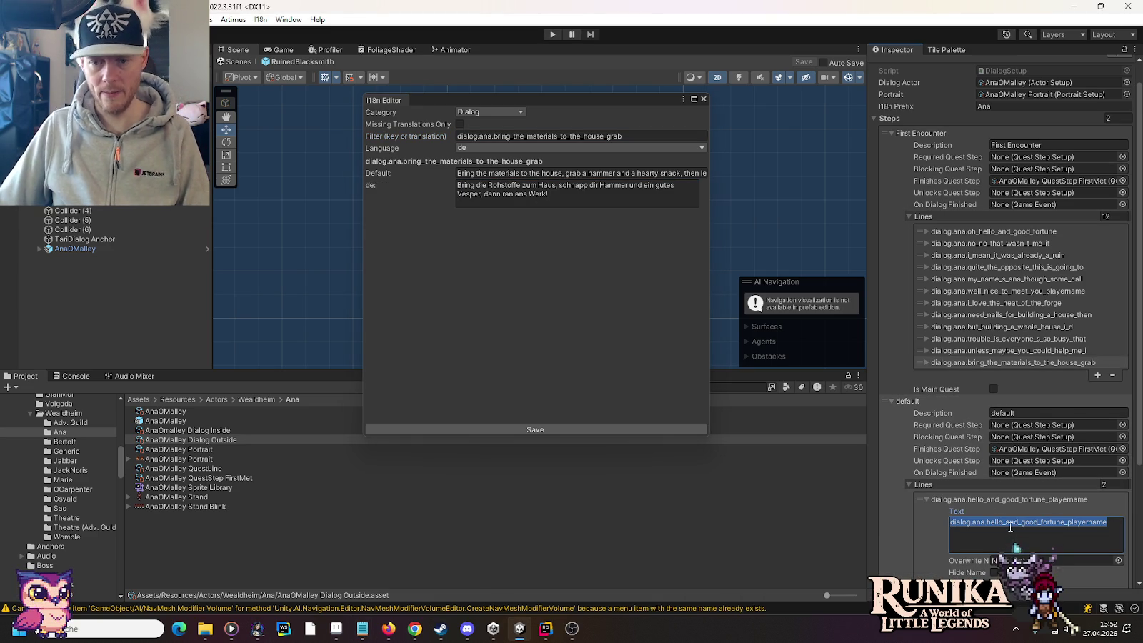
Give hello_and_good_fortune_playername the German 'Hallo und Glück auf {playerName}'.
click(590, 136)
key(ctrl+v)
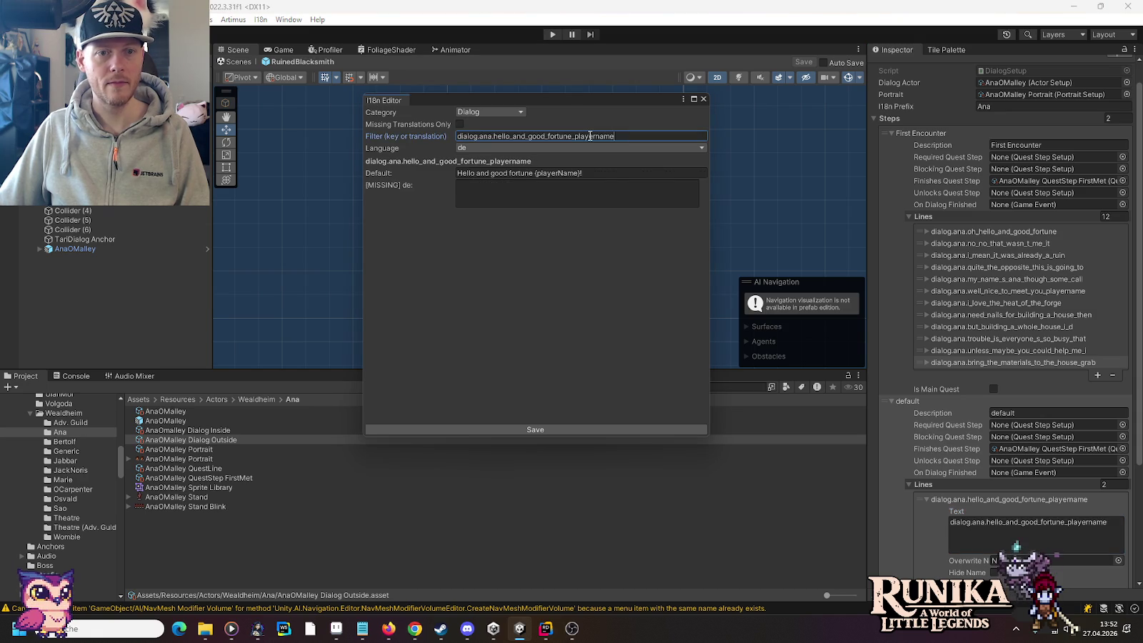
key(alt+Tab)
drag(769, 426, 640, 425)
key(ctrl+c)
click(525, 192)
key(ctrl+v)
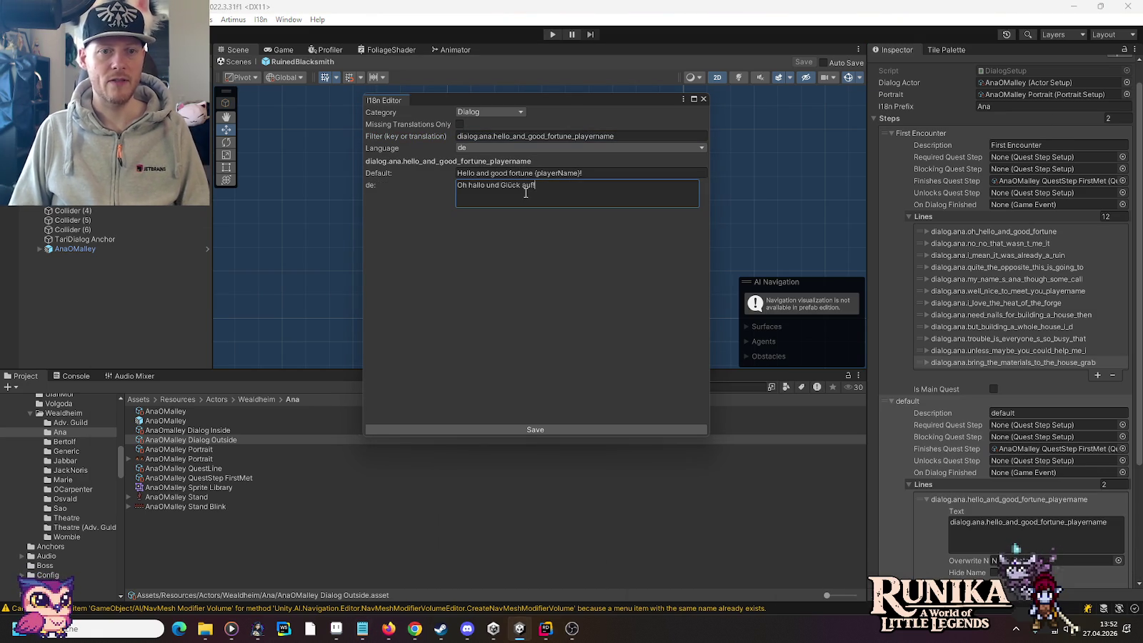
key(Home)
key(Delete)
key(Delete)
key(Delete)
text(H)
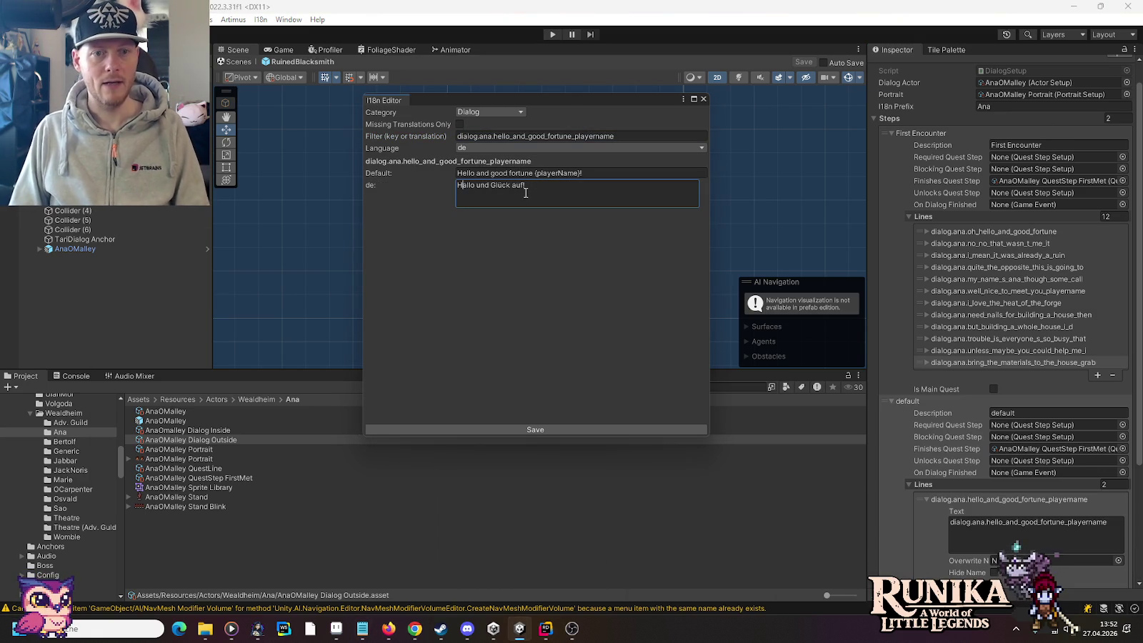
text({playerName})
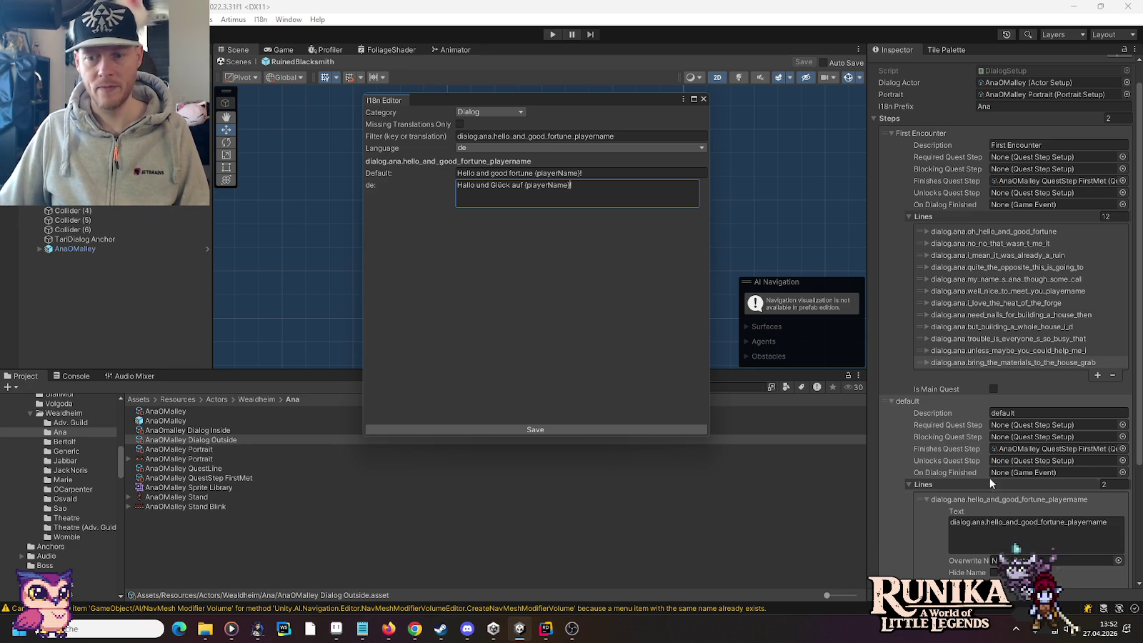
Filter the I18n Editor by the bring_the_materials key again.
click(958, 498)
click(1000, 534)
key(ctrl+c)
click(592, 136)
key(ctrl+v)
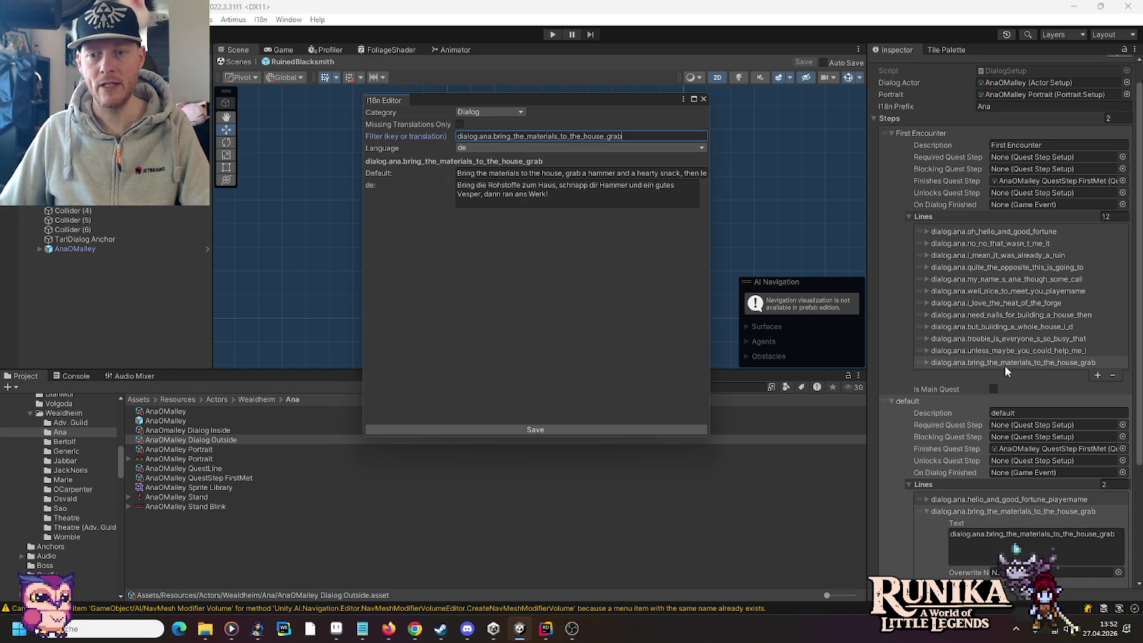
Save the German translations and close the I18n Editor window.
click(575, 429)
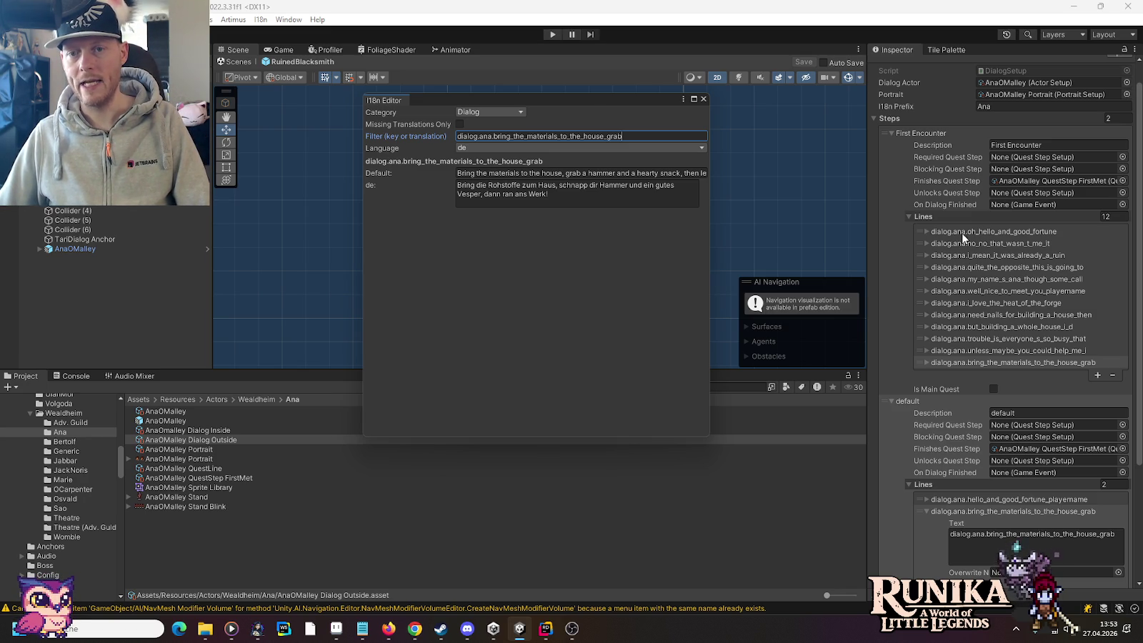
click(703, 99)
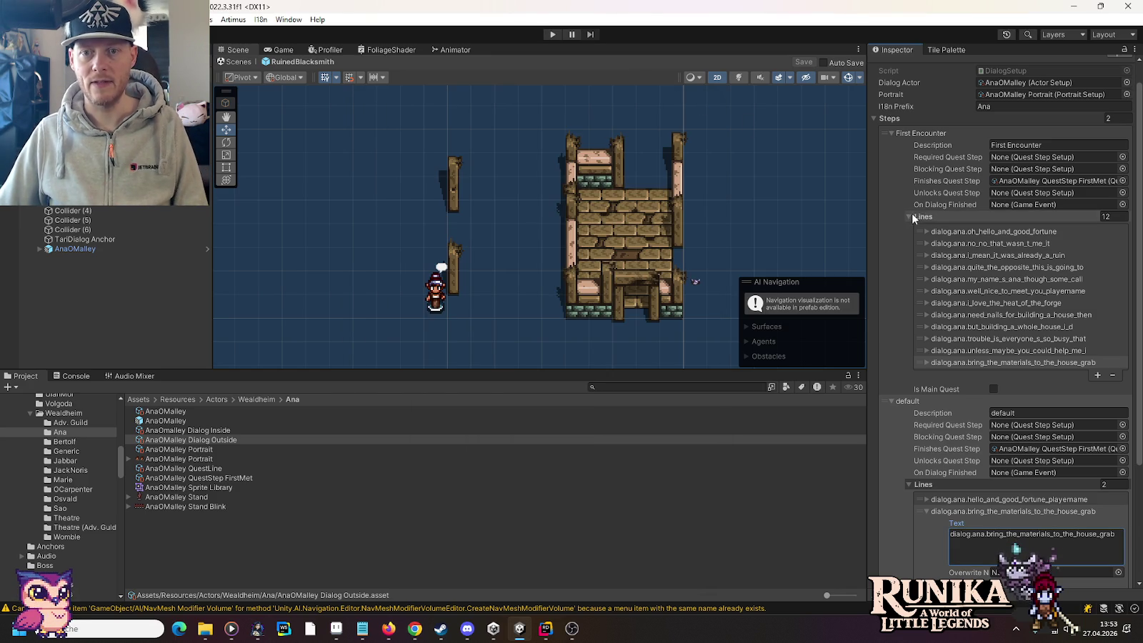
Fold the First Encounter and default step line lists, then enter play mode.
click(910, 216)
click(909, 328)
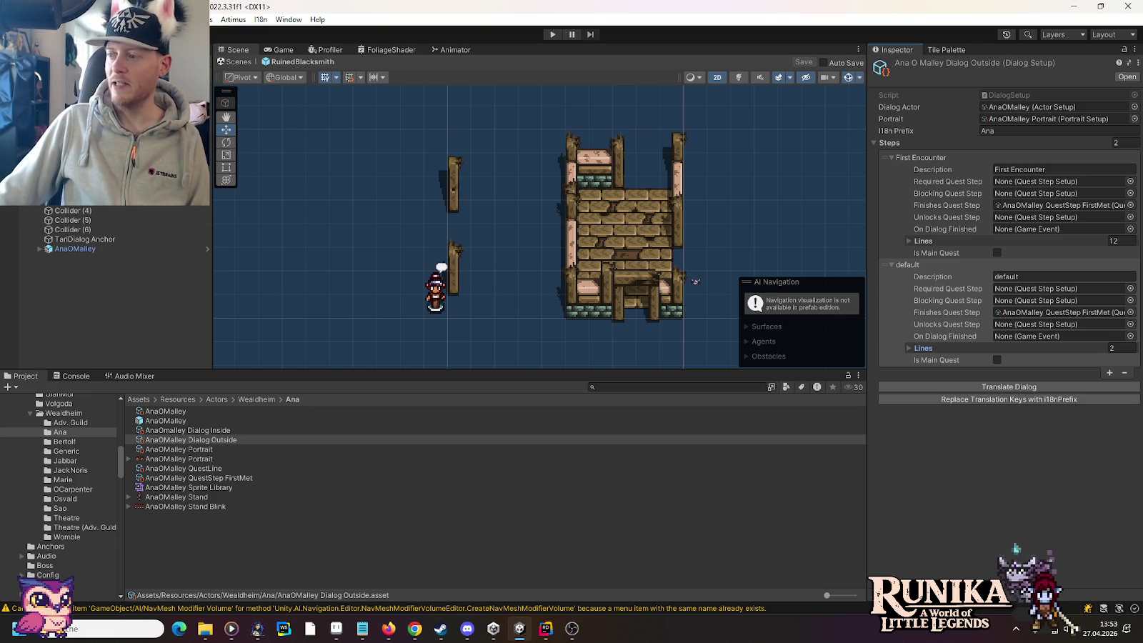
click(549, 34)
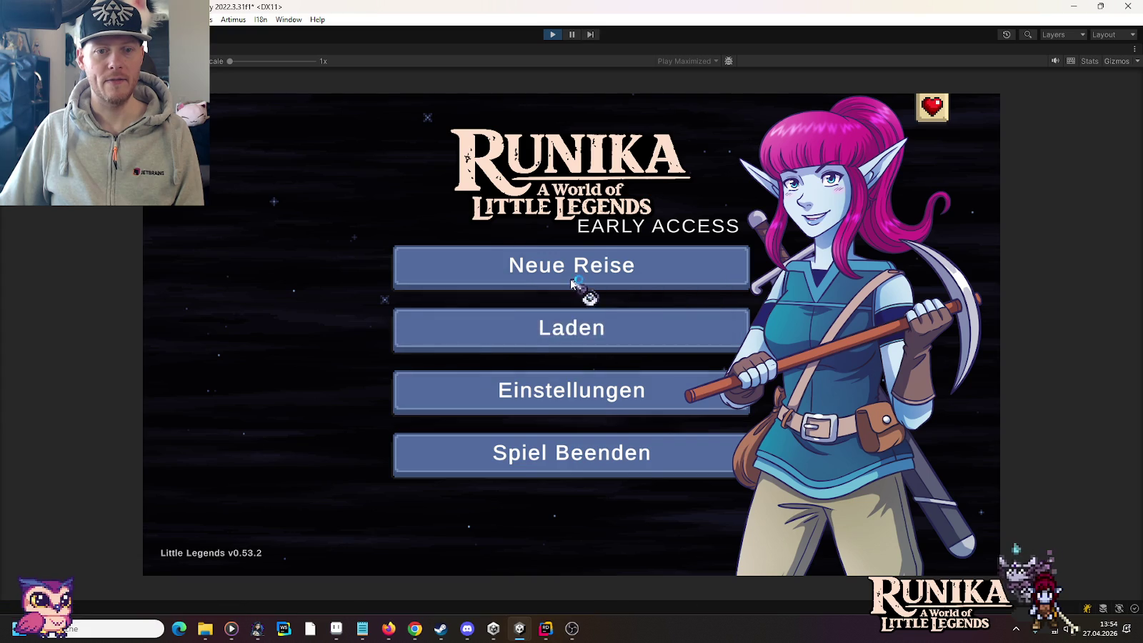
Start a Neue Reise world named 'Ana broken smithy' with an Awa character.
click(577, 283)
click(446, 265)
text(Ana broken )
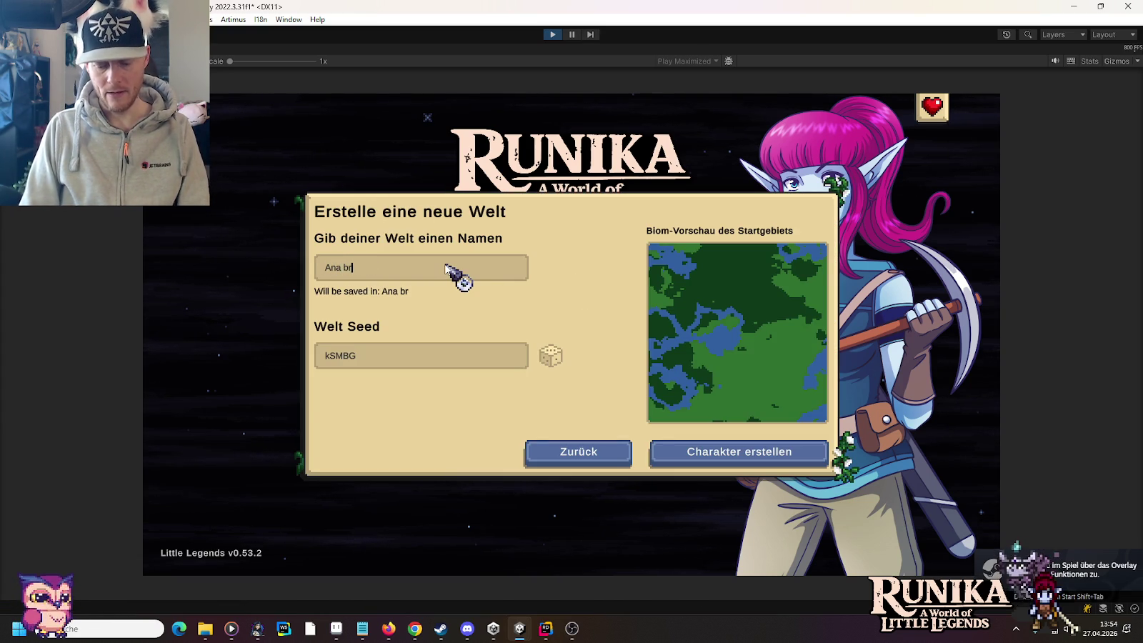
text(smithy)
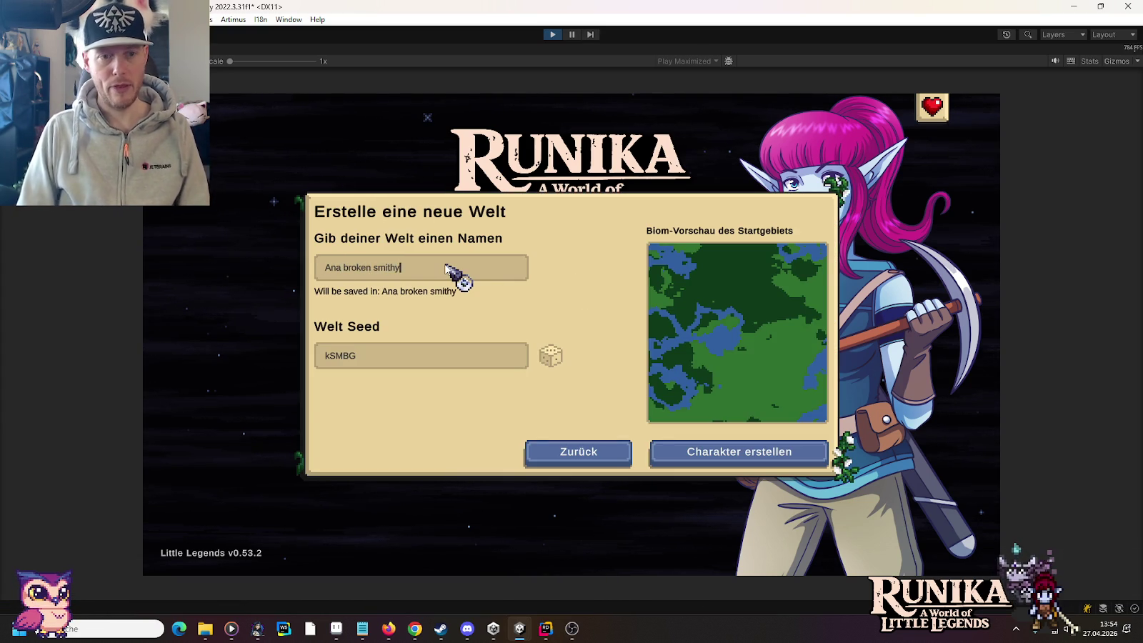
click(691, 449)
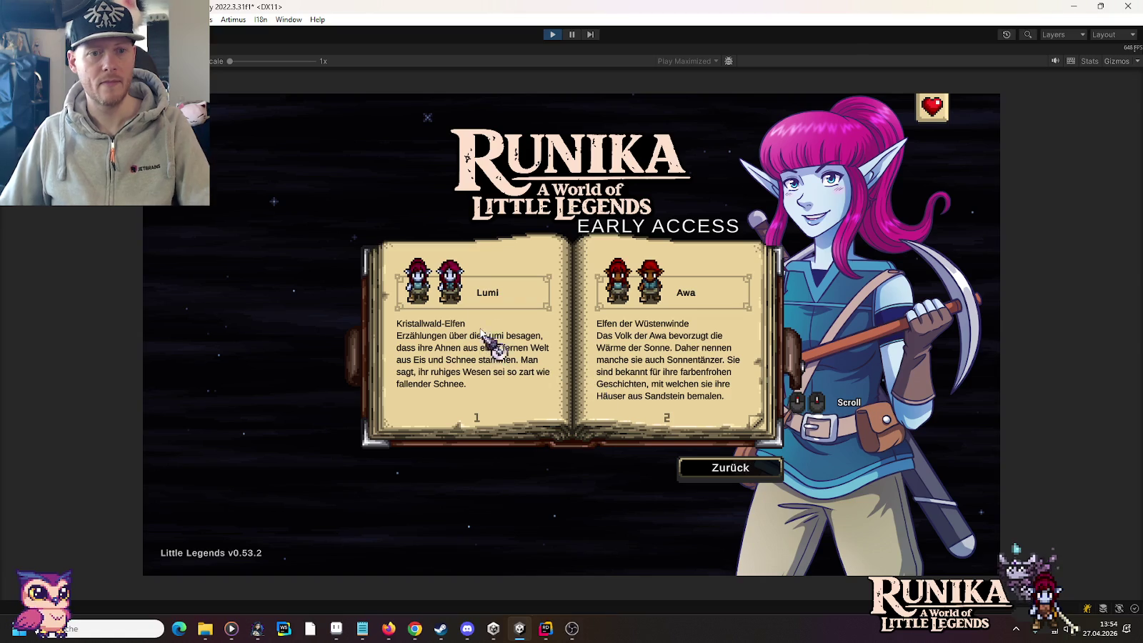
click(672, 299)
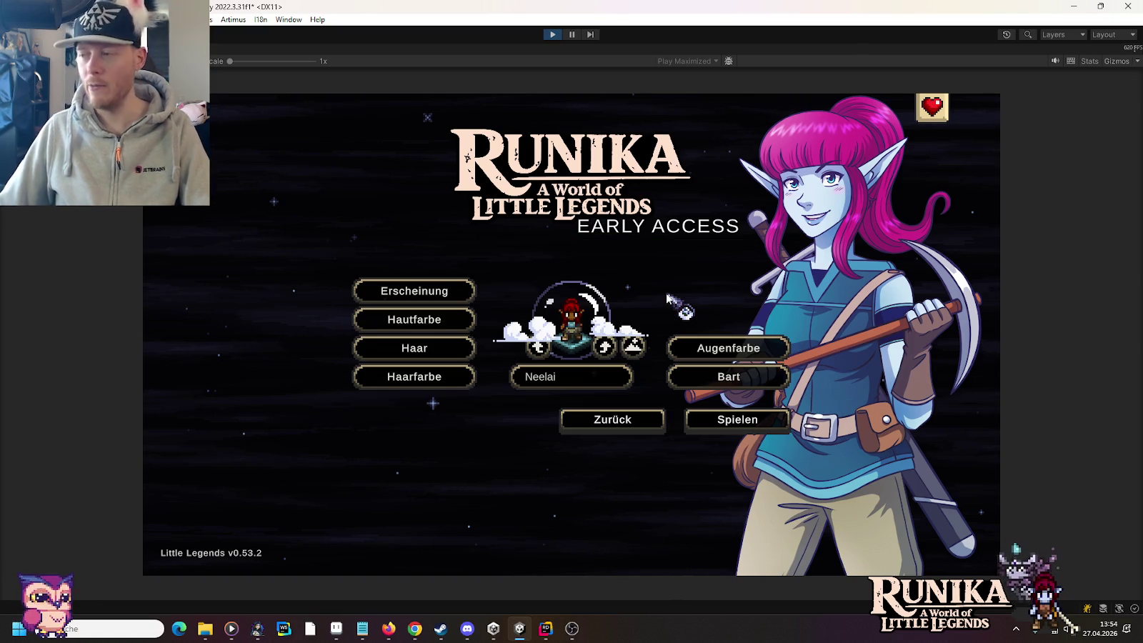
click(712, 427)
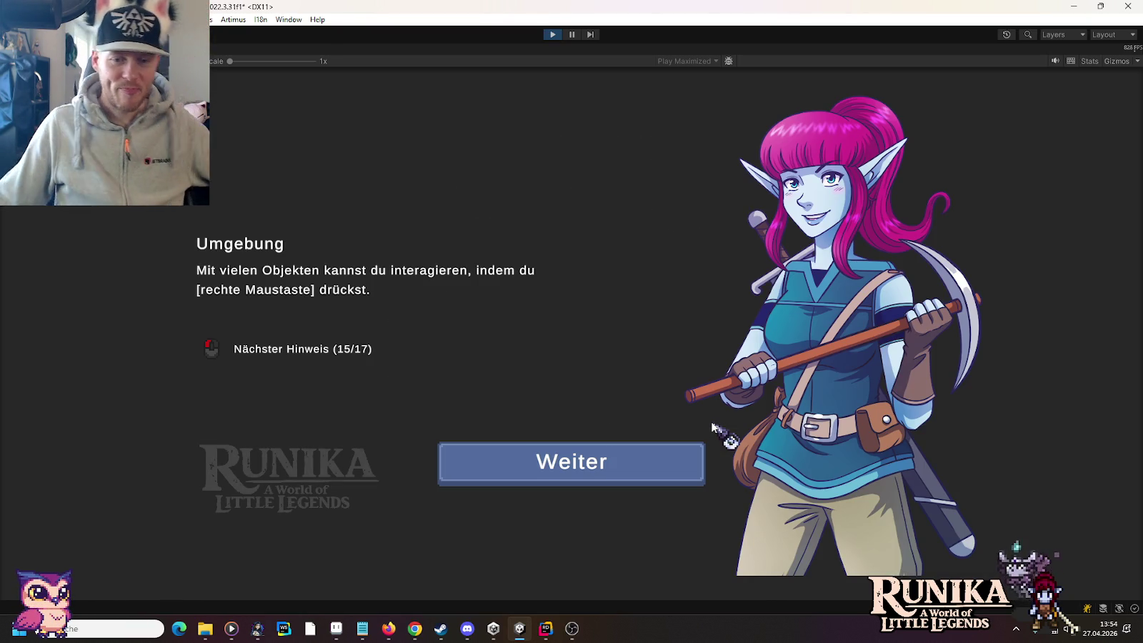
Continue past the Umgebung hint, advance the intro text, and skip the cutscene.
click(576, 475)
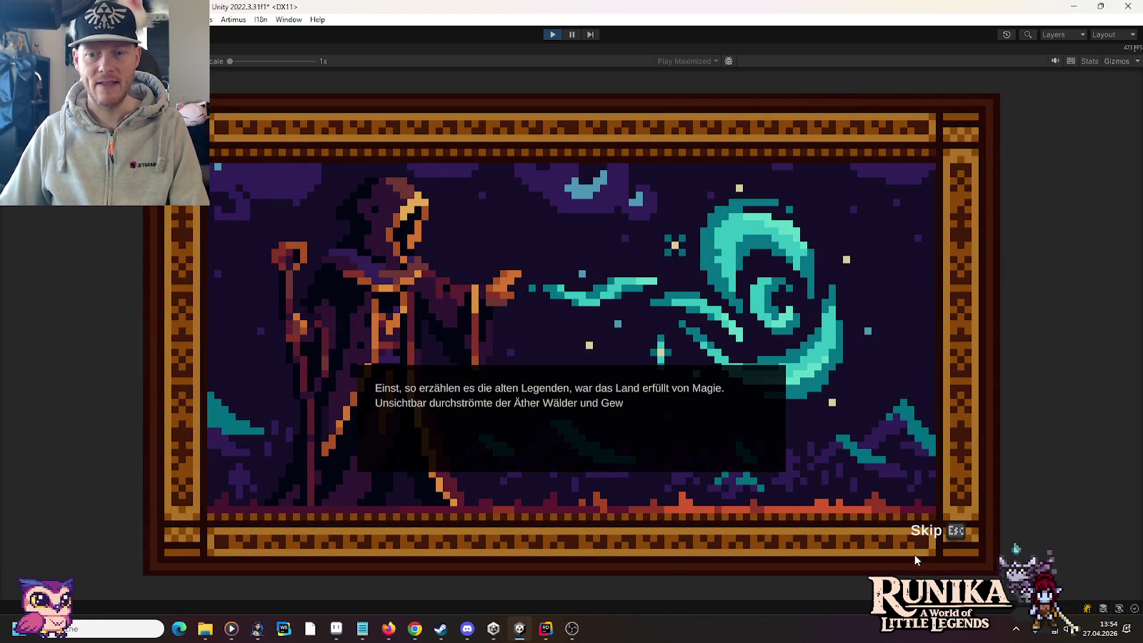
click(523, 556)
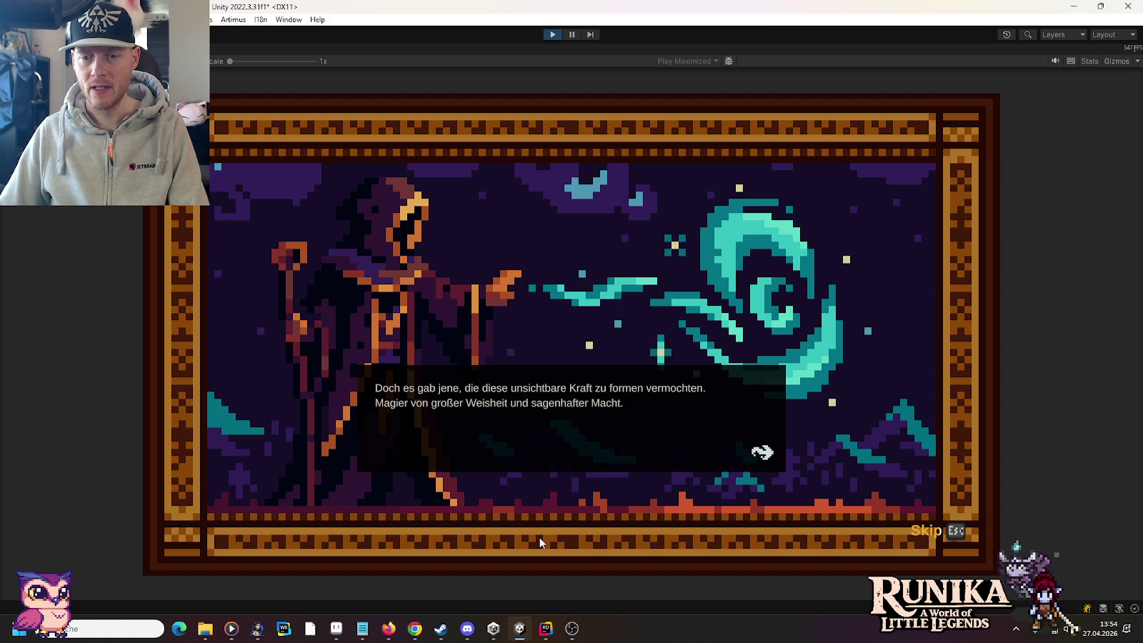
click(540, 537)
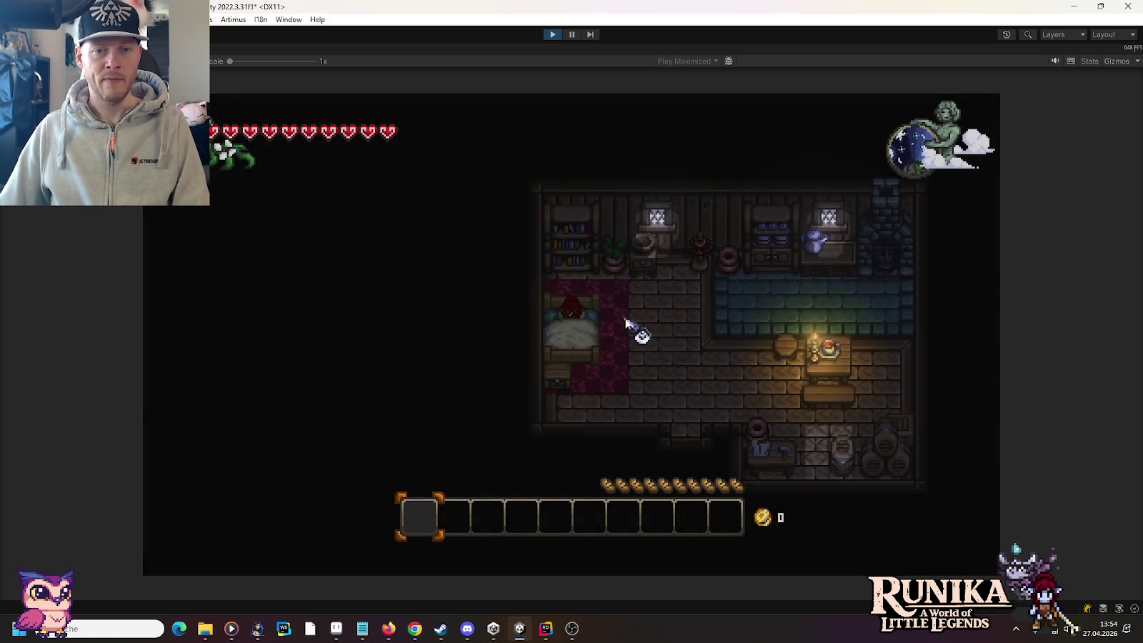
Click through the opening dialogue until it closes.
click(829, 415)
click(829, 415)
click(829, 415)
click(821, 413)
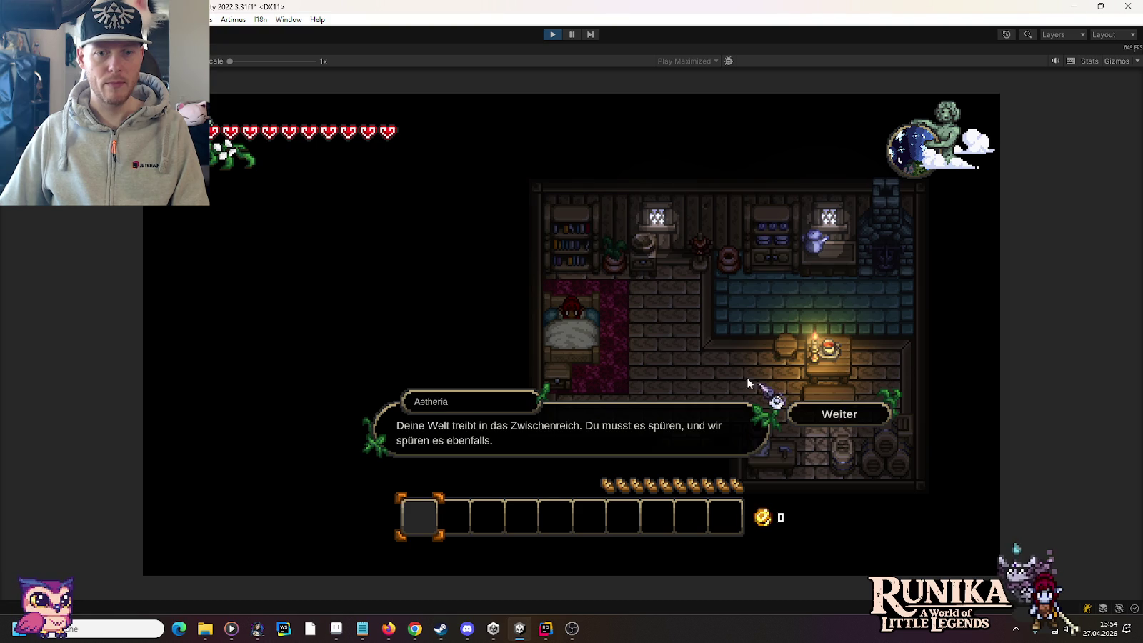
click(800, 416)
click(800, 416)
click(800, 416)
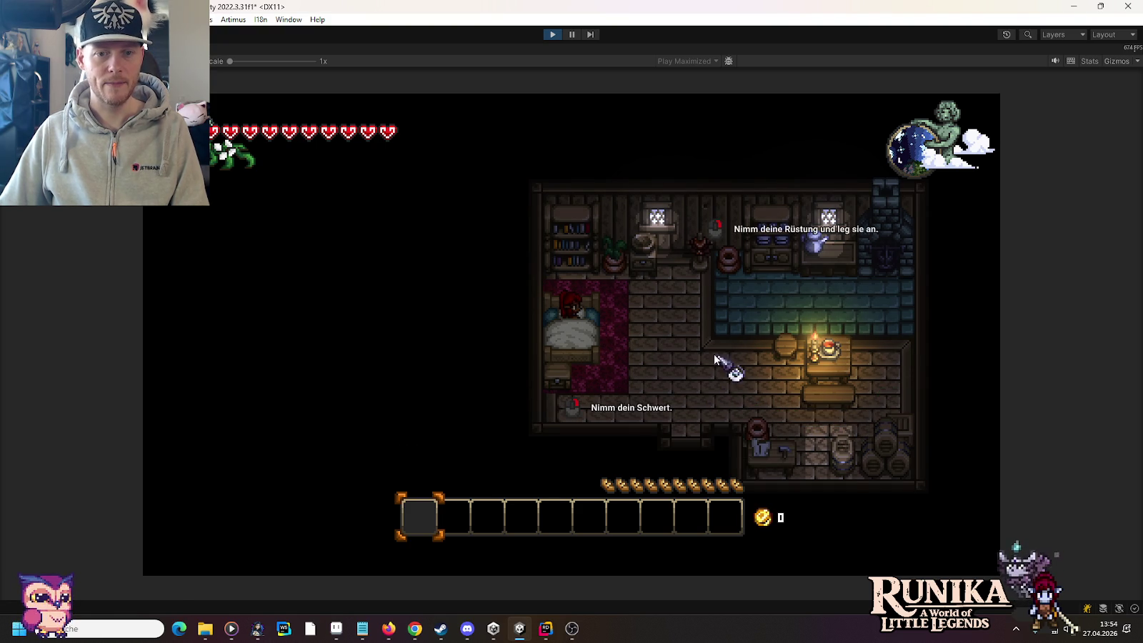
Walk the character out of the bedroom, down-right and down the stairs onto the grass.
key(s)
key(d)
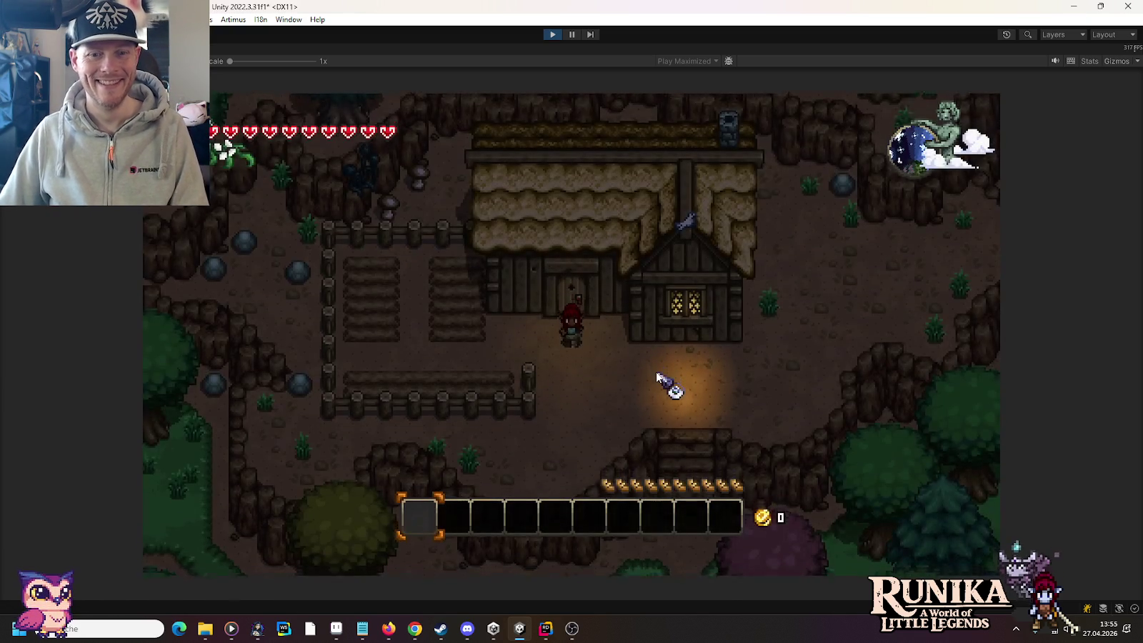
key(s)
key(d)
key(d)
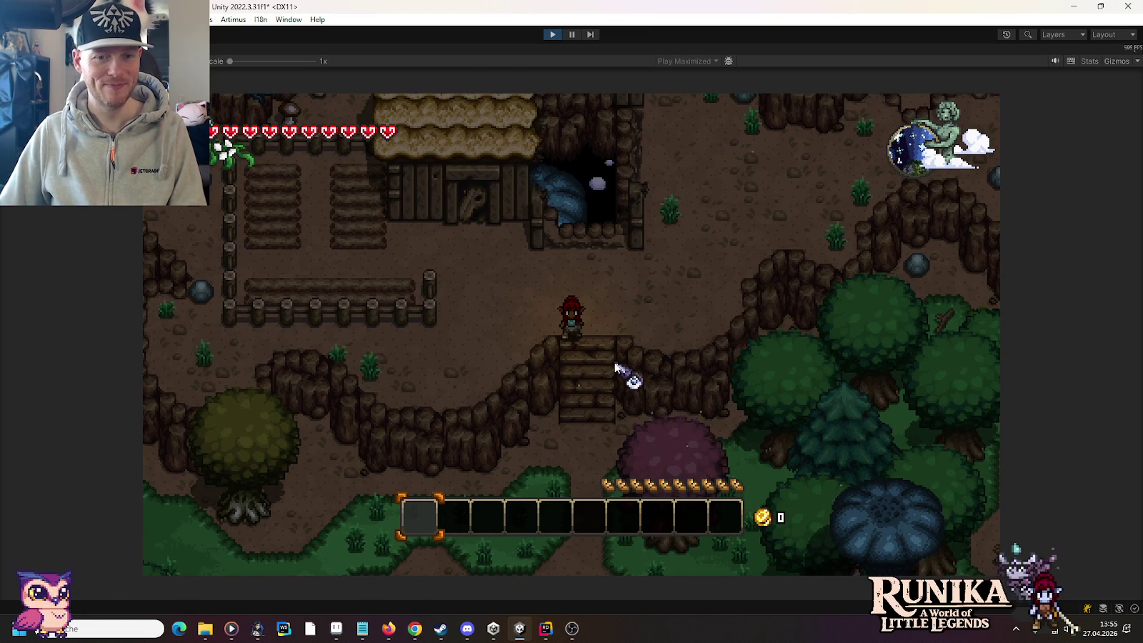
key(s)
key(s)
key(a)
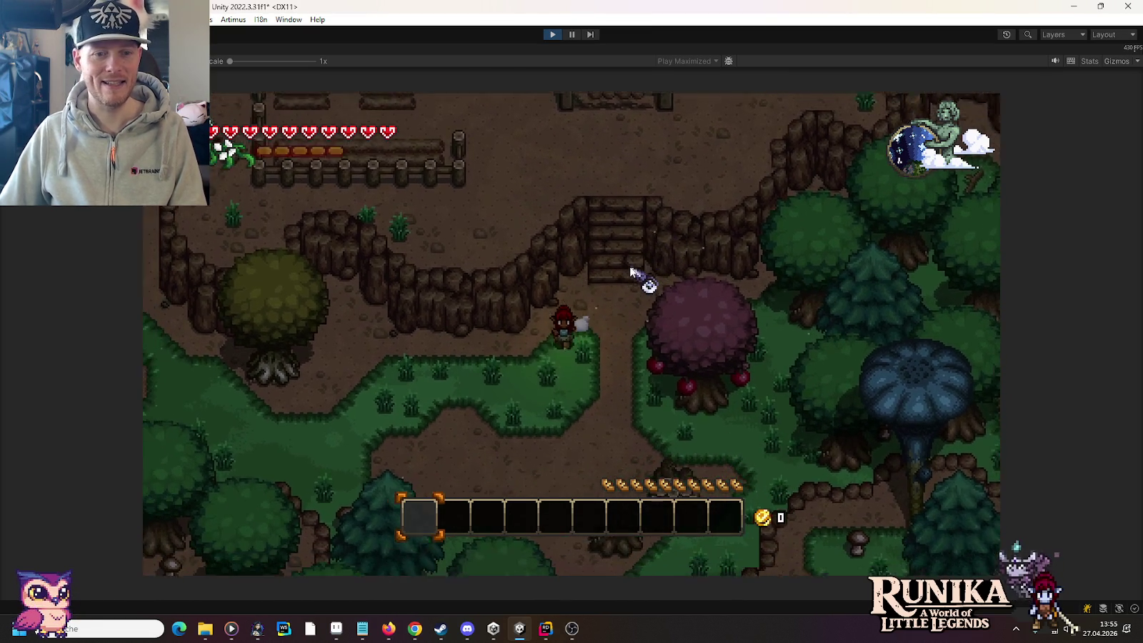
Walk north past the mushroom cave, along the forest path and across the lake to the stone gate.
key(a)
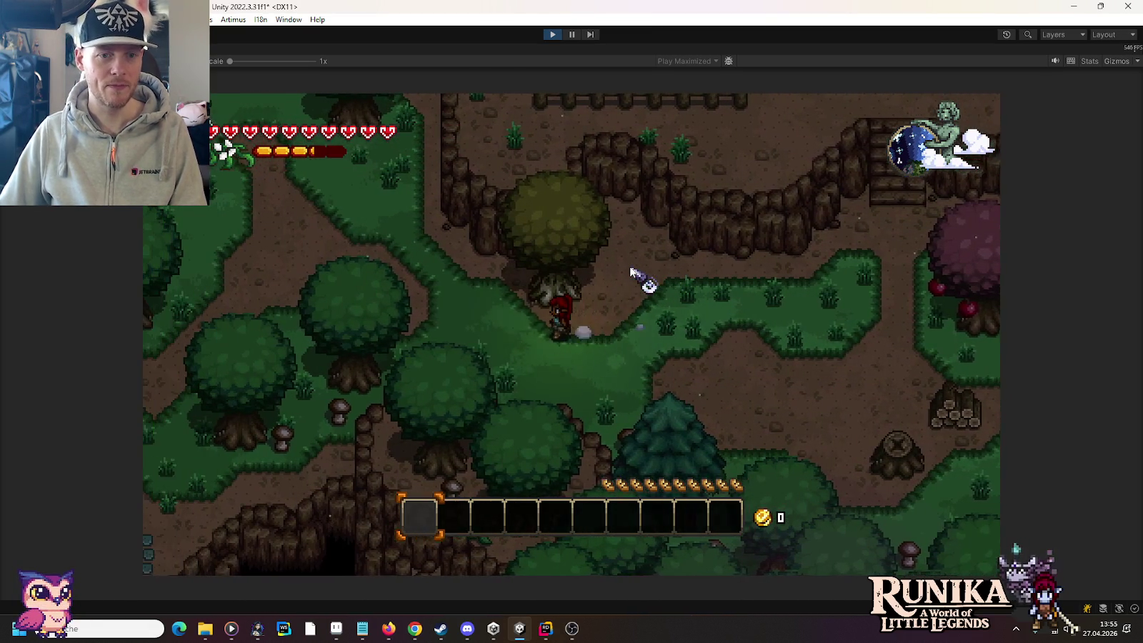
key(w)
key(a)
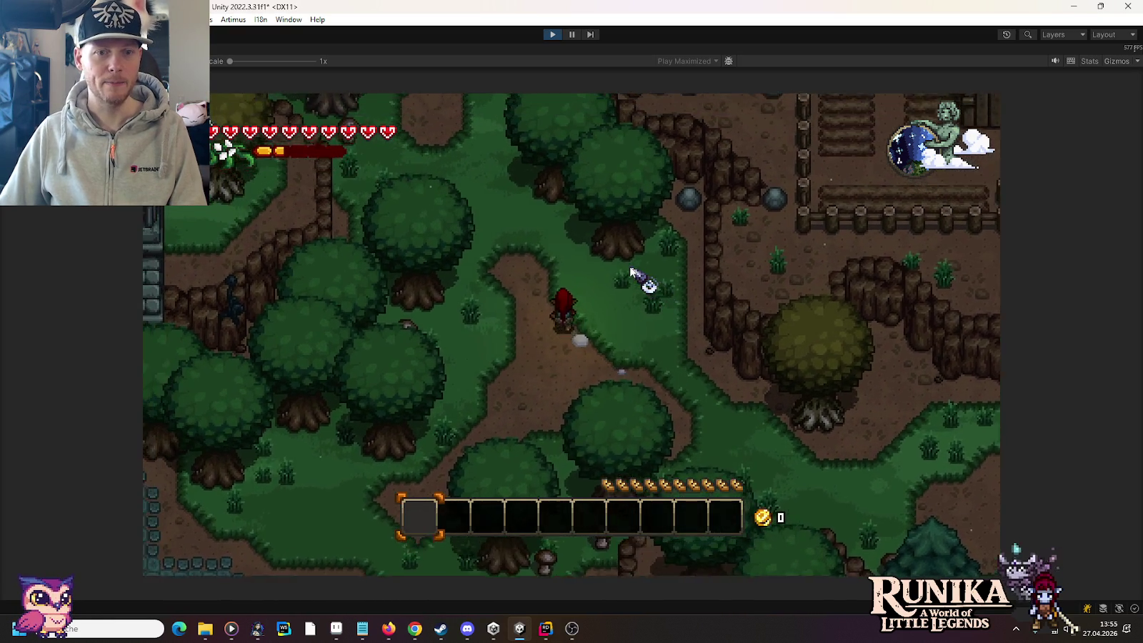
key(w)
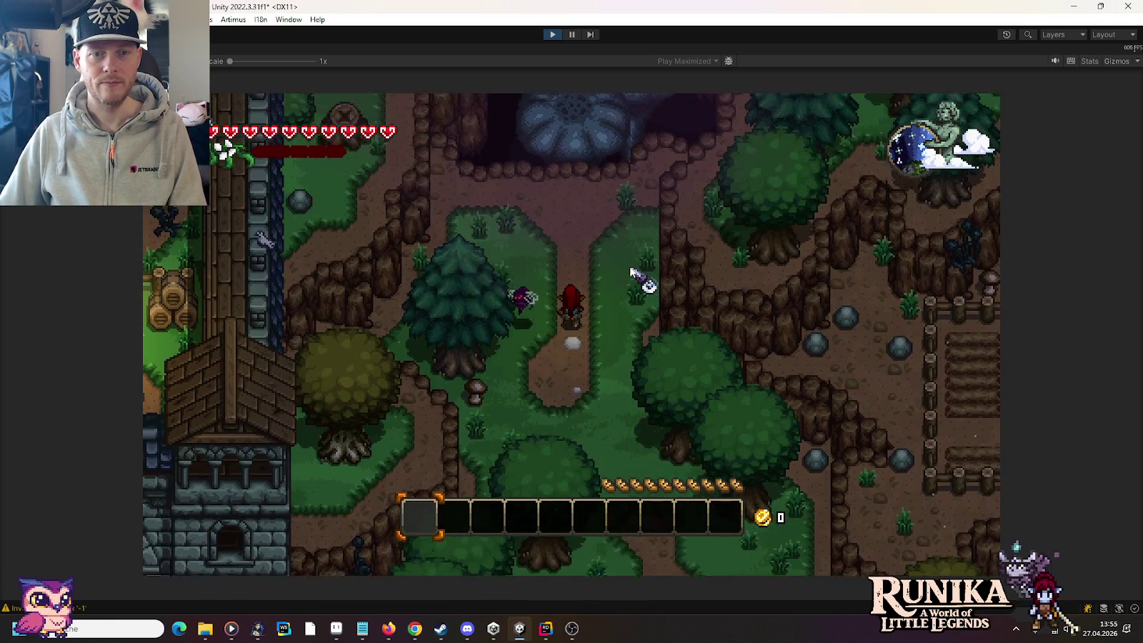
key(w)
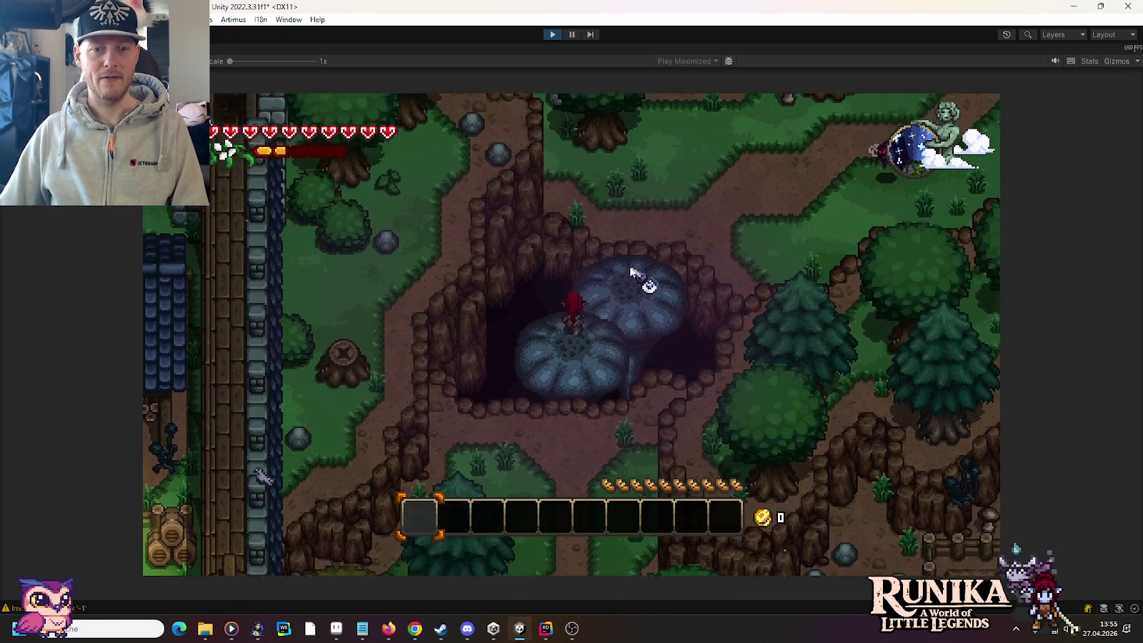
key(w)
key(d)
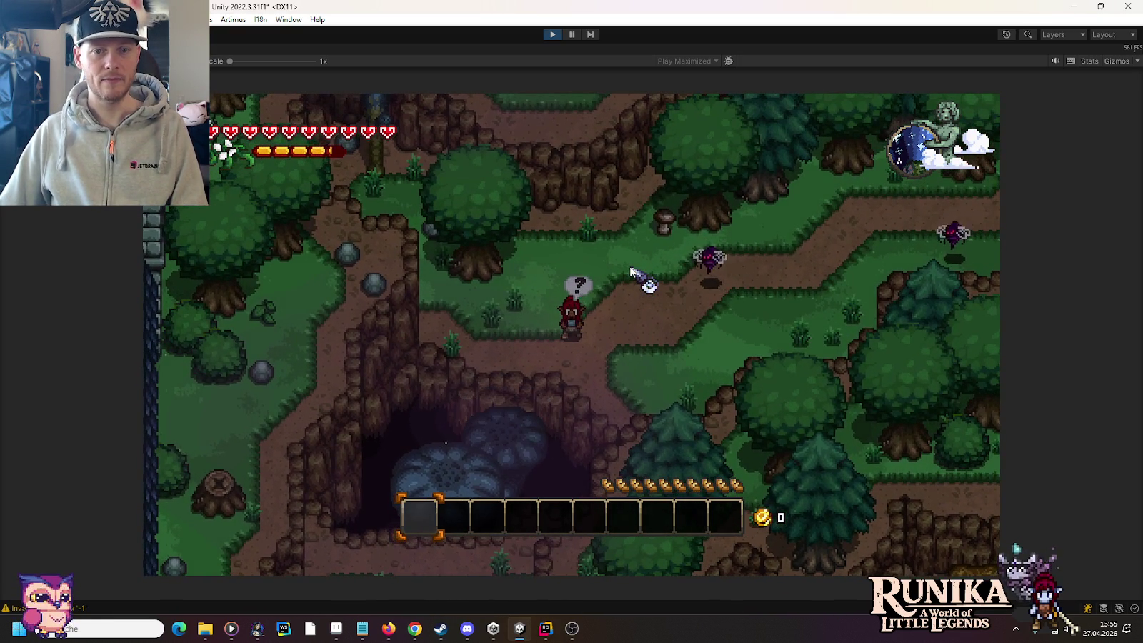
key(d)
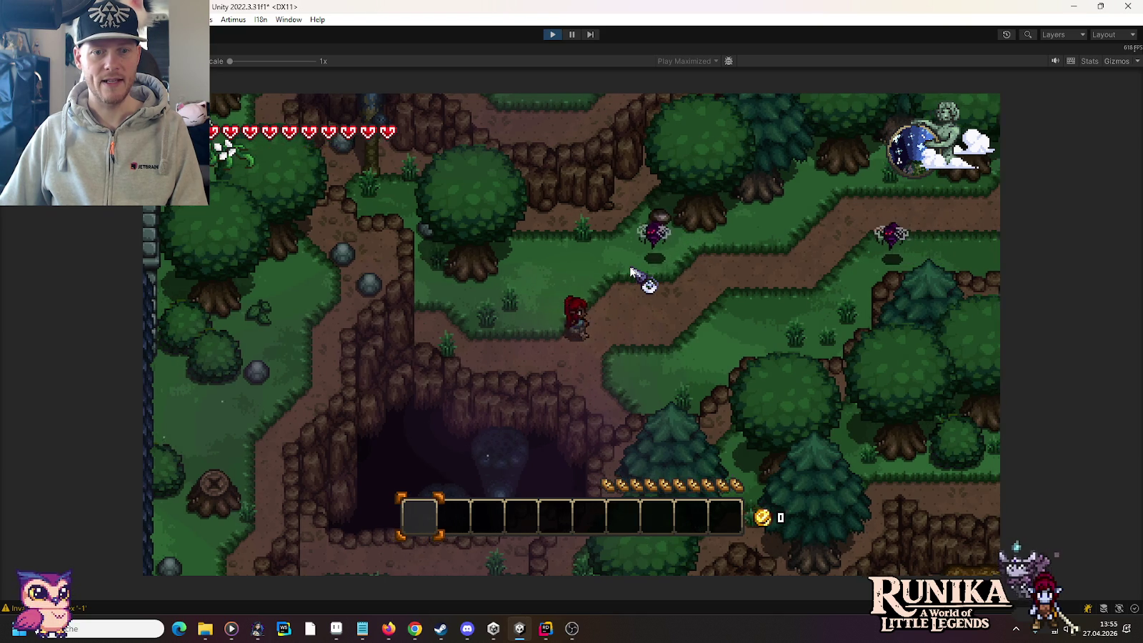
key(w+d)
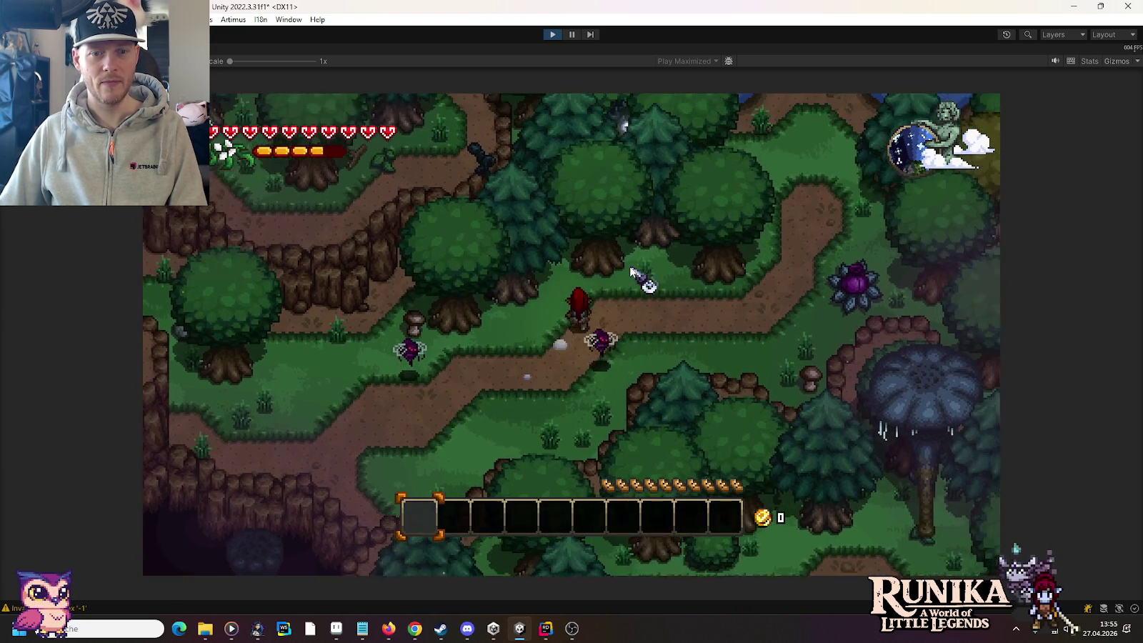
key(w)
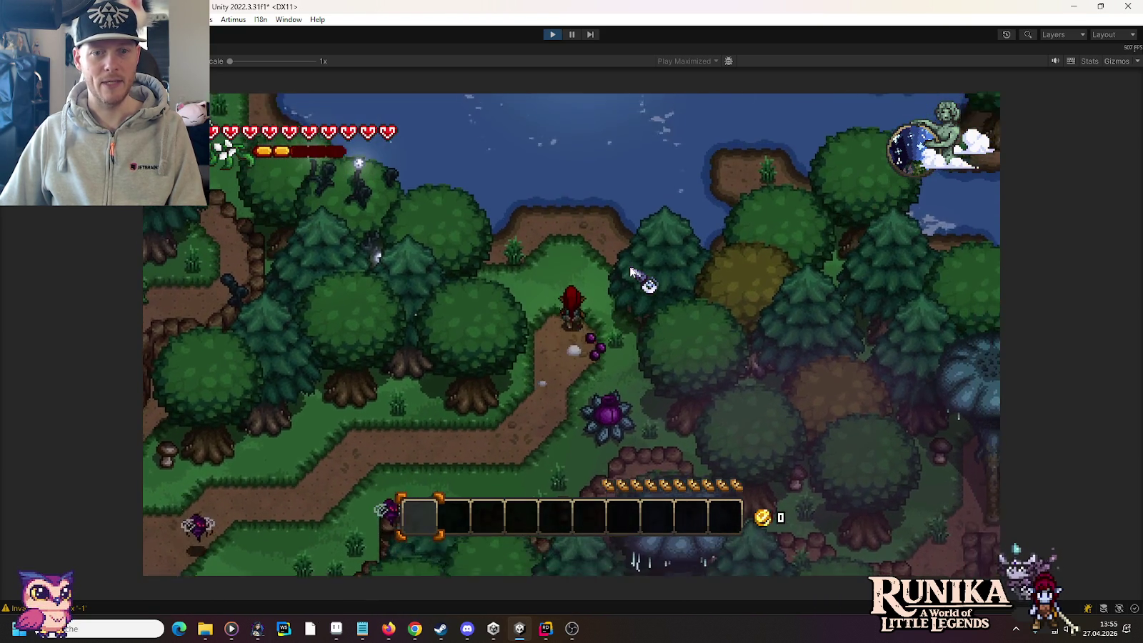
key(w)
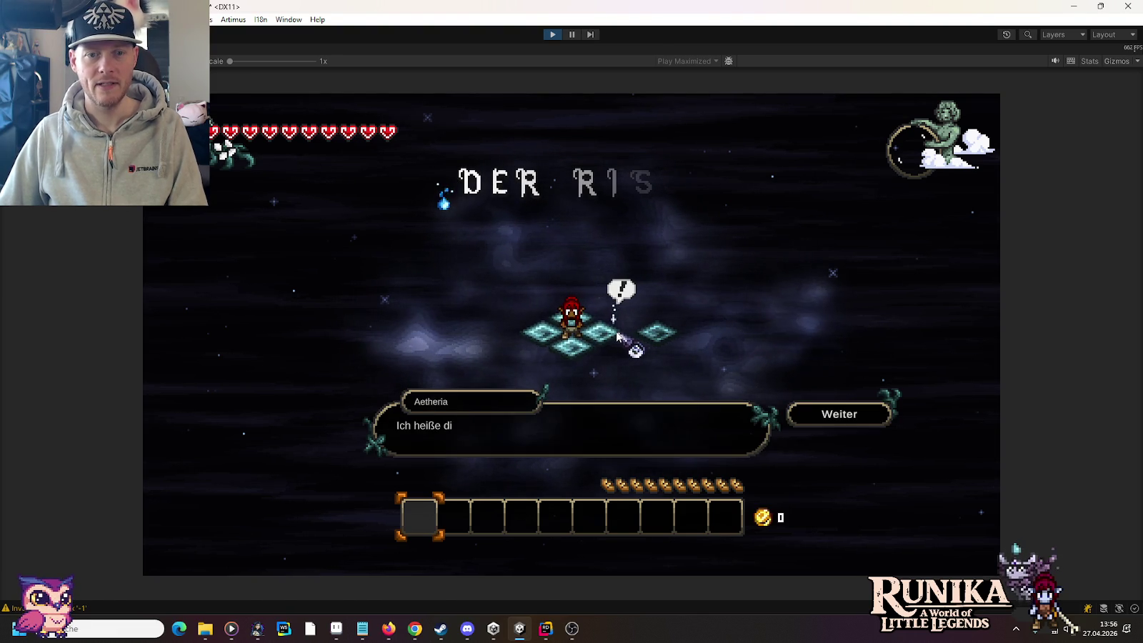
Read through Aetheria's dialogue, then the lost soul's lines up to its Ja/Nein question.
click(818, 418)
click(818, 418)
click(818, 418)
click(829, 423)
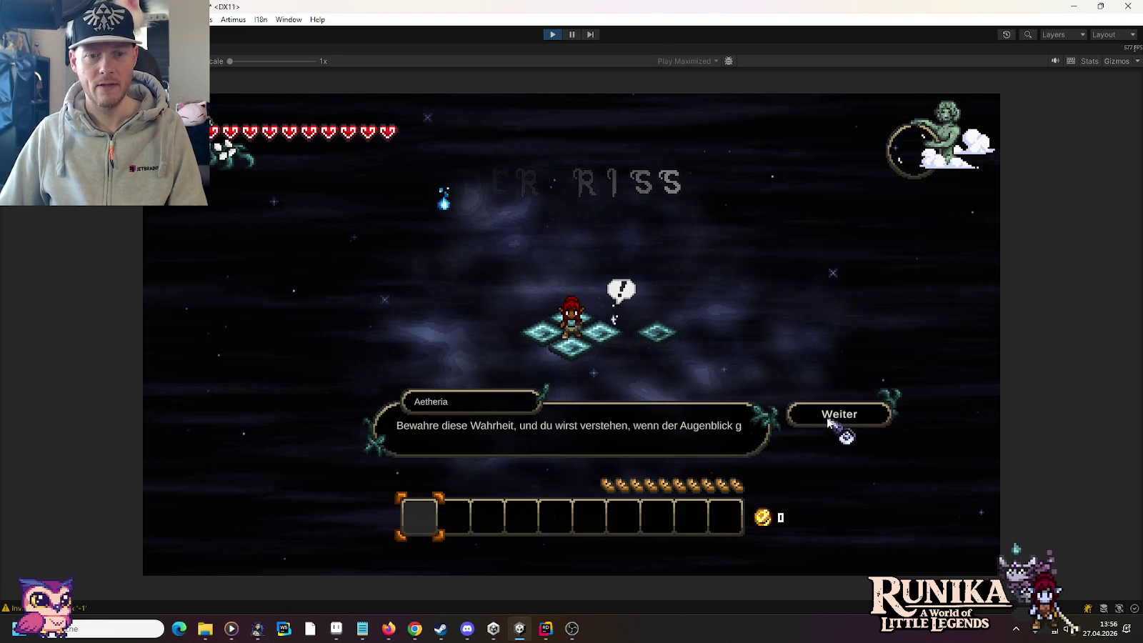
click(828, 423)
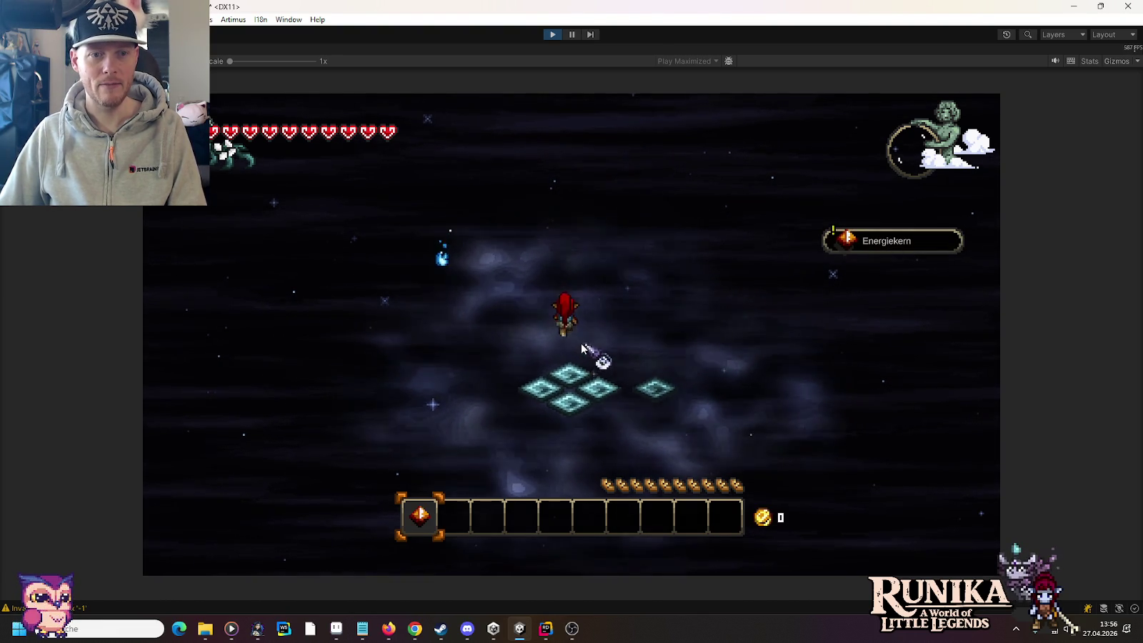
click(846, 418)
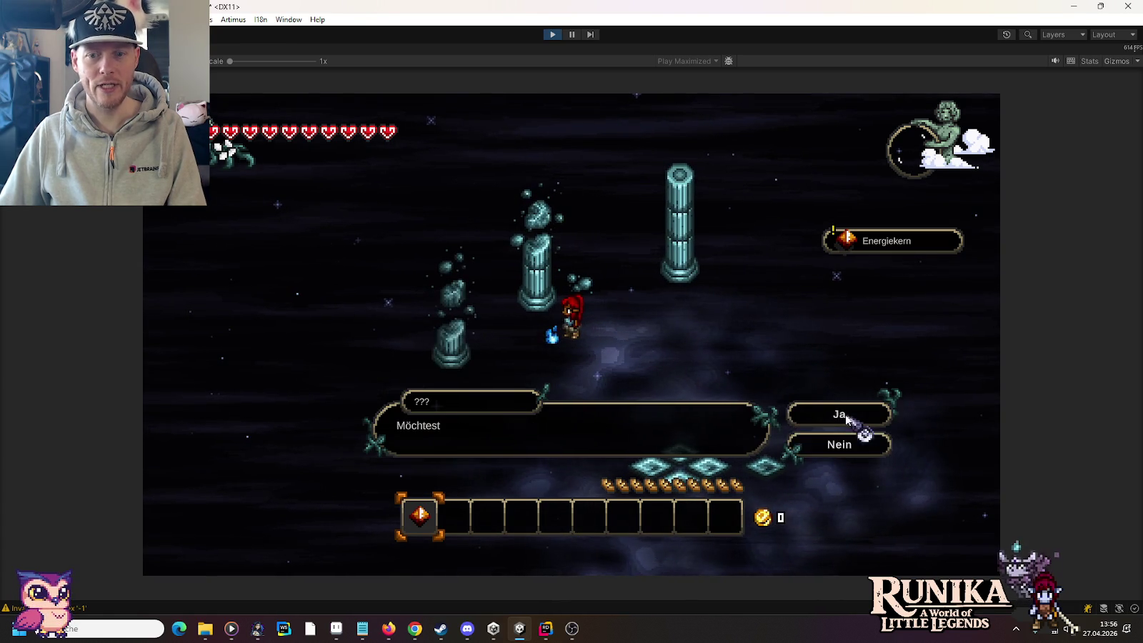
Answer Ja to both prompts to take the soul flame, then walk onto the floor tiles.
click(845, 417)
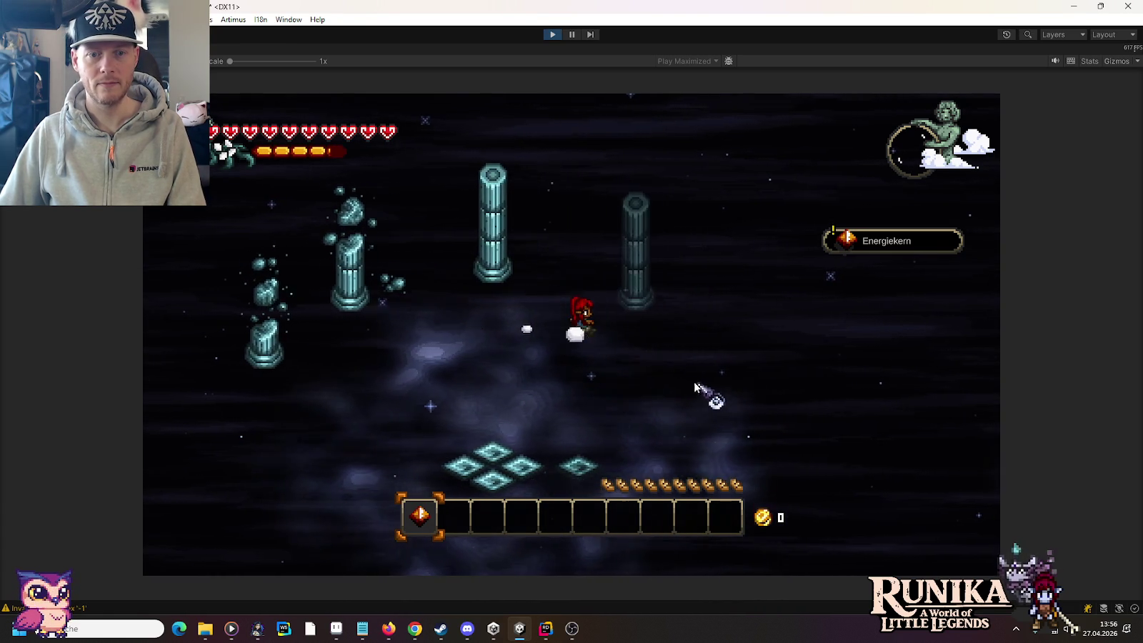
click(836, 413)
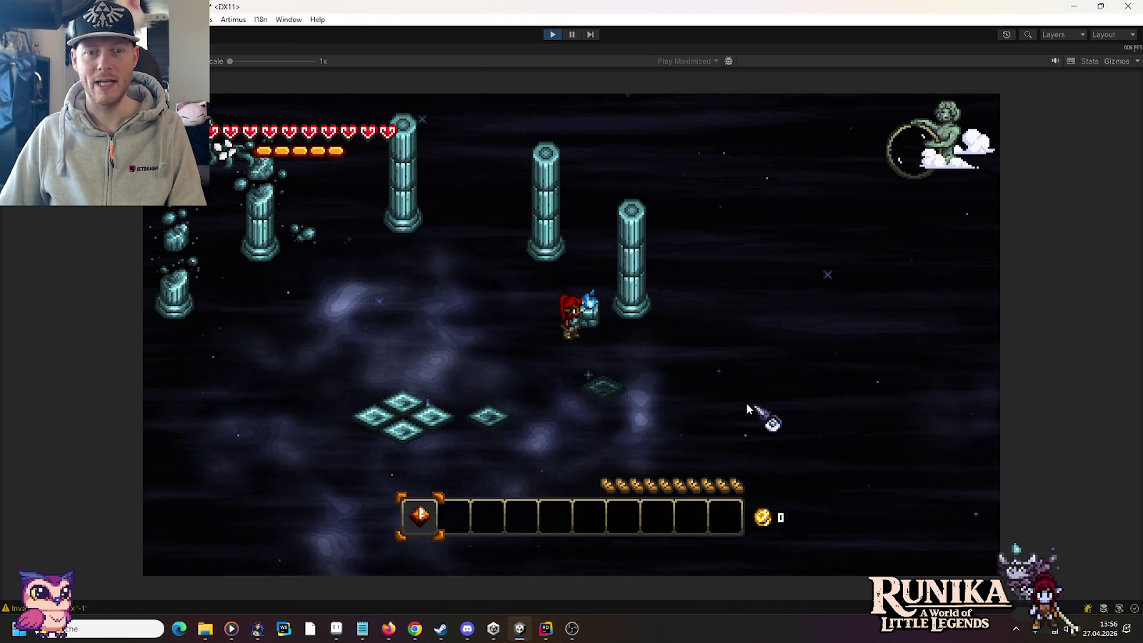
key(s)
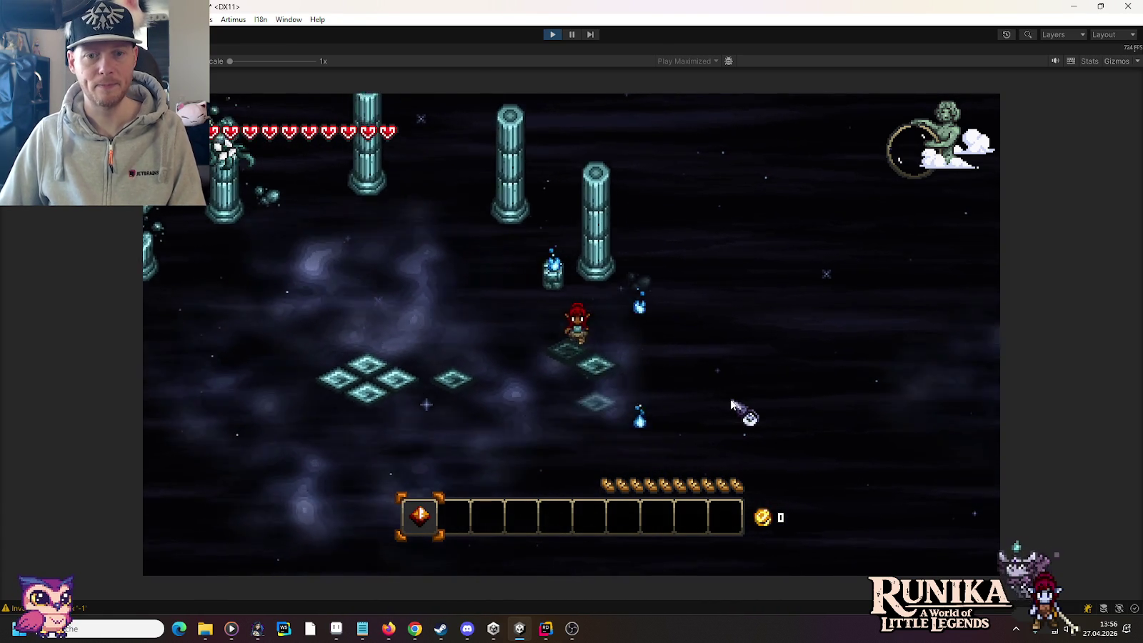
key(d)
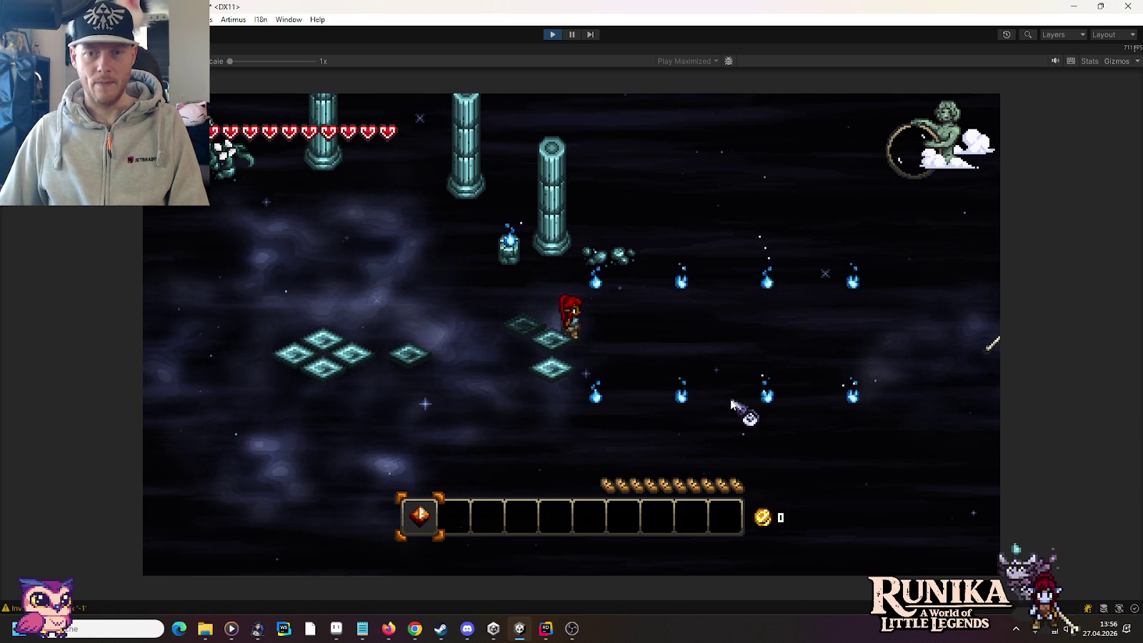
Run right across the platforms and Magische Brücke, picking up the Knochenknüppel.
key(d)
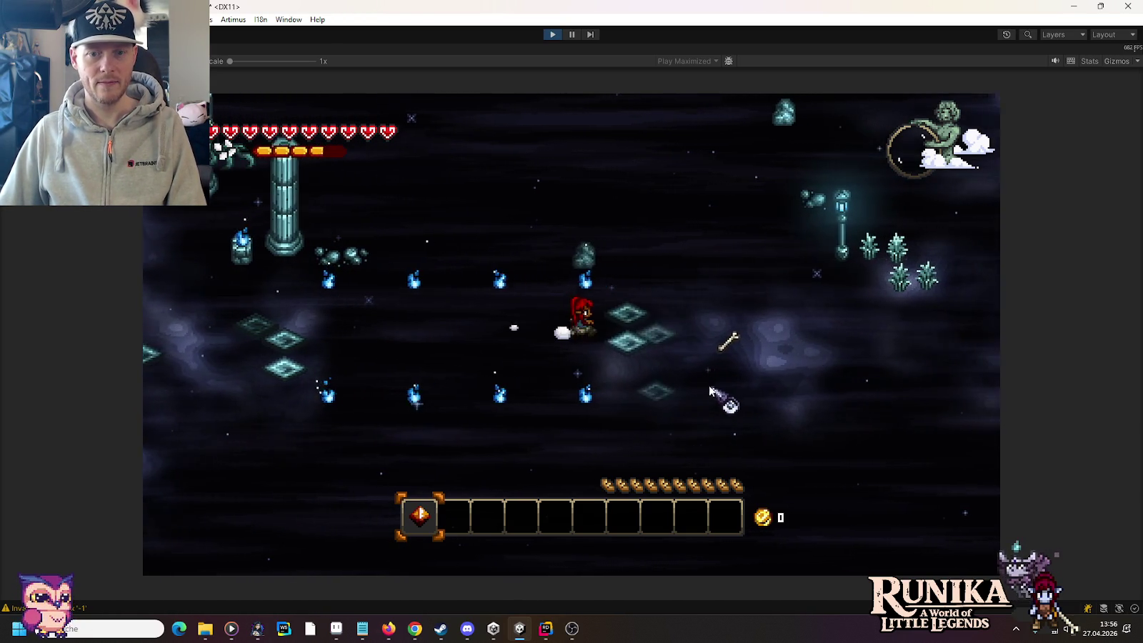
key(d)
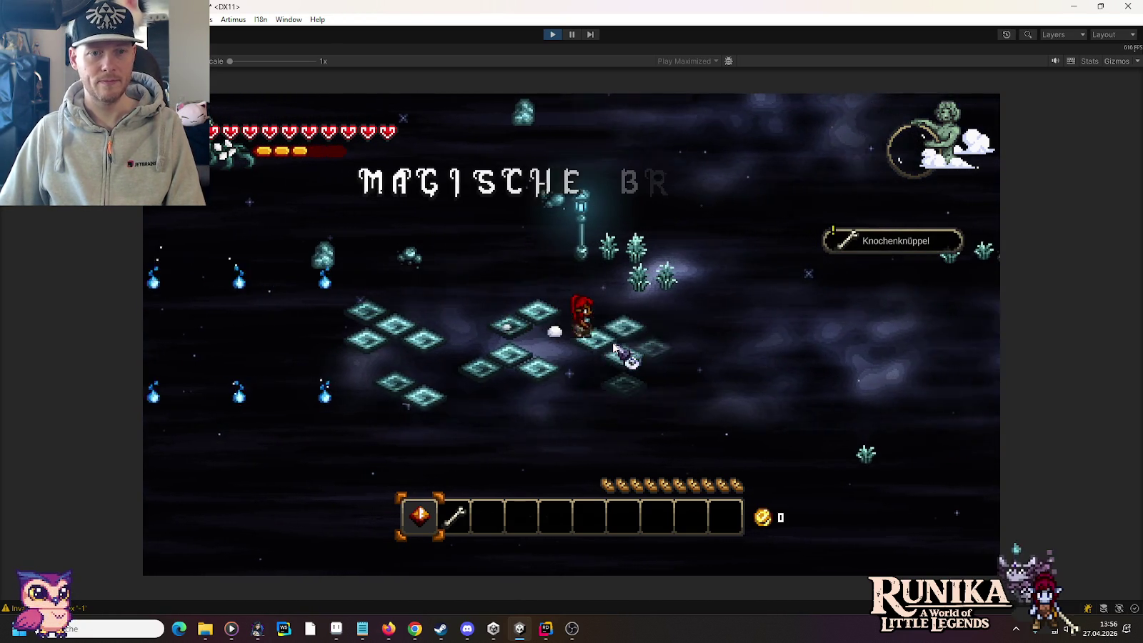
key(d)
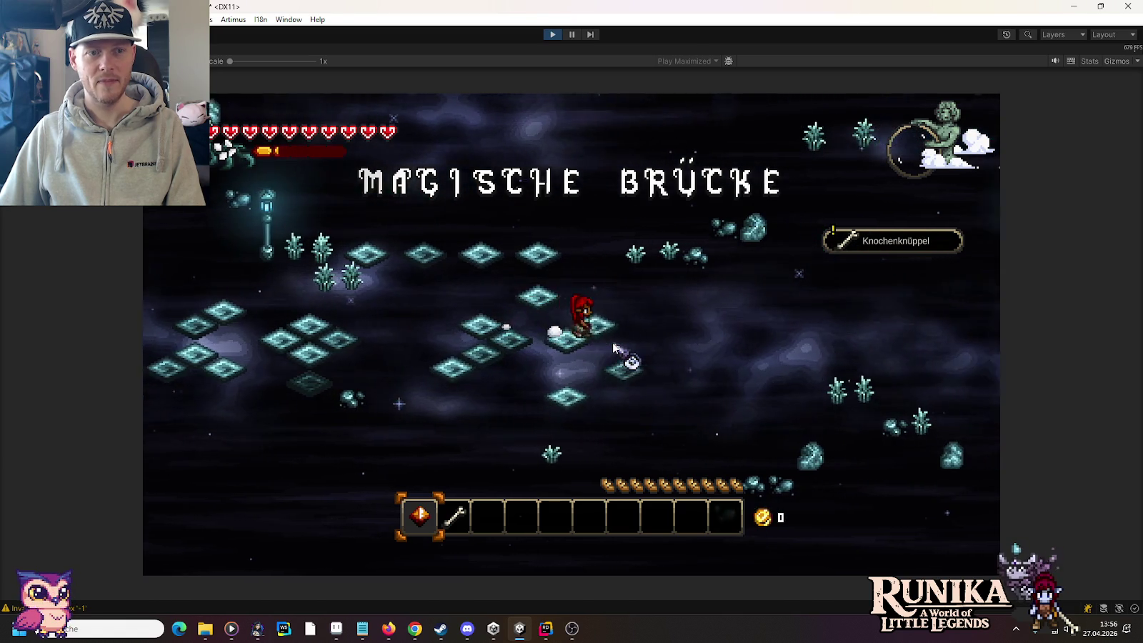
key(d)
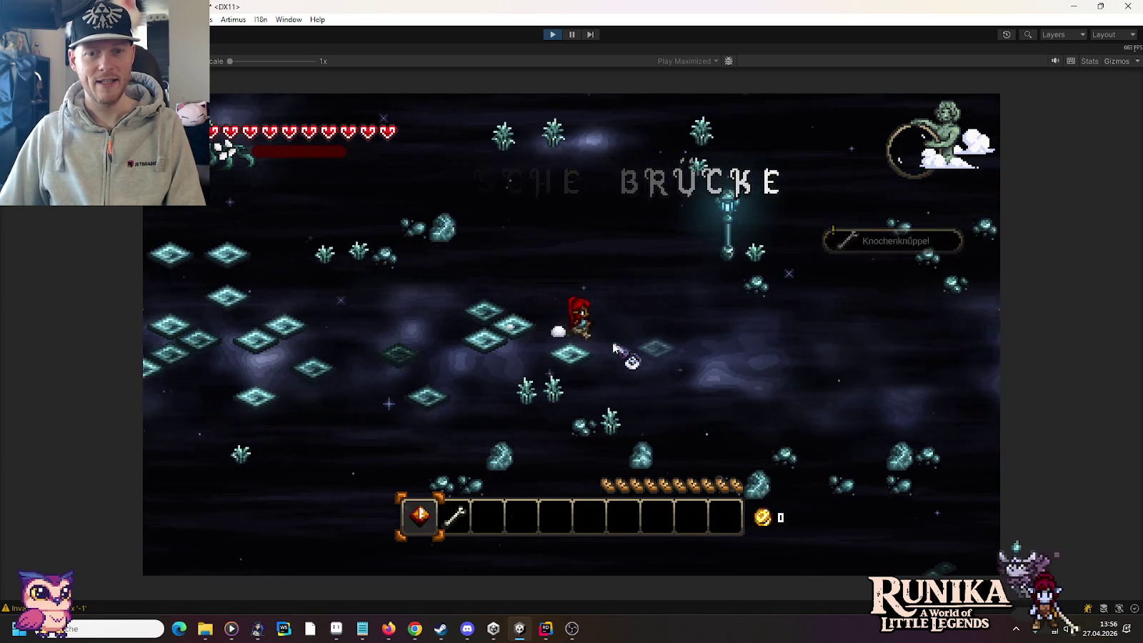
key(d)
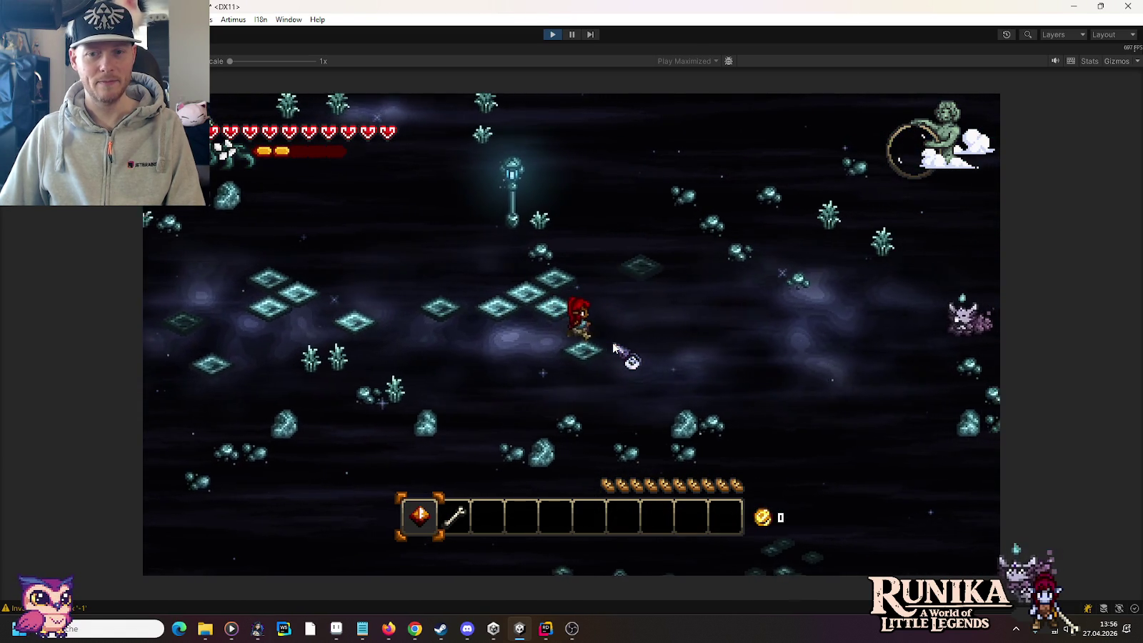
key(d)
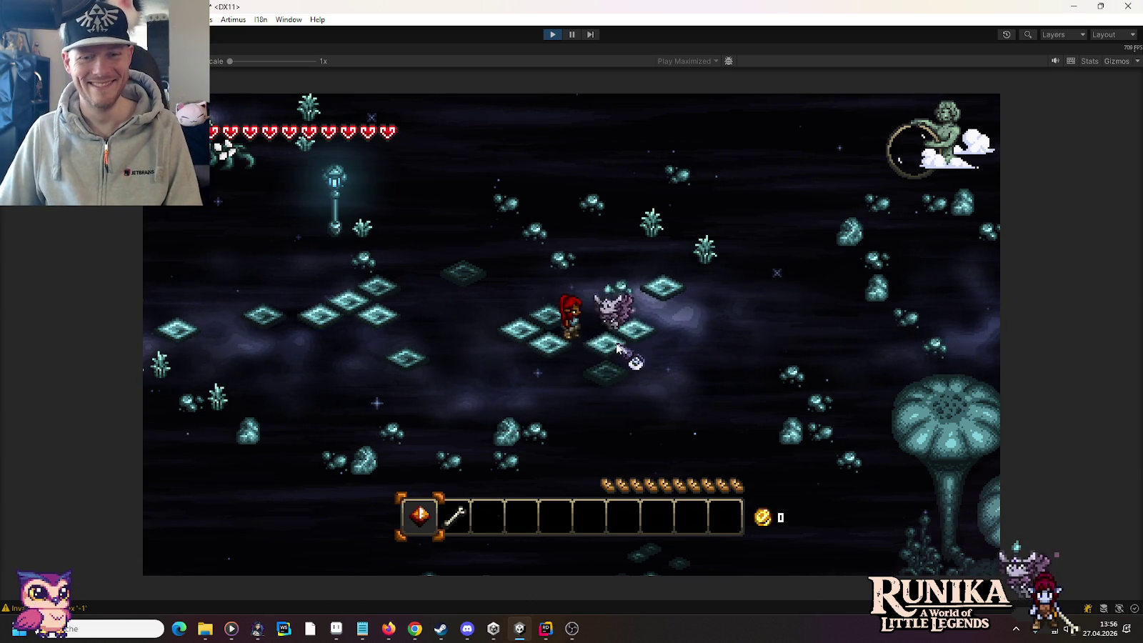
Talk to Tari, close her dialogue, and walk right past the mushrooms toward the pillars.
click(616, 348)
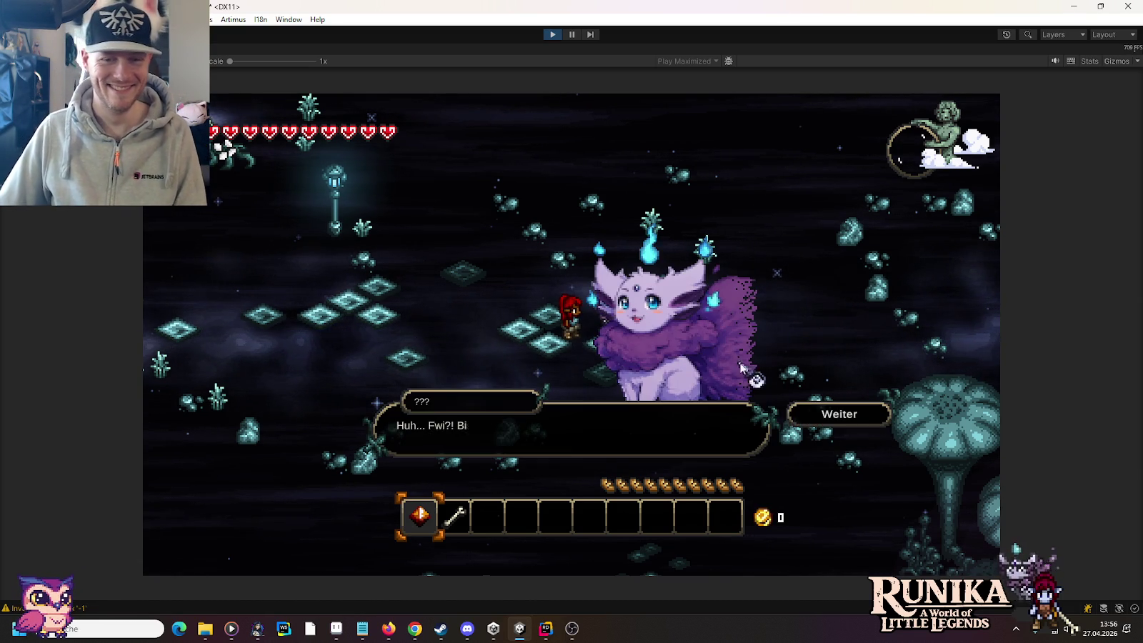
click(832, 418)
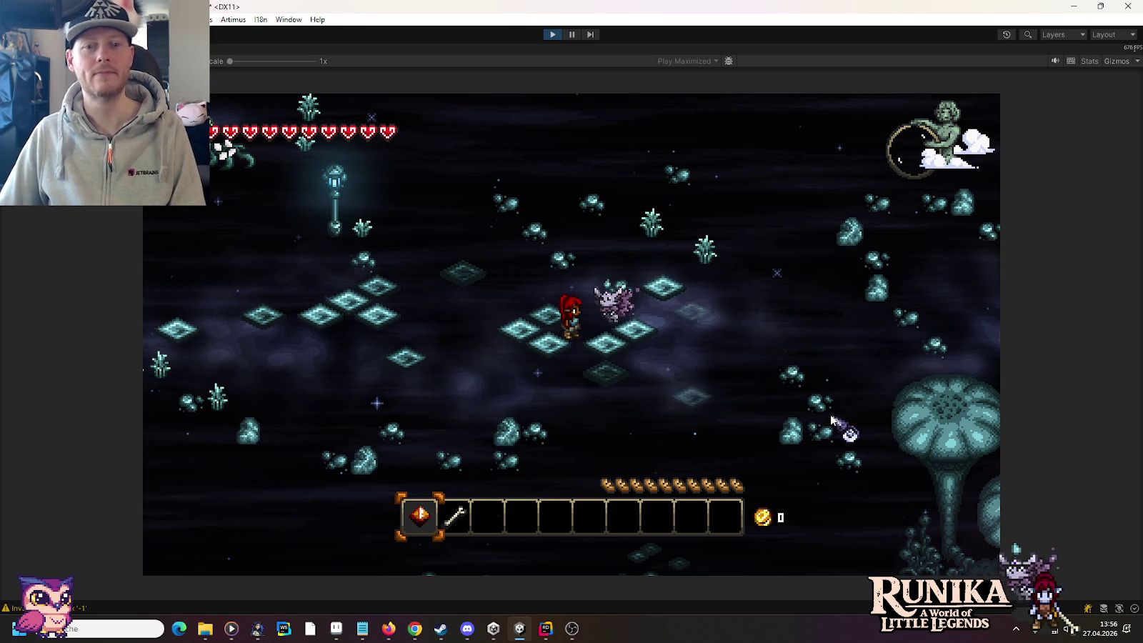
key(d)
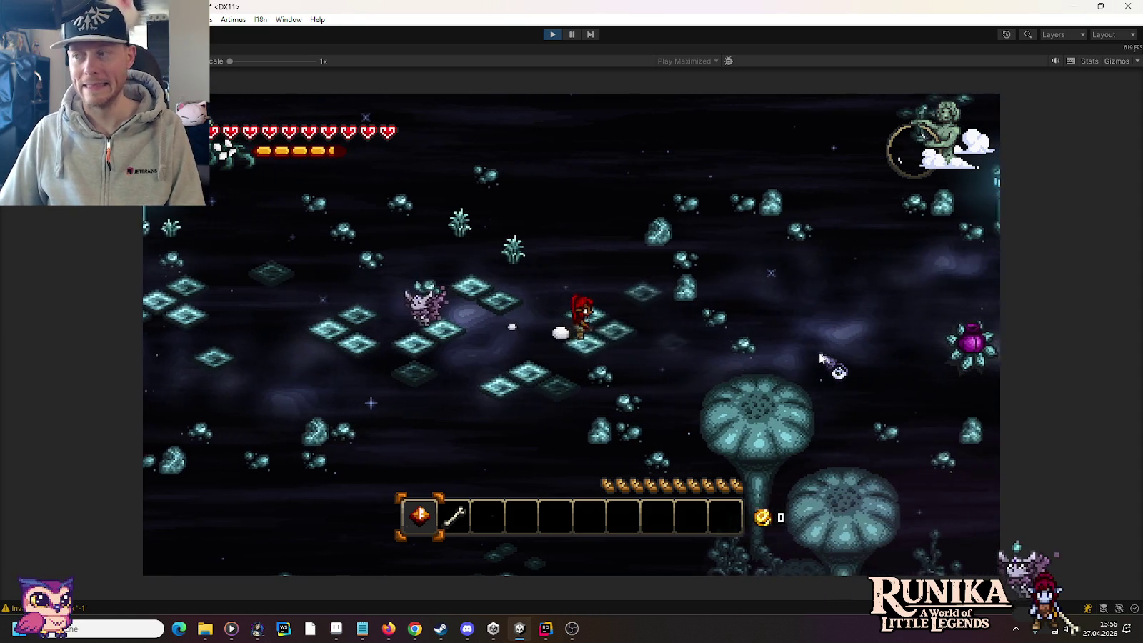
key(d)
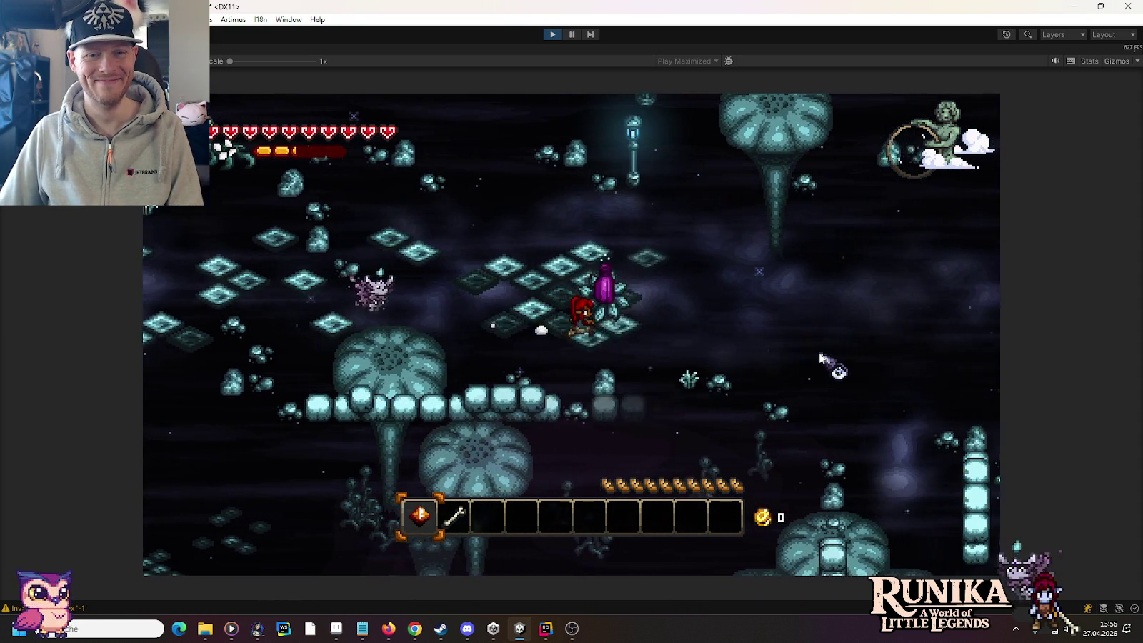
key(d)
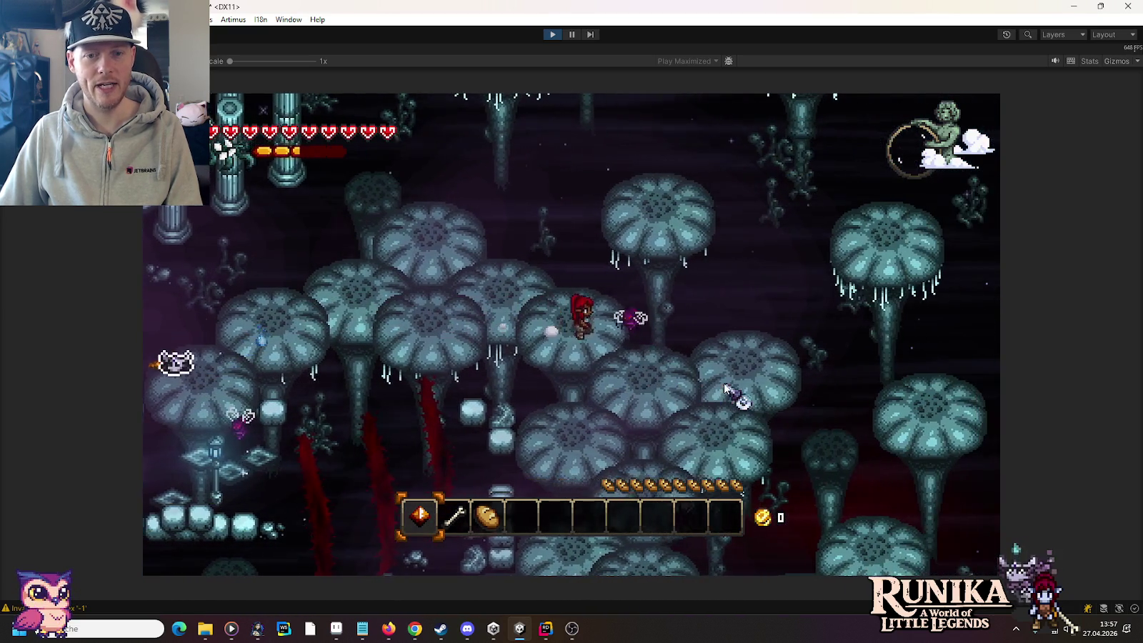
Walk down to the lantern and confirm putting the soul flame in it.
key(s)
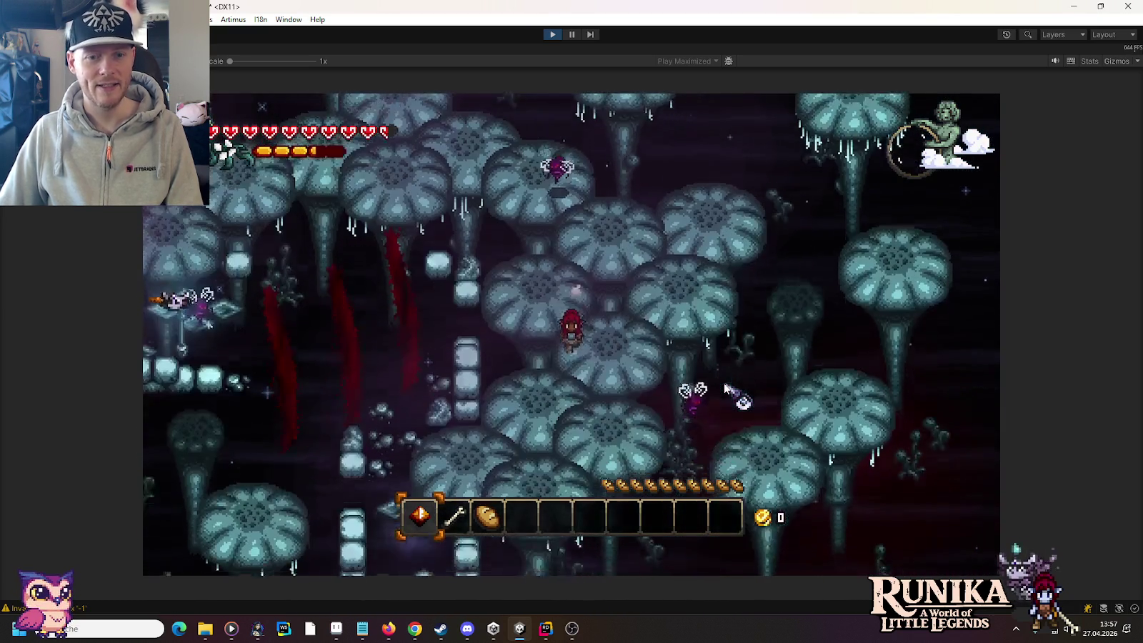
key(s)
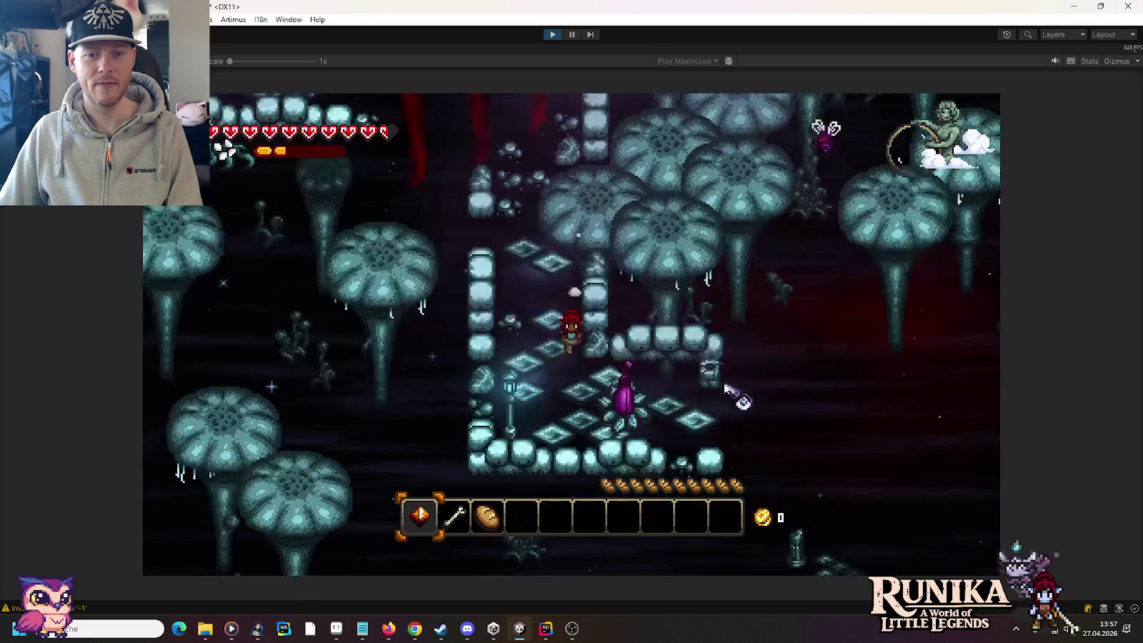
click(613, 332)
click(804, 413)
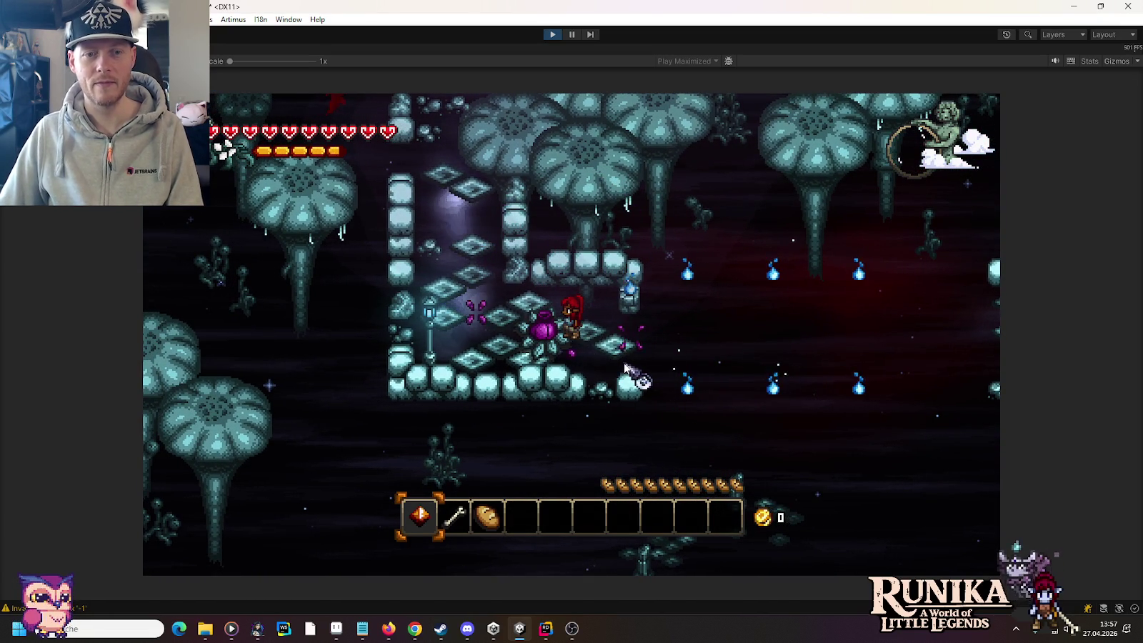
Walk right across the platform to Tari and finish her scene.
key(d)
key(d)
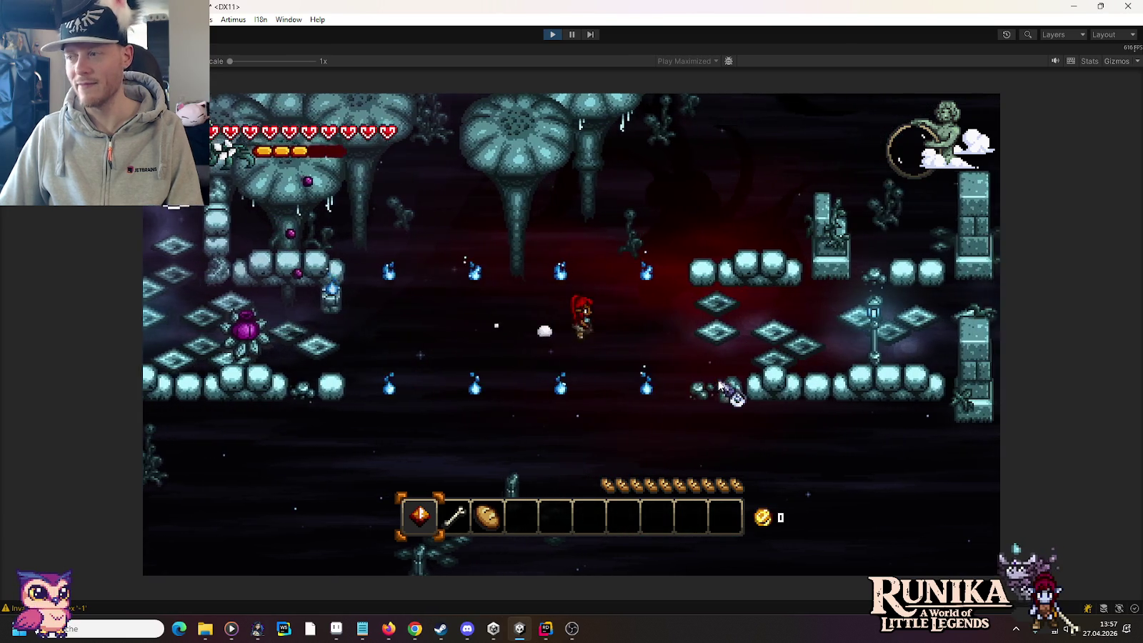
key(d)
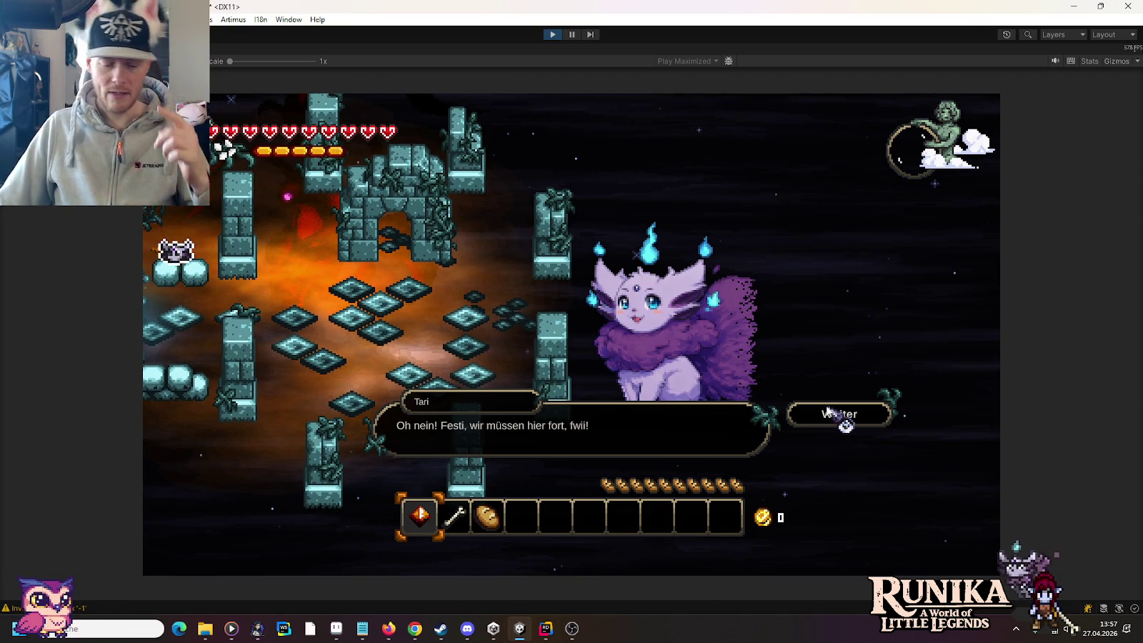
click(827, 412)
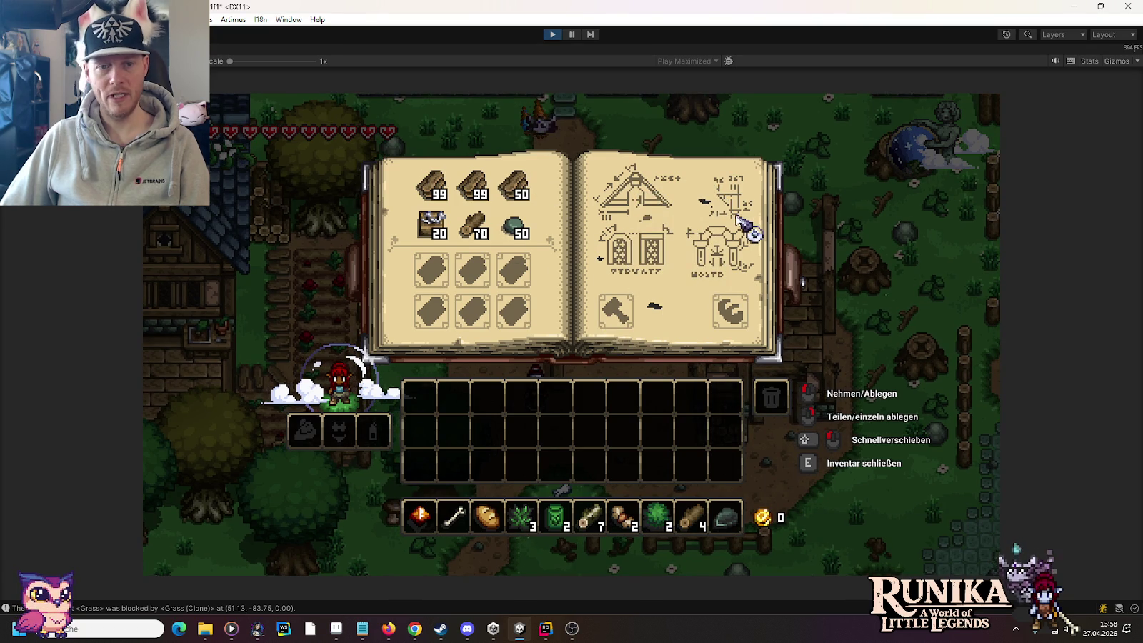
Walk through the village, save and quit from the pause menu, and stop the playtest.
key(s)
key(d)
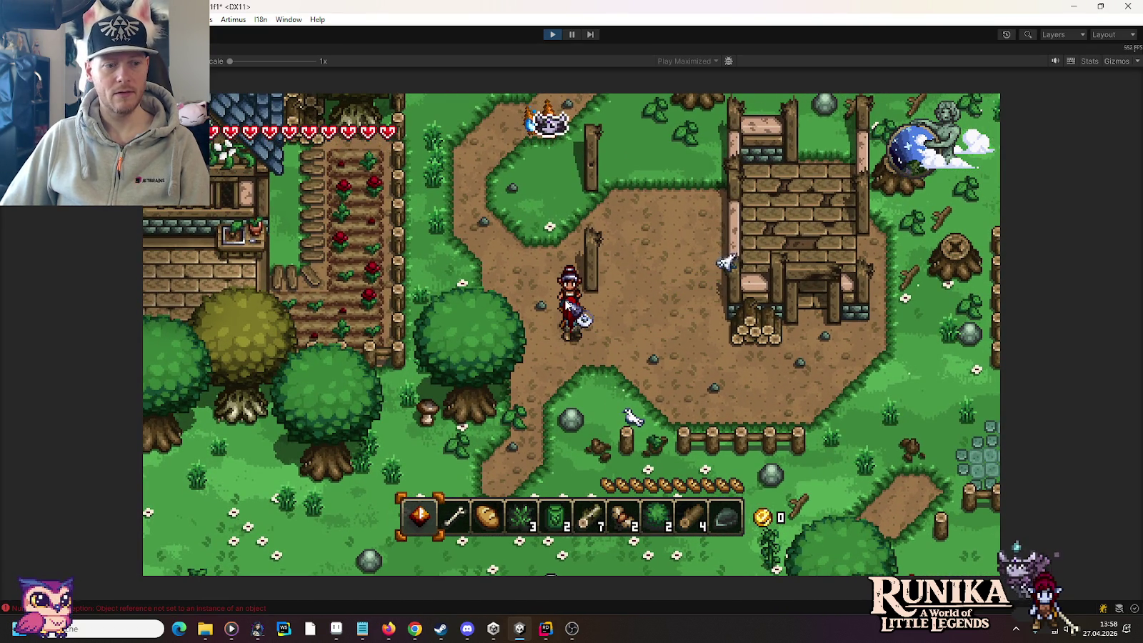
key(s)
key(a)
key(Escape)
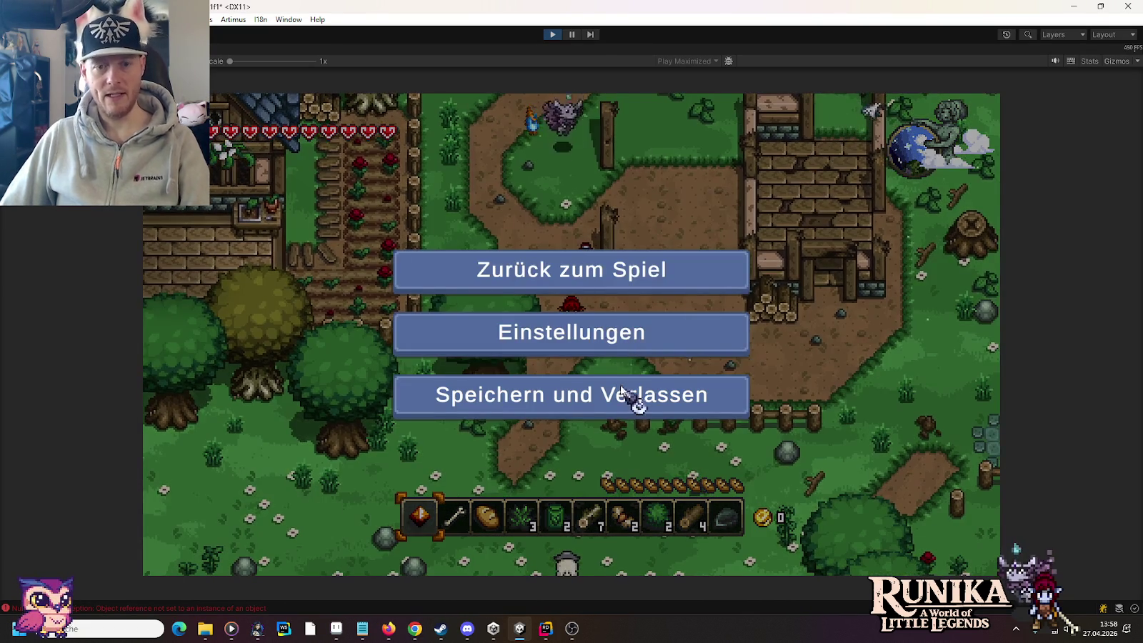
click(629, 398)
click(554, 36)
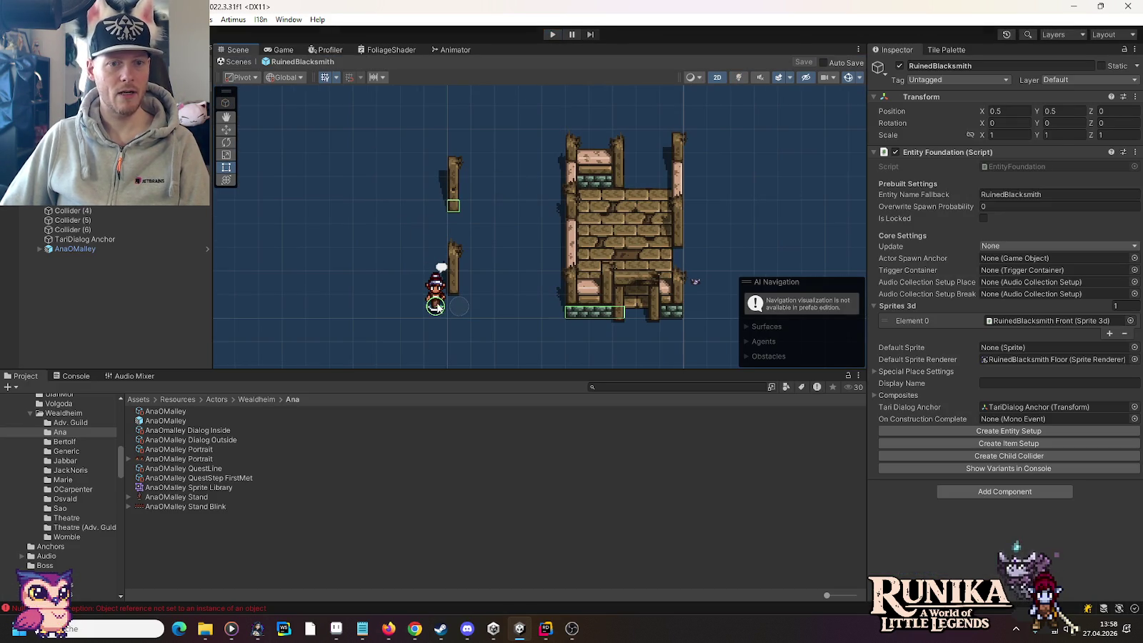
Assign AnaOMalley Dialog Outside as the Dialog Setup on Ana's ActorCompDialog child object.
click(74, 249)
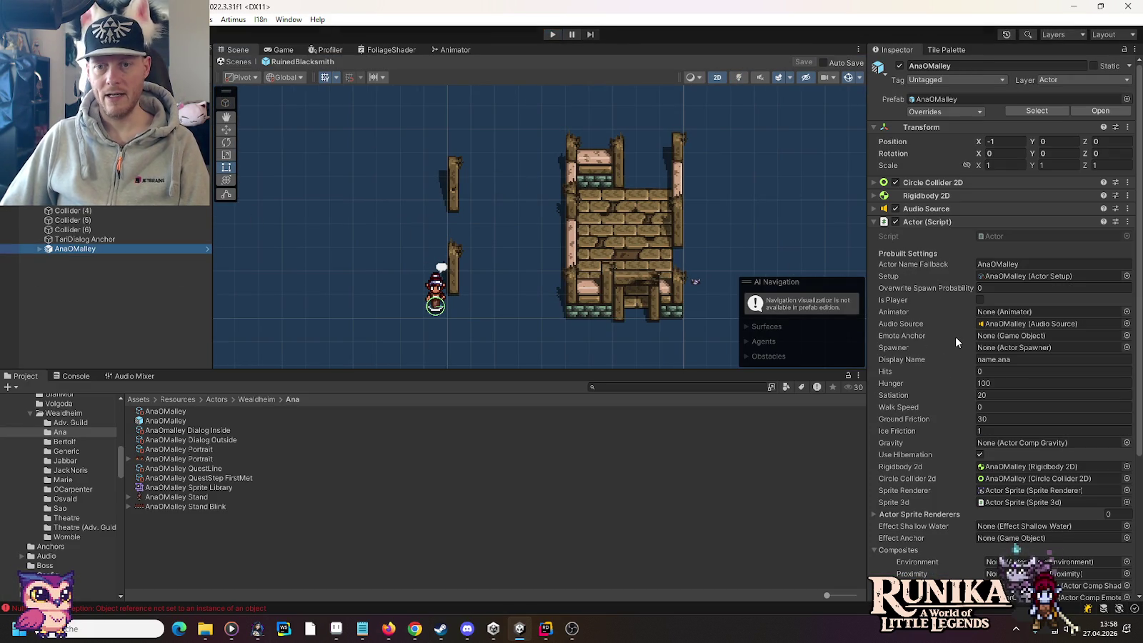
click(38, 248)
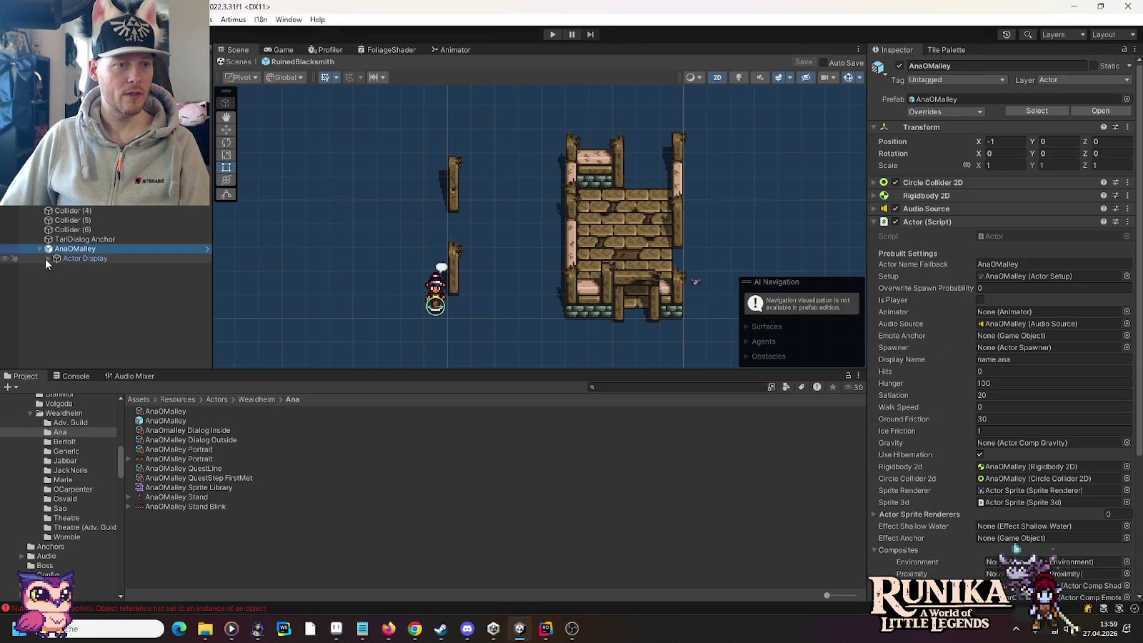
click(95, 287)
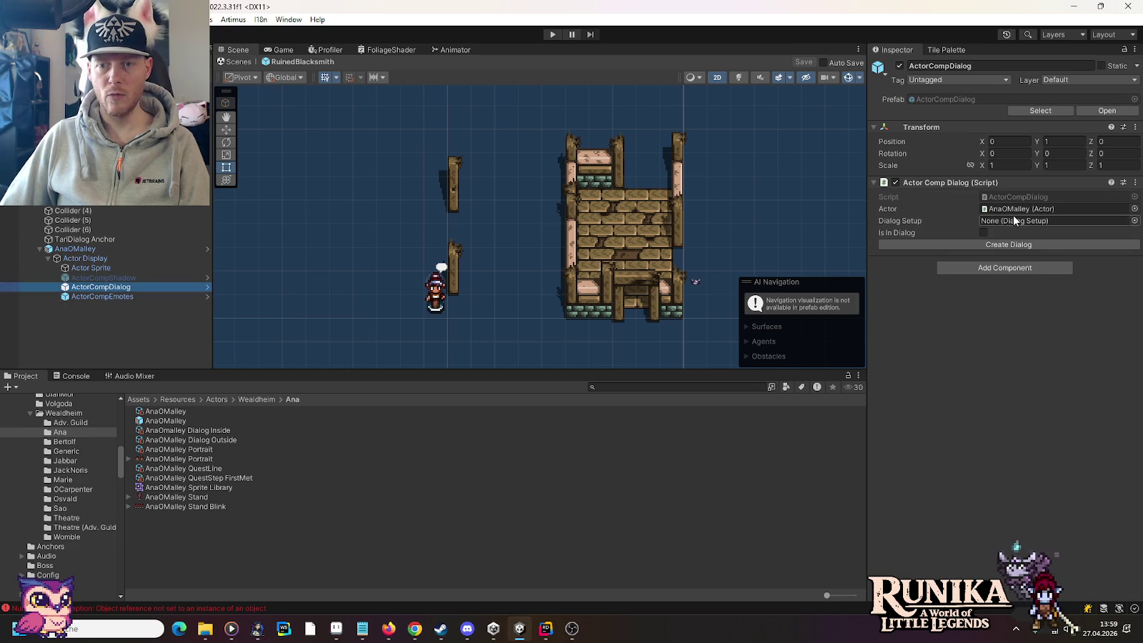
drag(220, 441, 1054, 224)
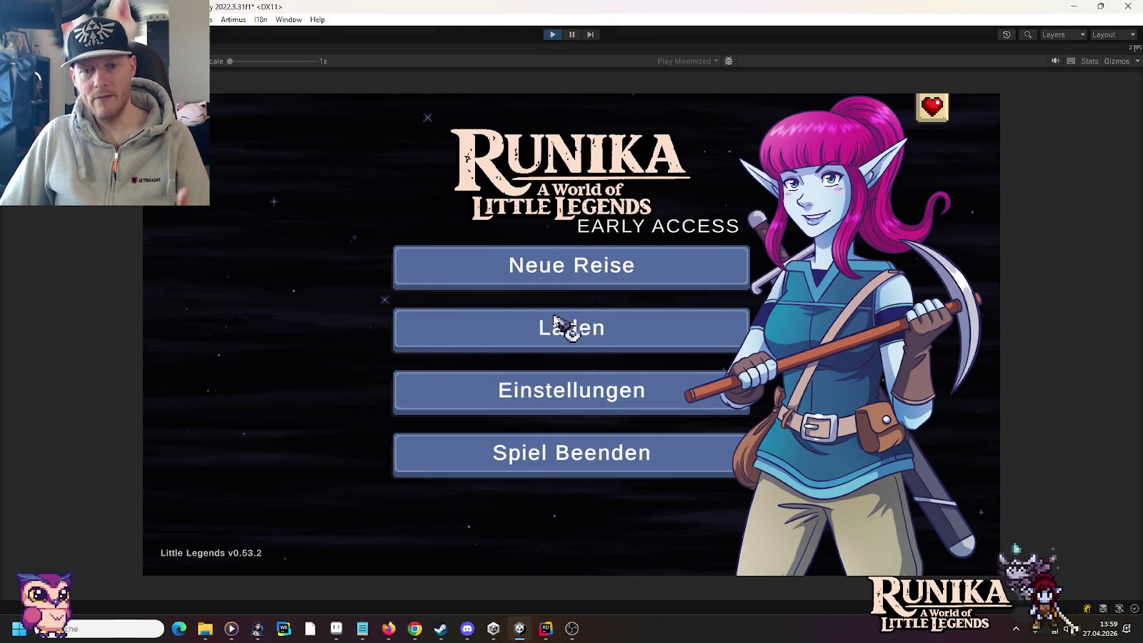
Load the first save slot, walk up to Ana, and start her 'Oh hallo und Glück auf!' dialogue.
click(555, 320)
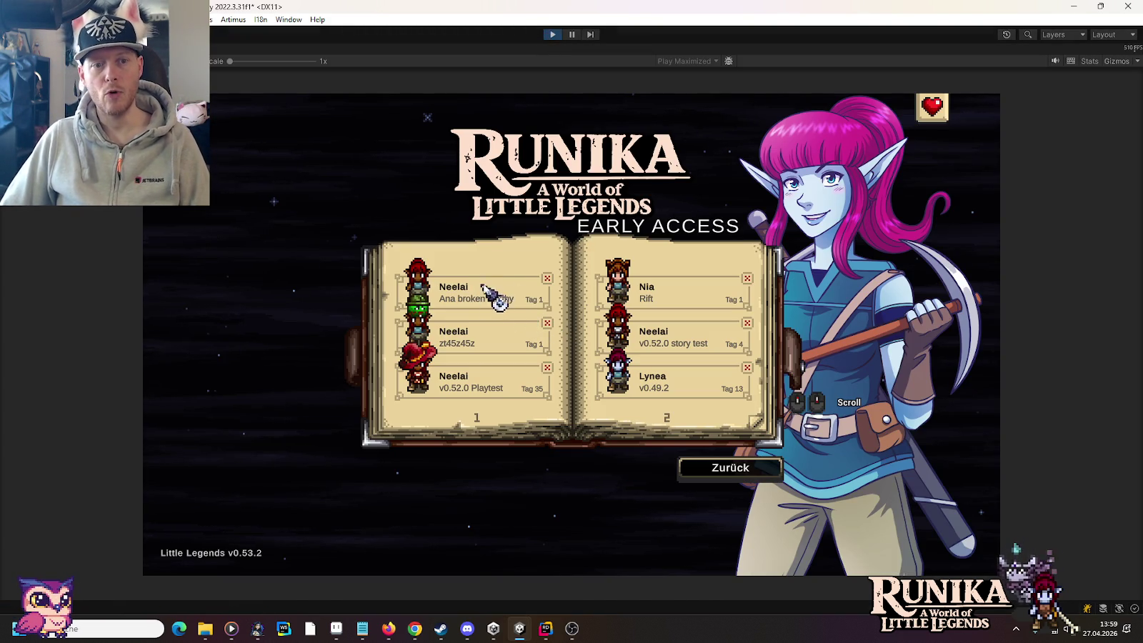
click(477, 289)
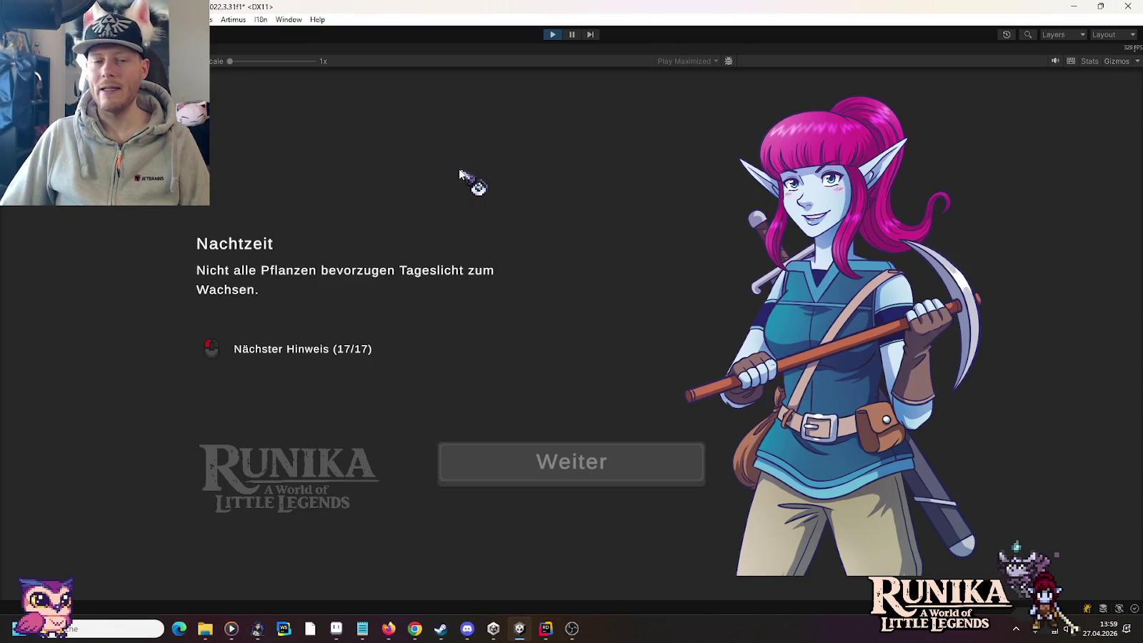
click(562, 462)
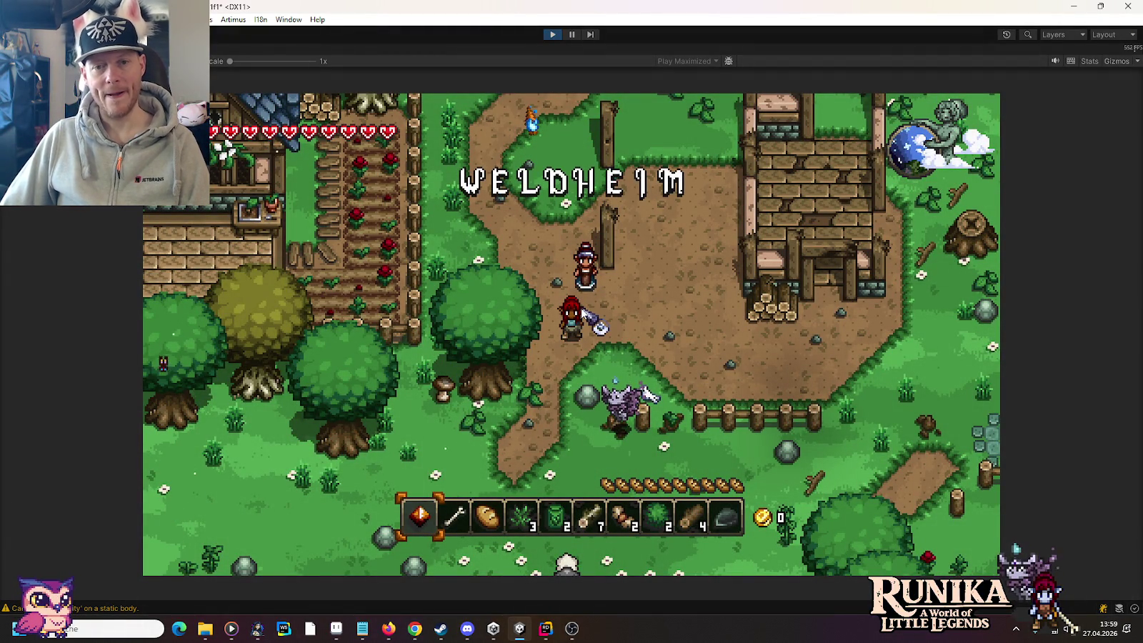
key(w)
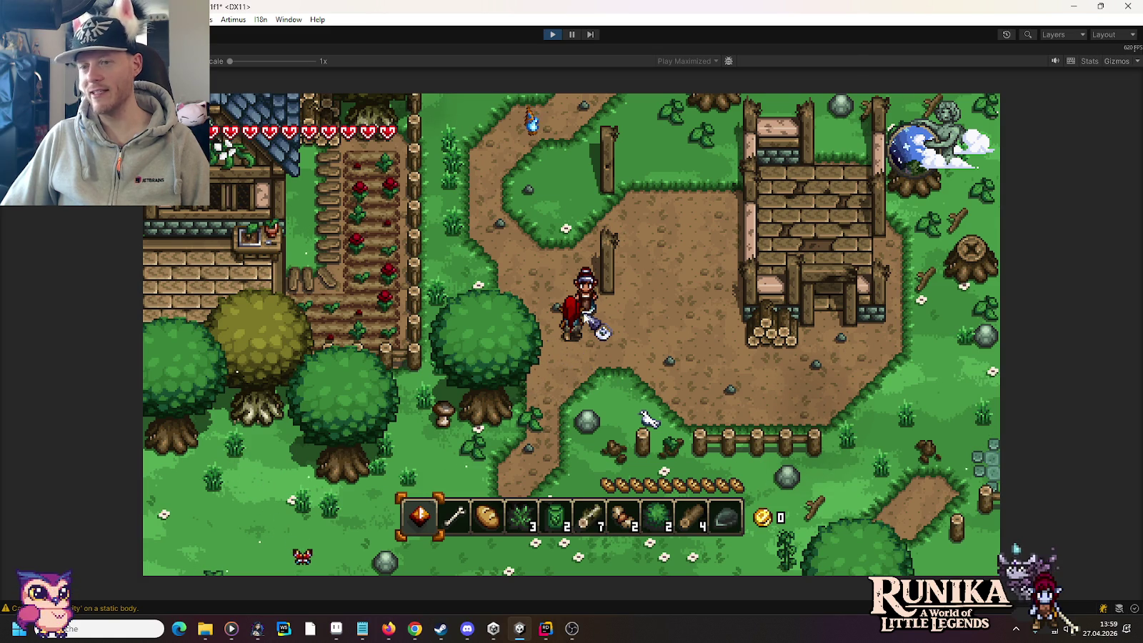
click(585, 315)
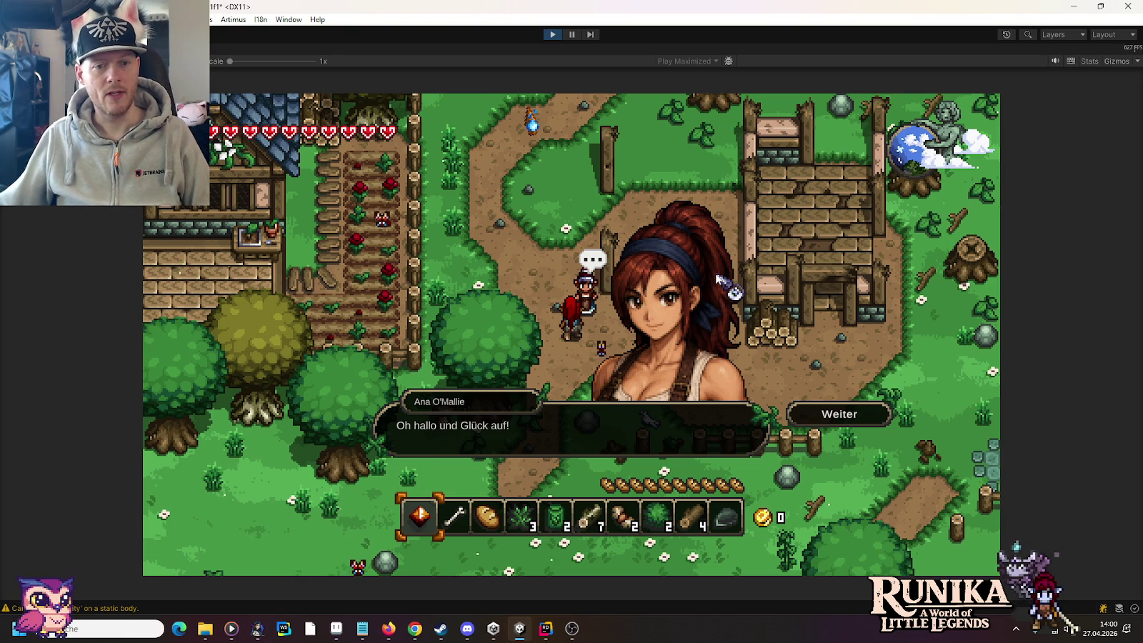
Advance Ana's dialogue four lines to her name introduction, then stop play mode.
click(832, 416)
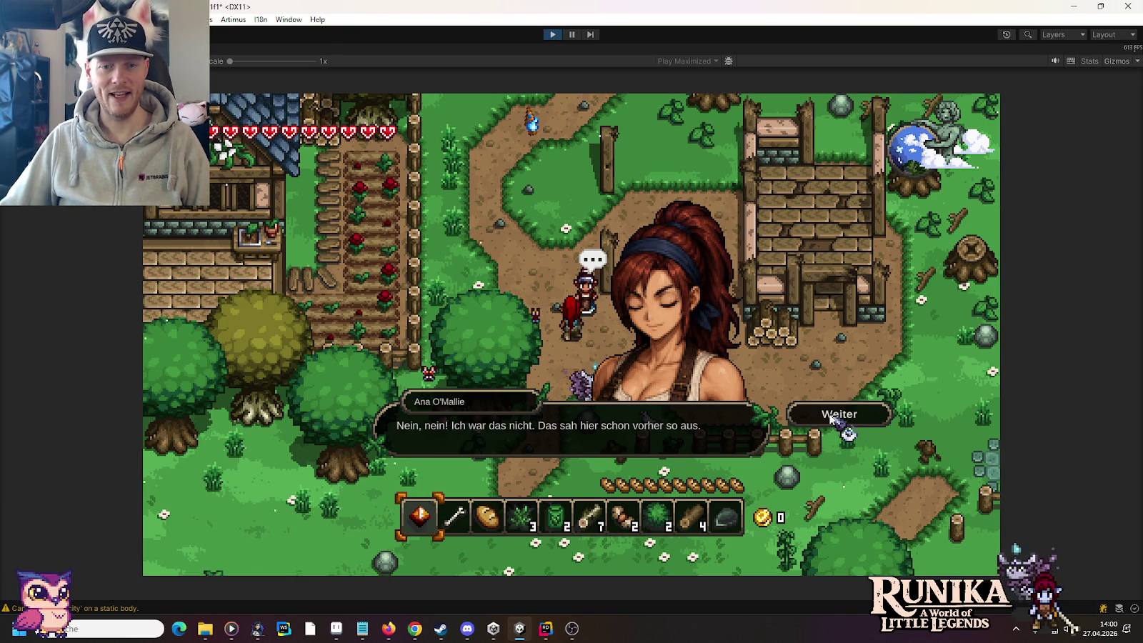
click(832, 416)
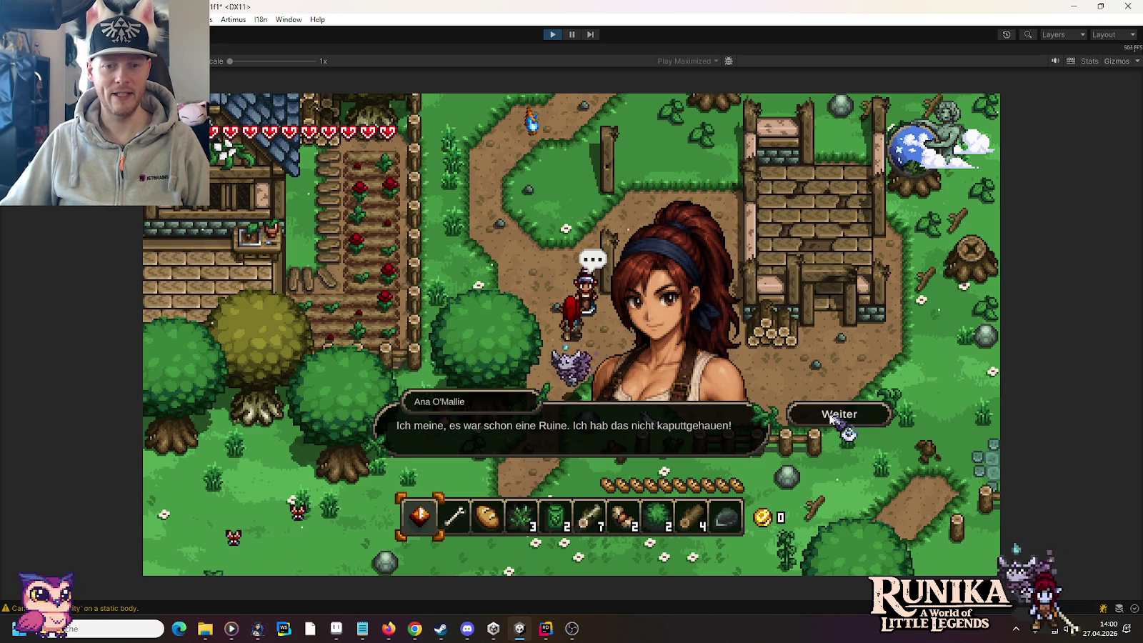
click(833, 417)
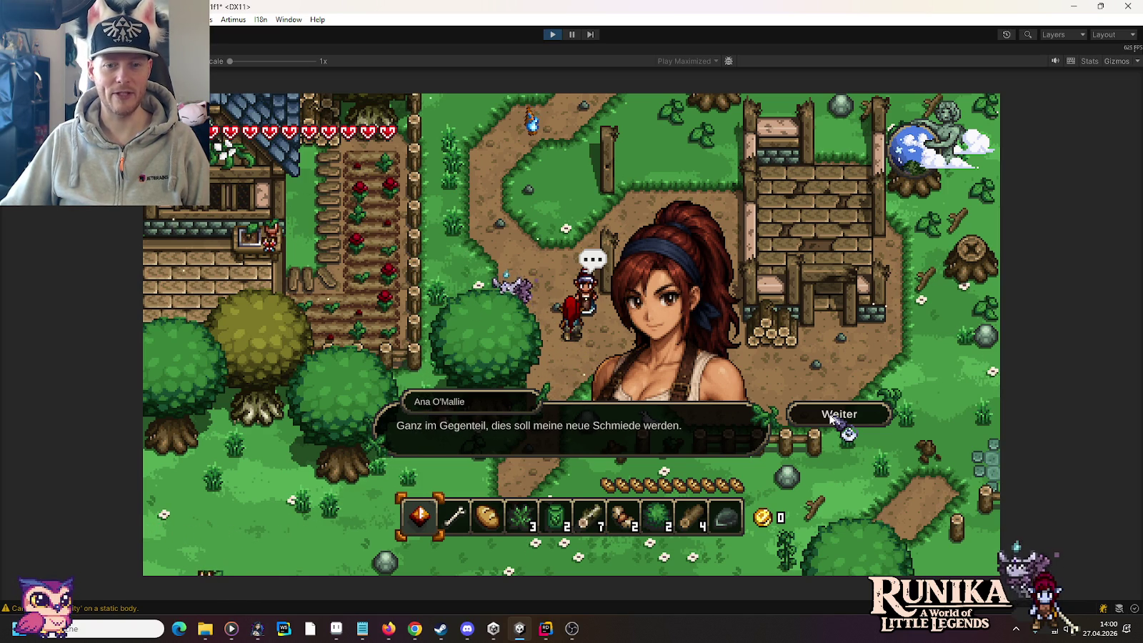
click(832, 417)
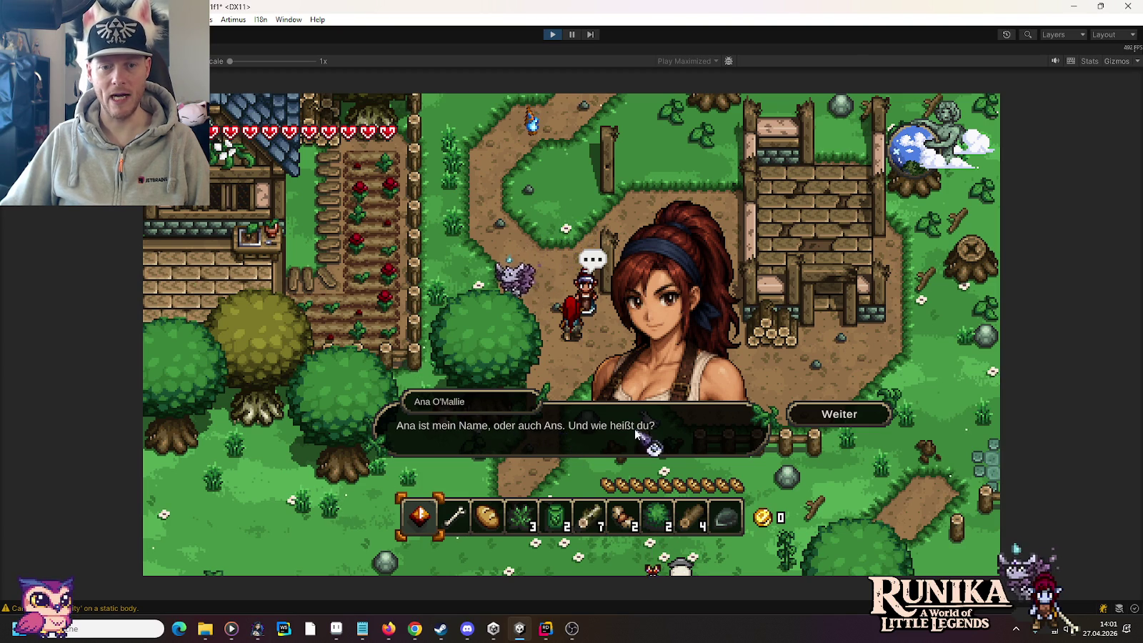
click(554, 34)
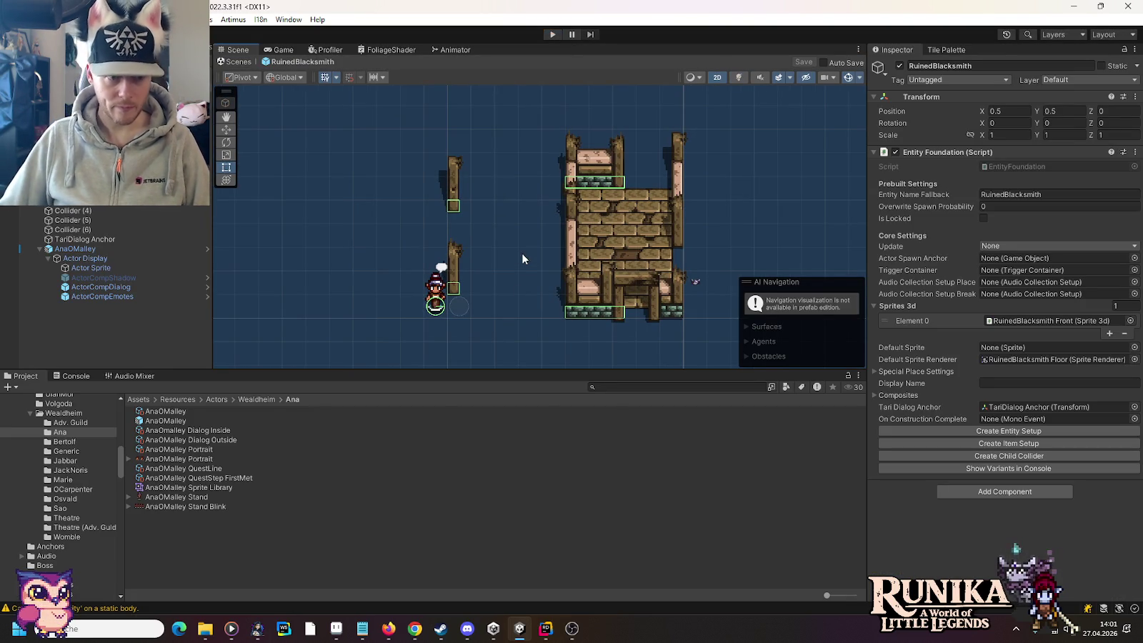
Show AnaOMalley Dialog Outside's 12 First Encounter lines and expand several line elements to inspect them.
click(223, 440)
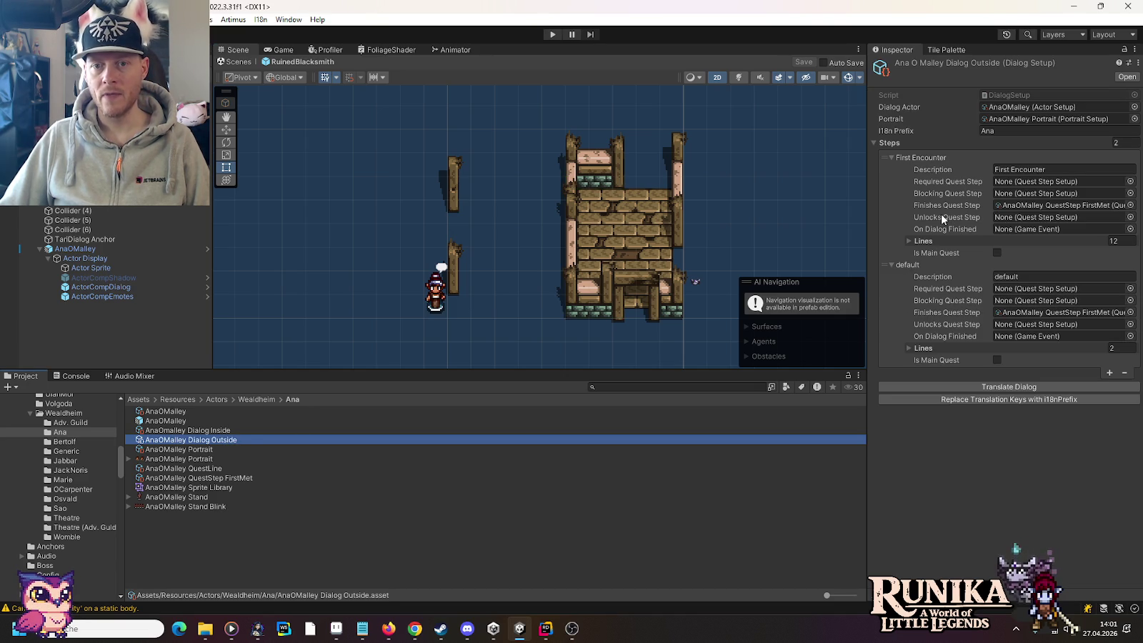
click(911, 242)
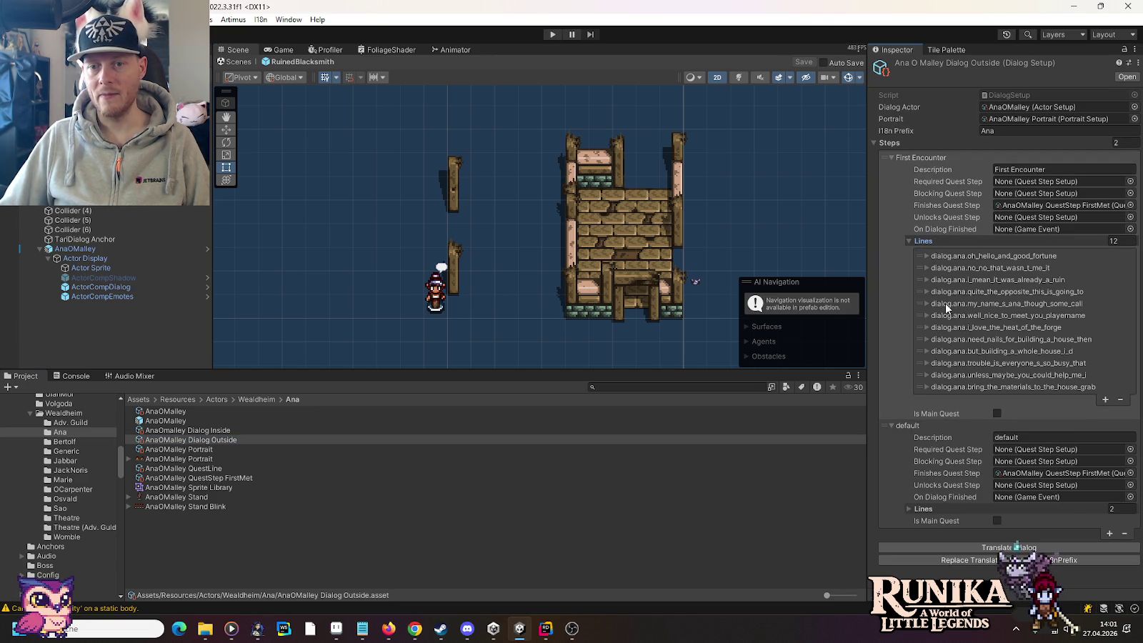
click(994, 292)
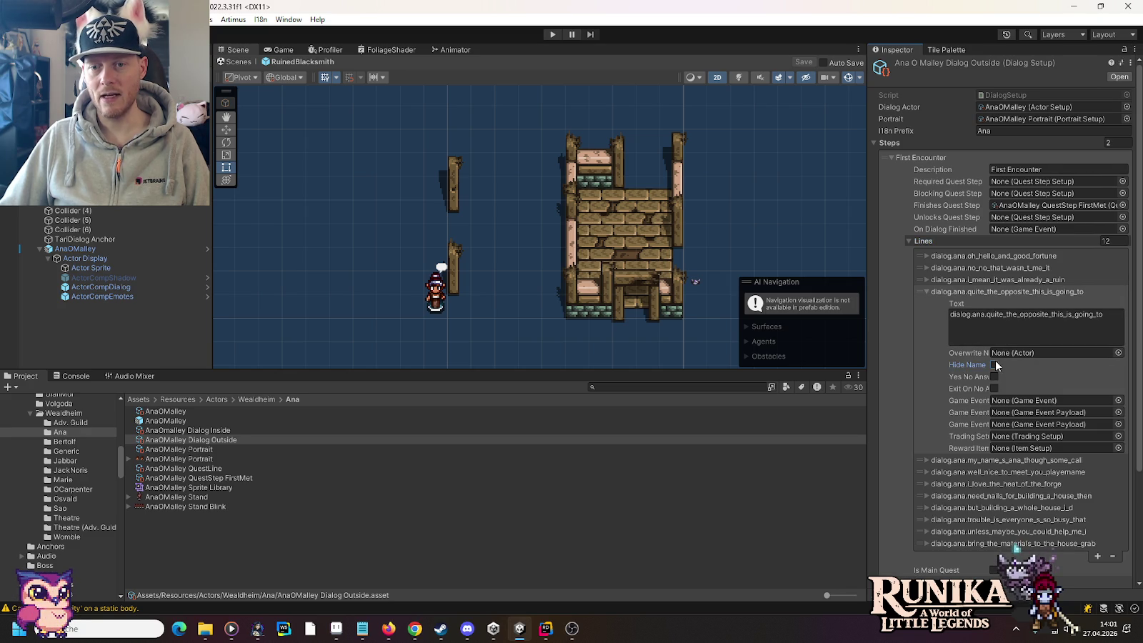
click(964, 292)
click(964, 279)
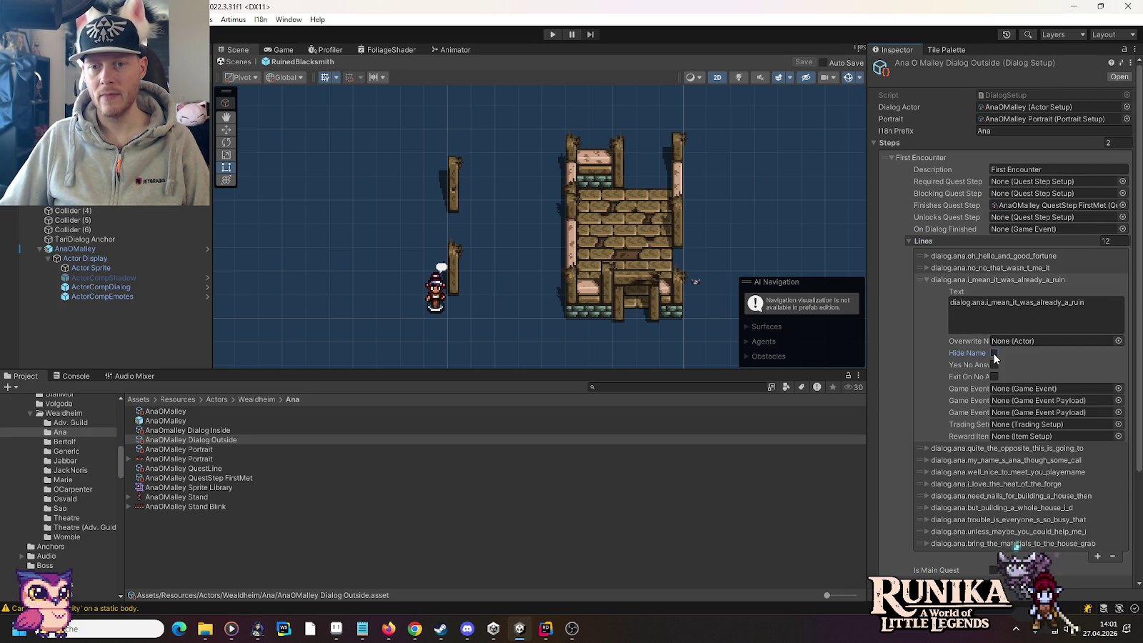
click(980, 279)
click(981, 268)
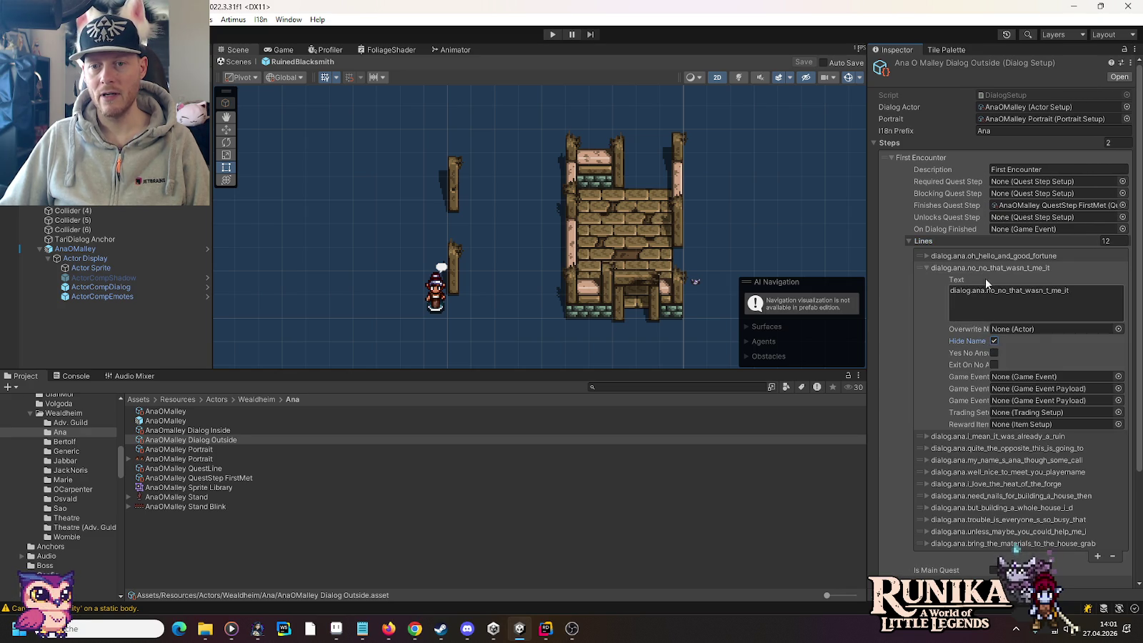
click(983, 268)
click(973, 256)
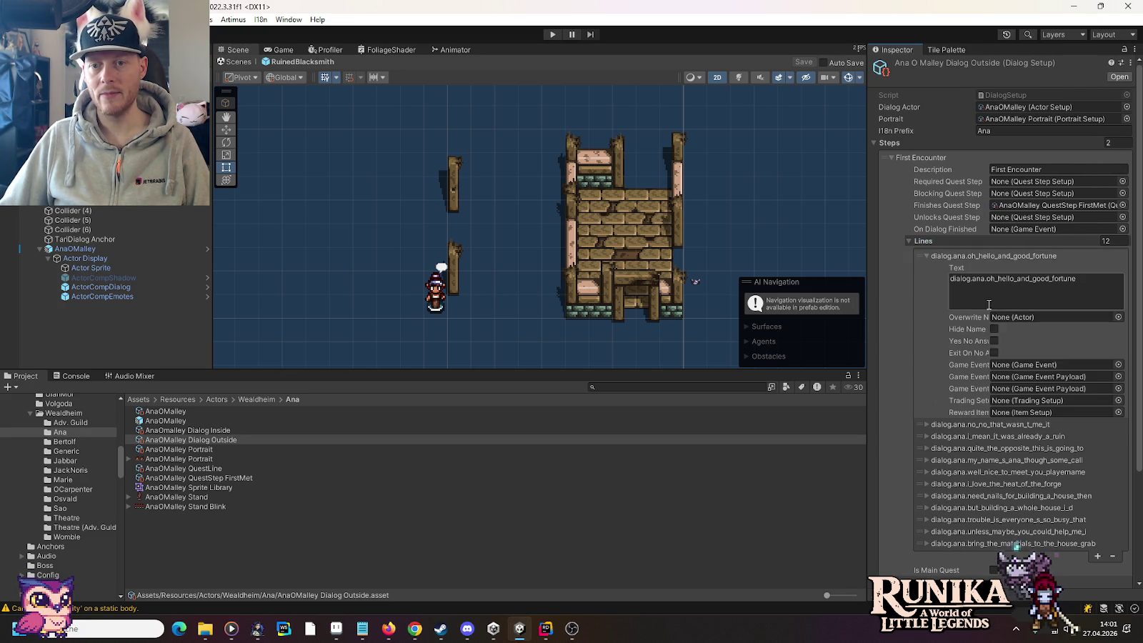
click(964, 257)
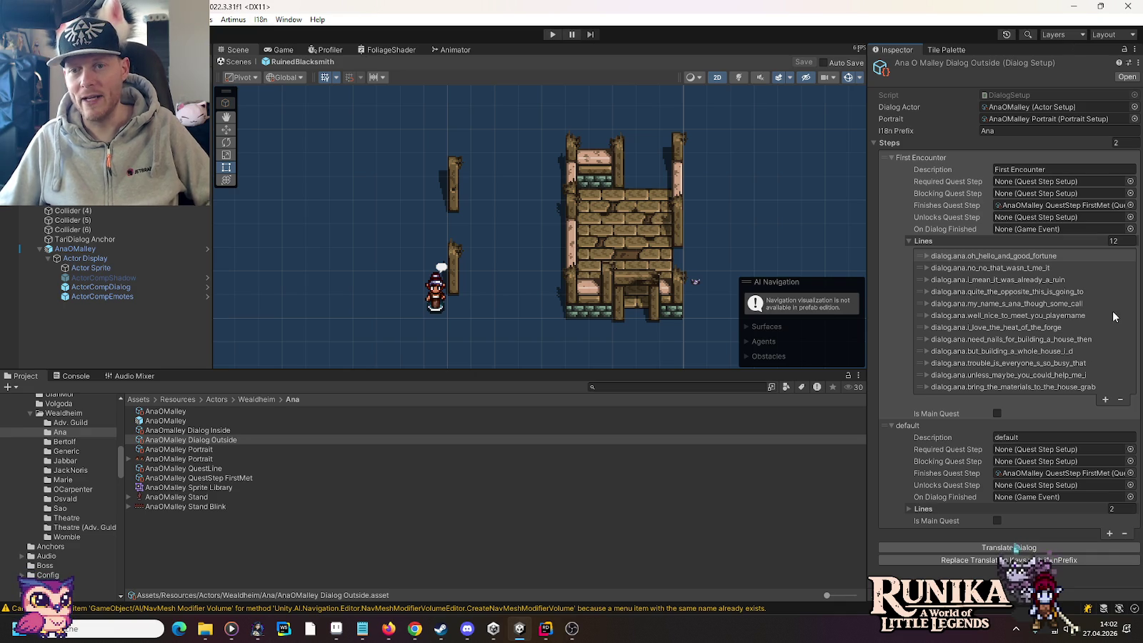
Filter the I18n Editor by the my_name_s_ana key and change the English text to 'My name's Ana O'Malley…'.
click(998, 306)
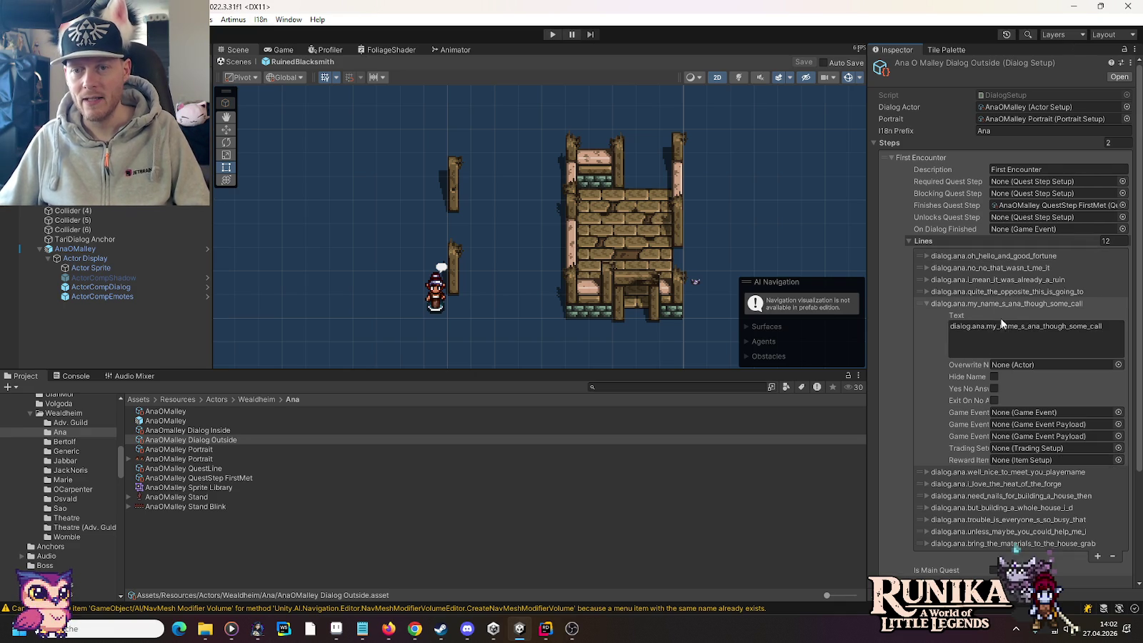
click(261, 19)
click(271, 47)
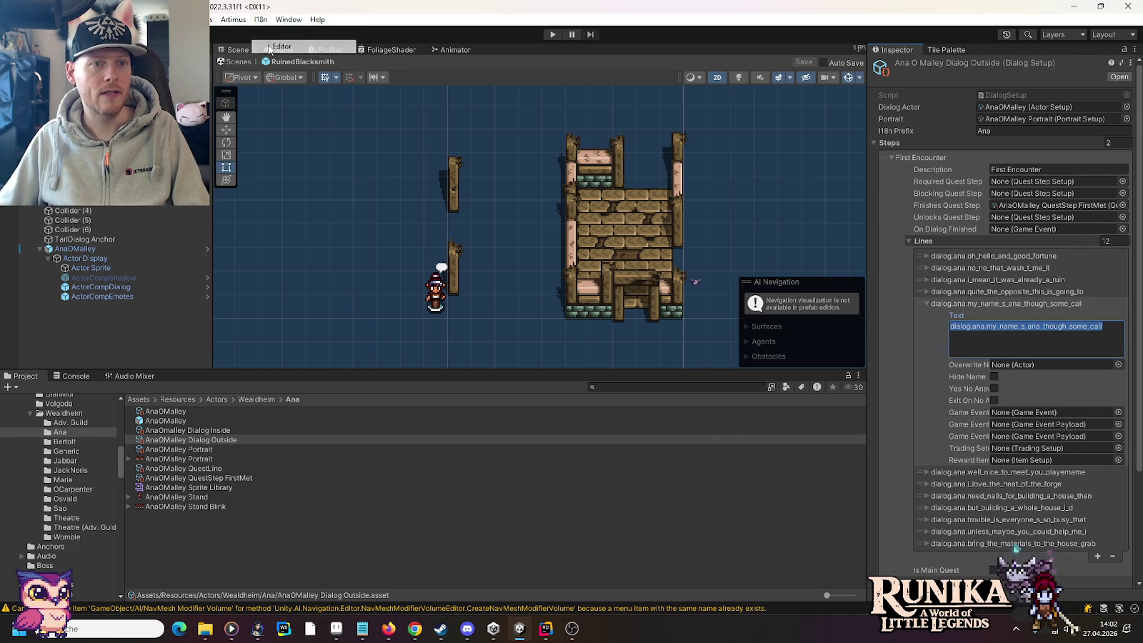
click(485, 138)
text(dialog.ana.my_name_s_ana_though_some_call)
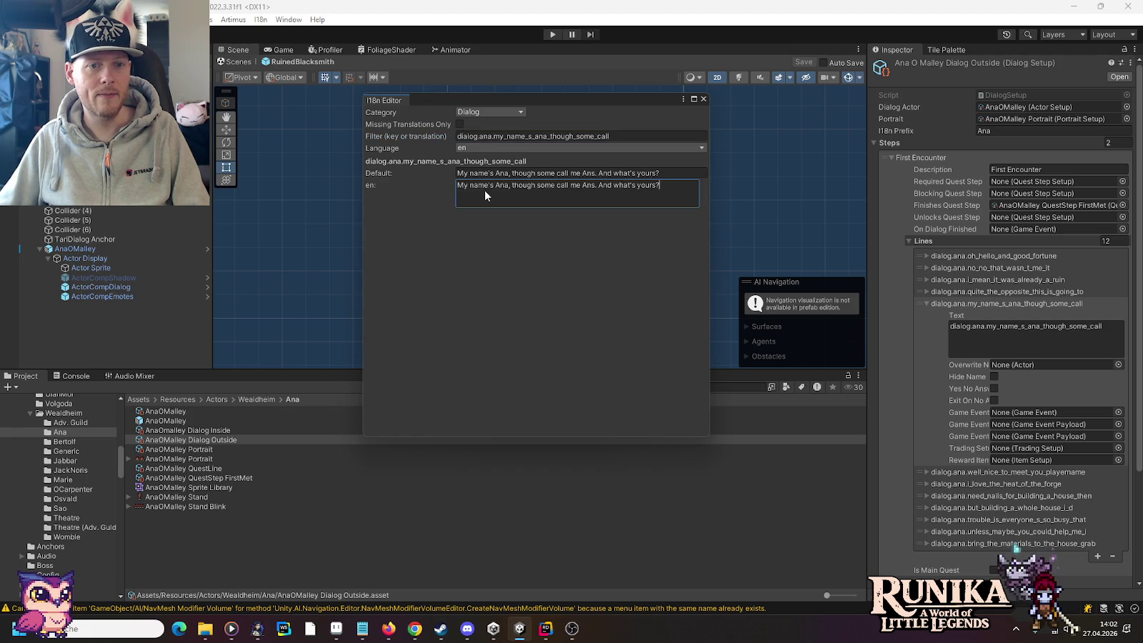
click(470, 188)
click(508, 188)
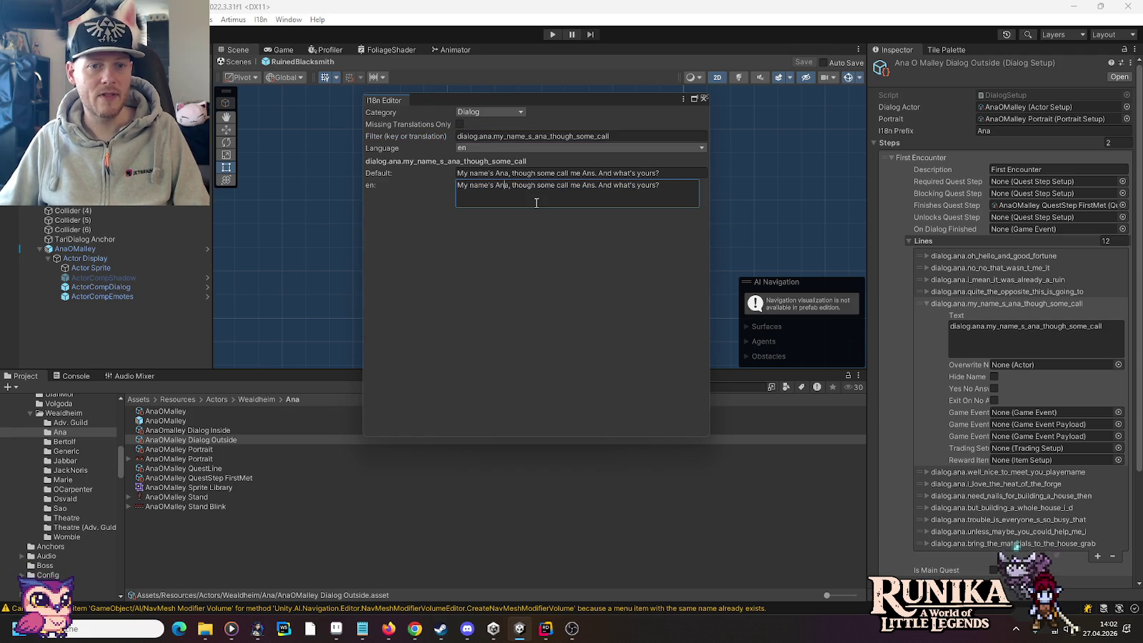
text(O'Malley)
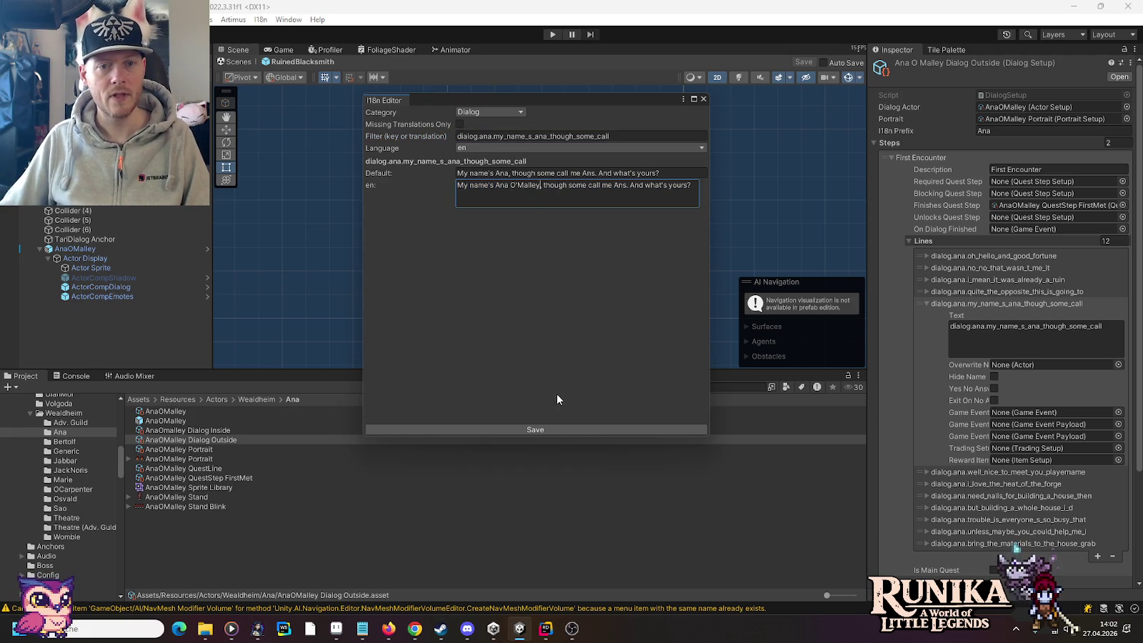
click(547, 430)
Insert O'Mallie after Ana in the German text, save, and close the translation editor.
click(513, 175)
click(494, 189)
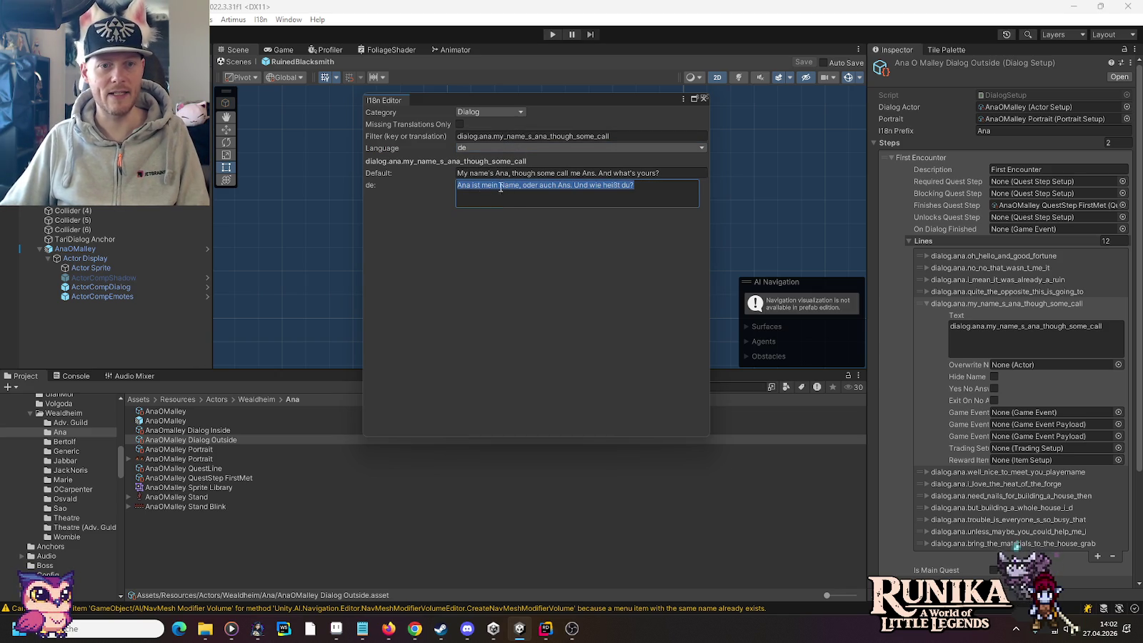
click(473, 186)
text(O'Mallie)
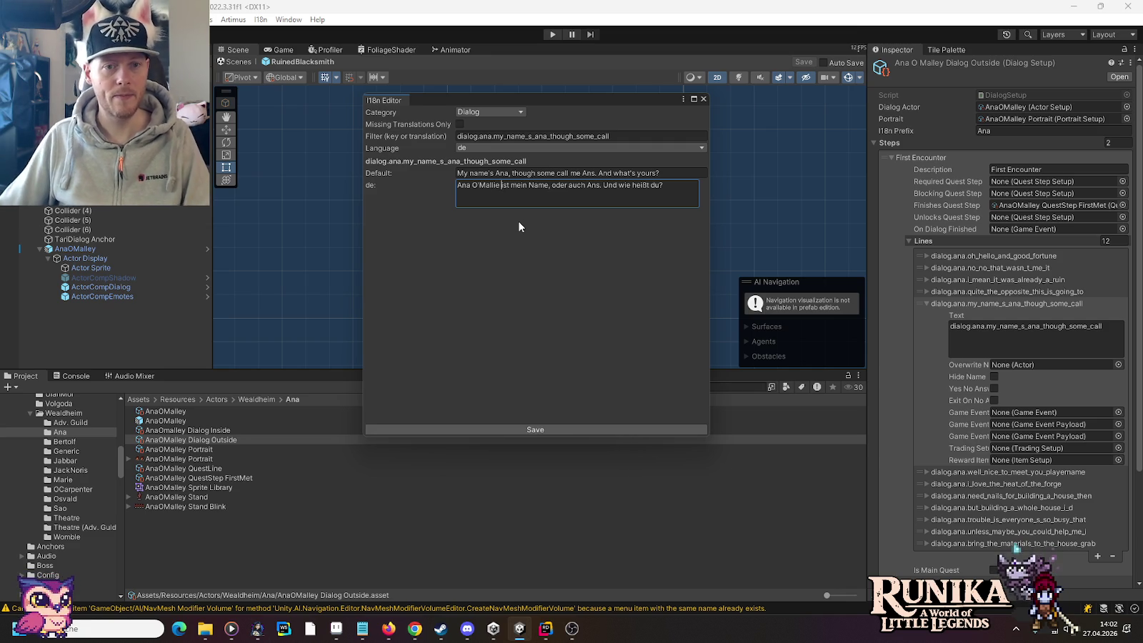
click(551, 429)
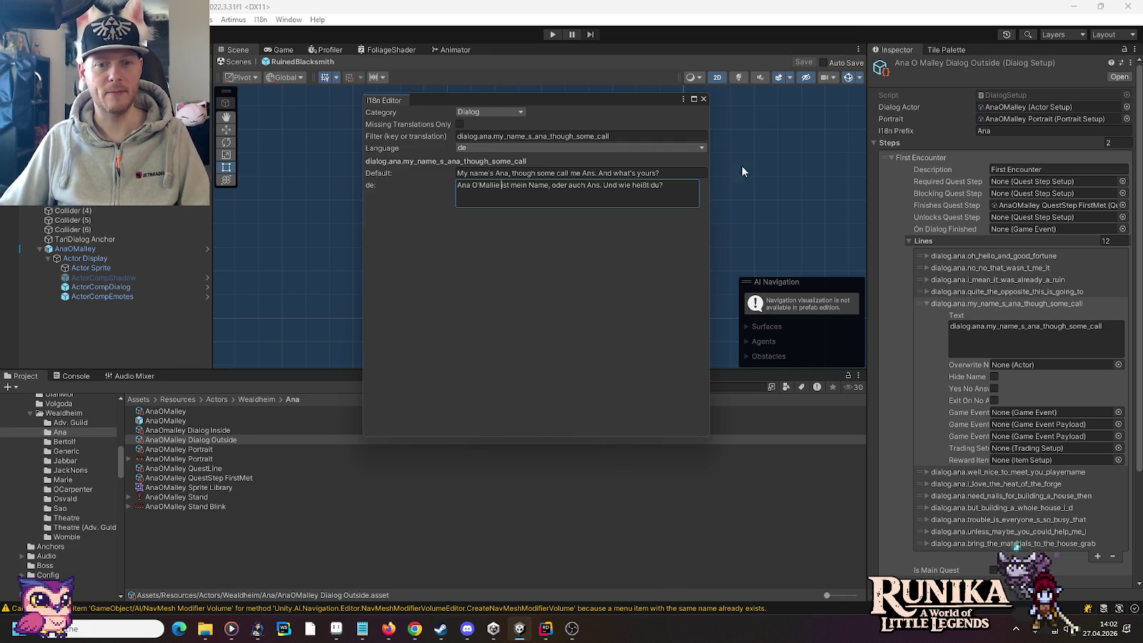
click(704, 100)
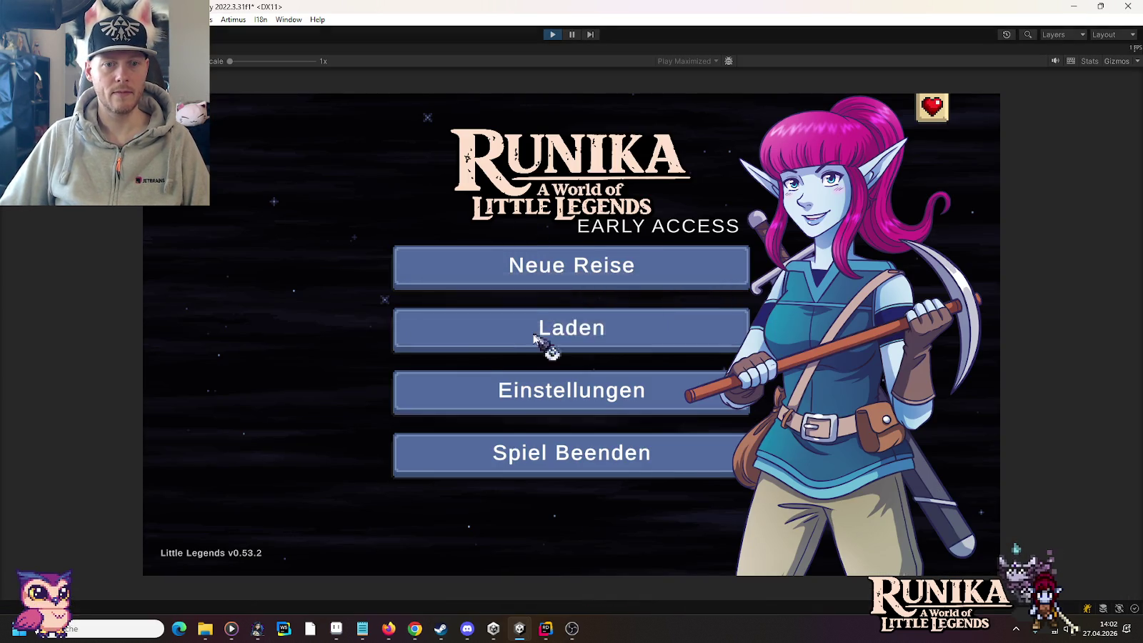
Load a save and advance Ana's dialogue to her name introduction.
click(547, 336)
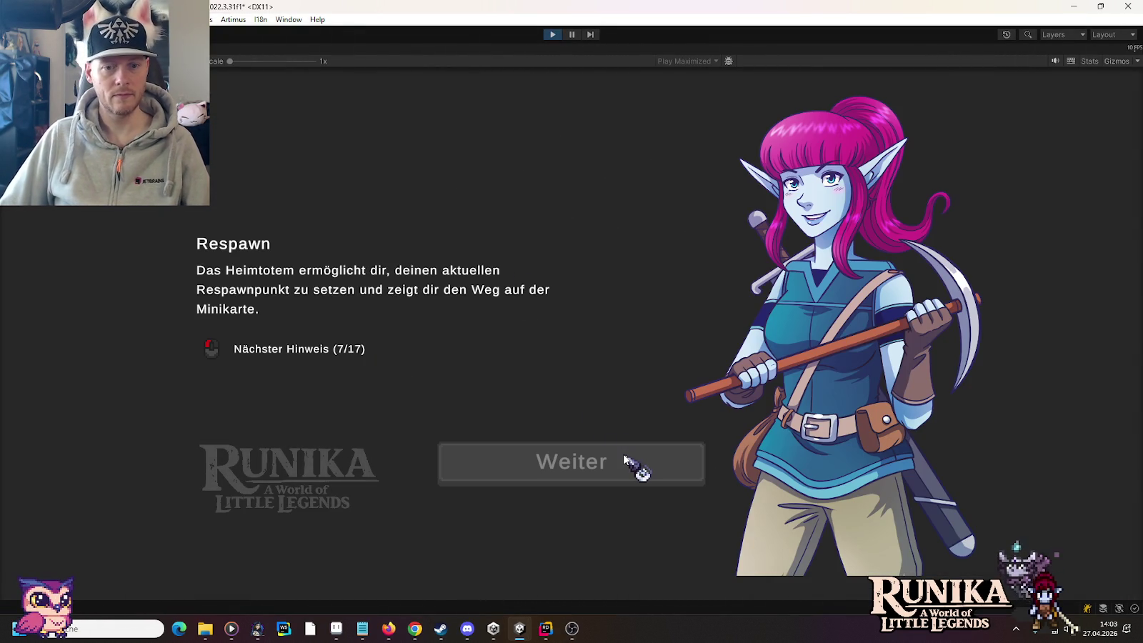
click(625, 457)
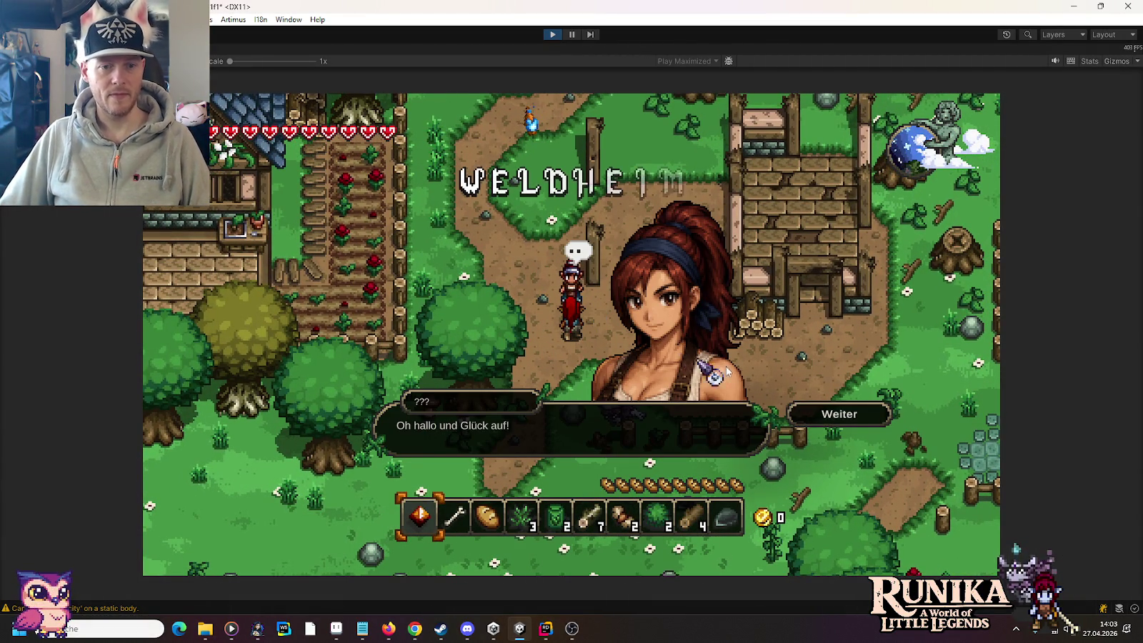
click(835, 415)
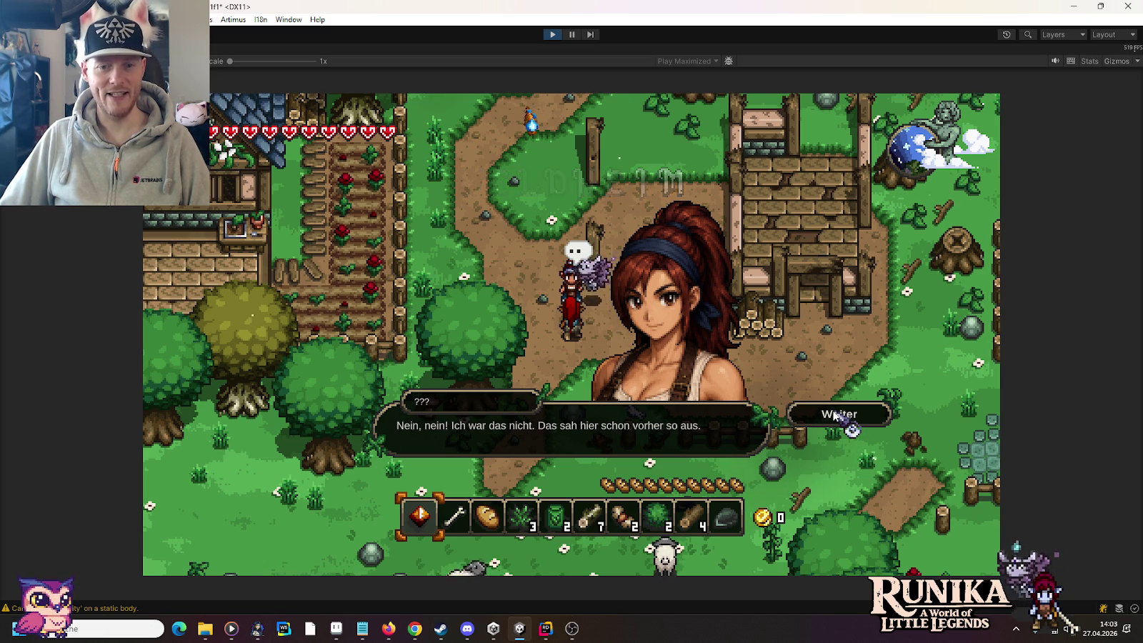
click(834, 415)
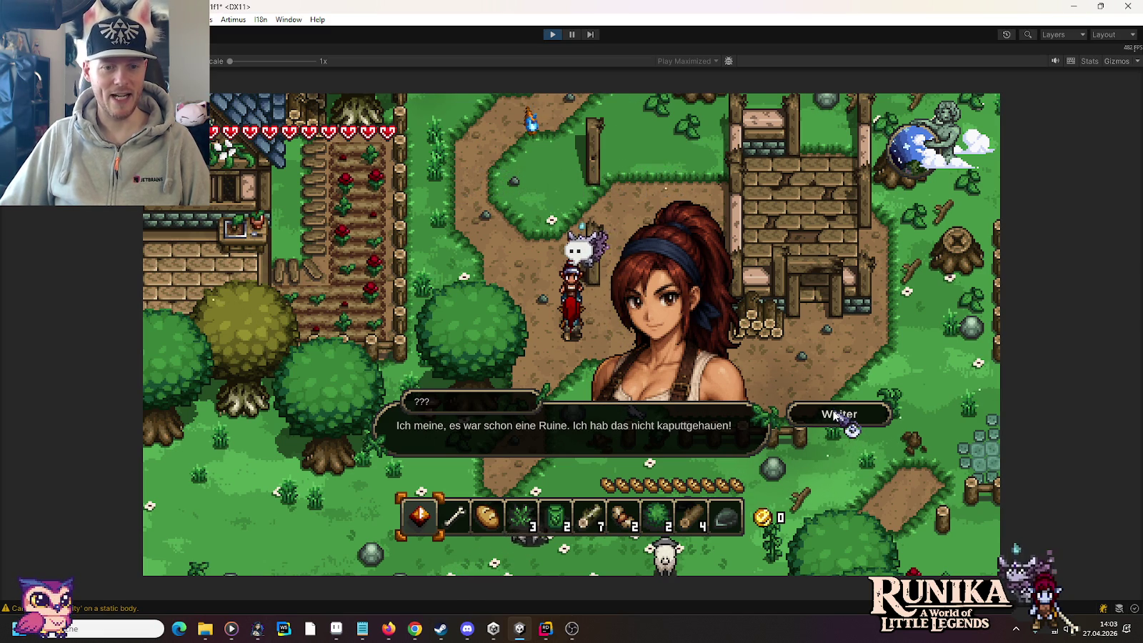
click(835, 415)
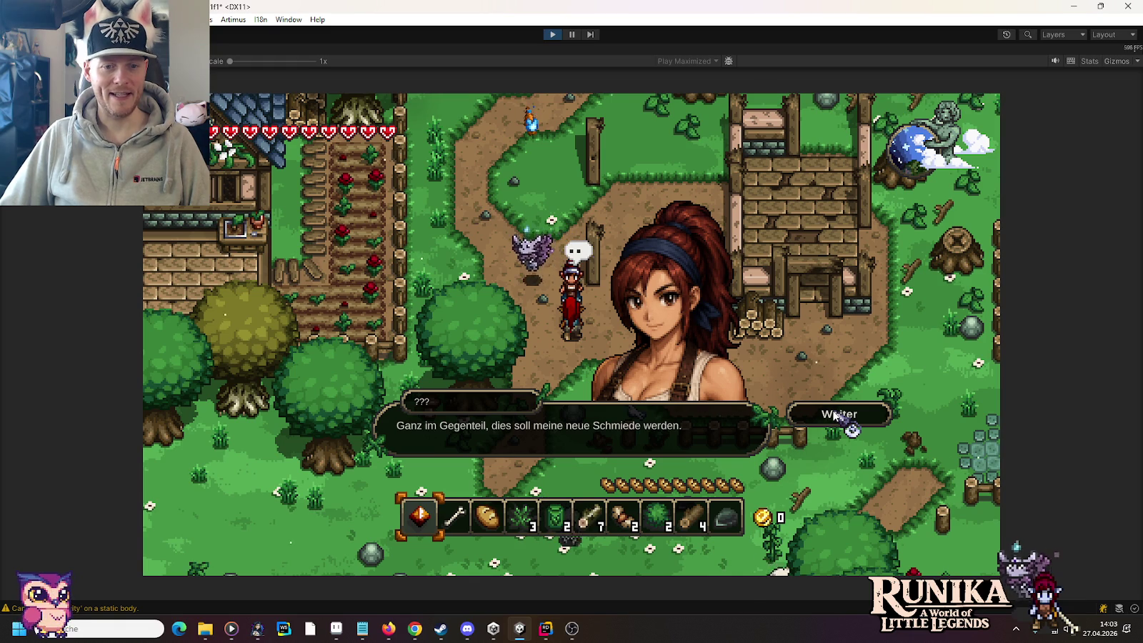
click(835, 416)
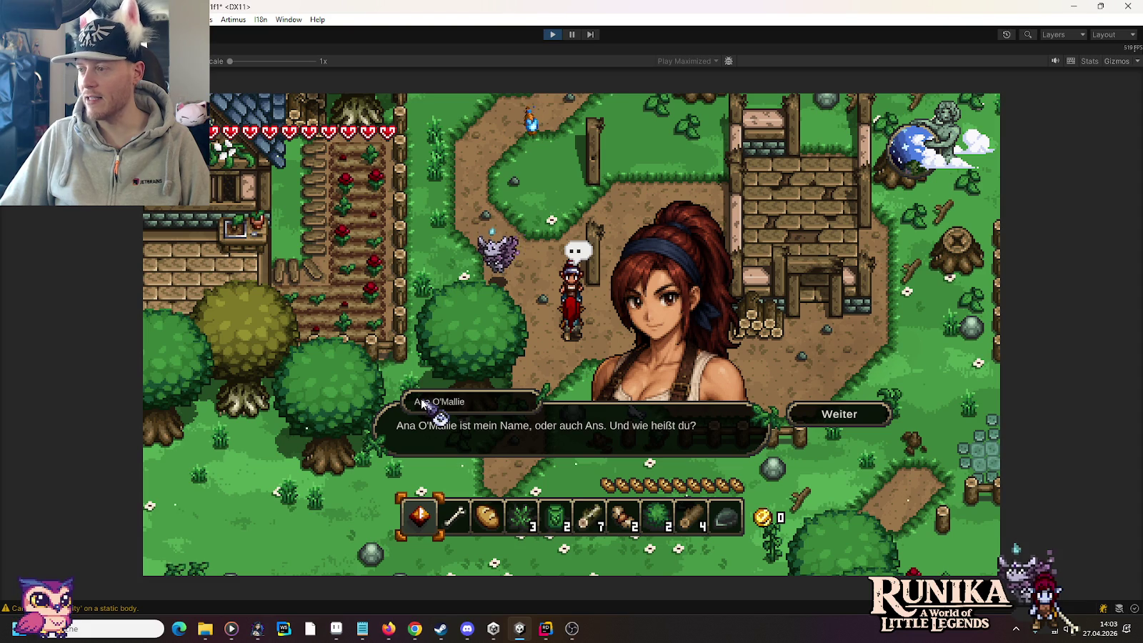
Restart play mode and load the Ana broken smithy save.
click(550, 36)
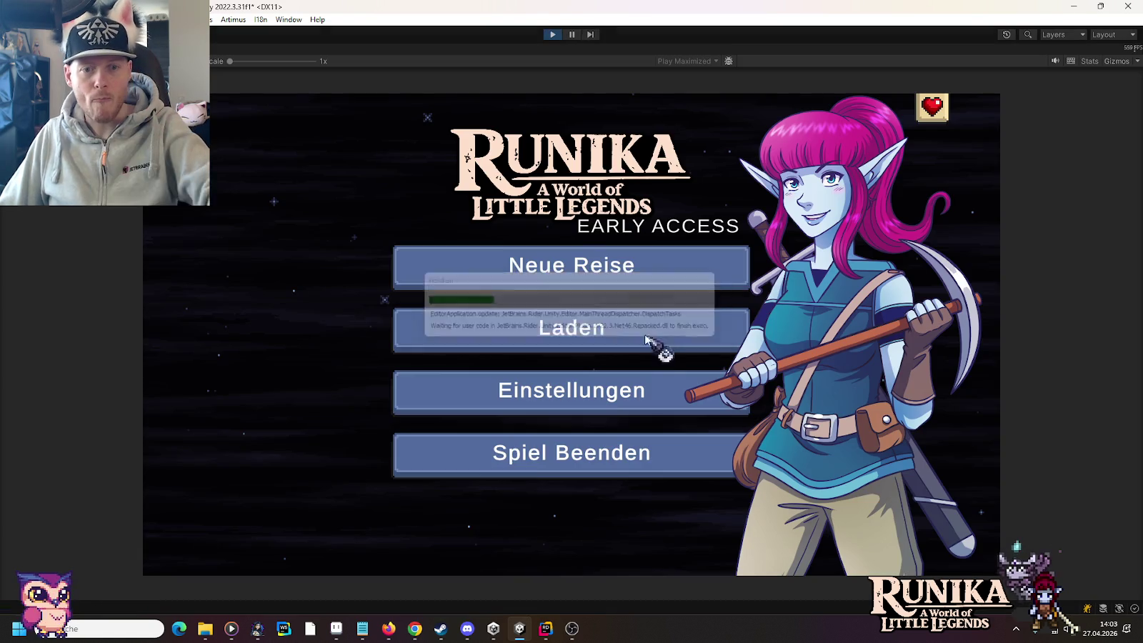
click(582, 324)
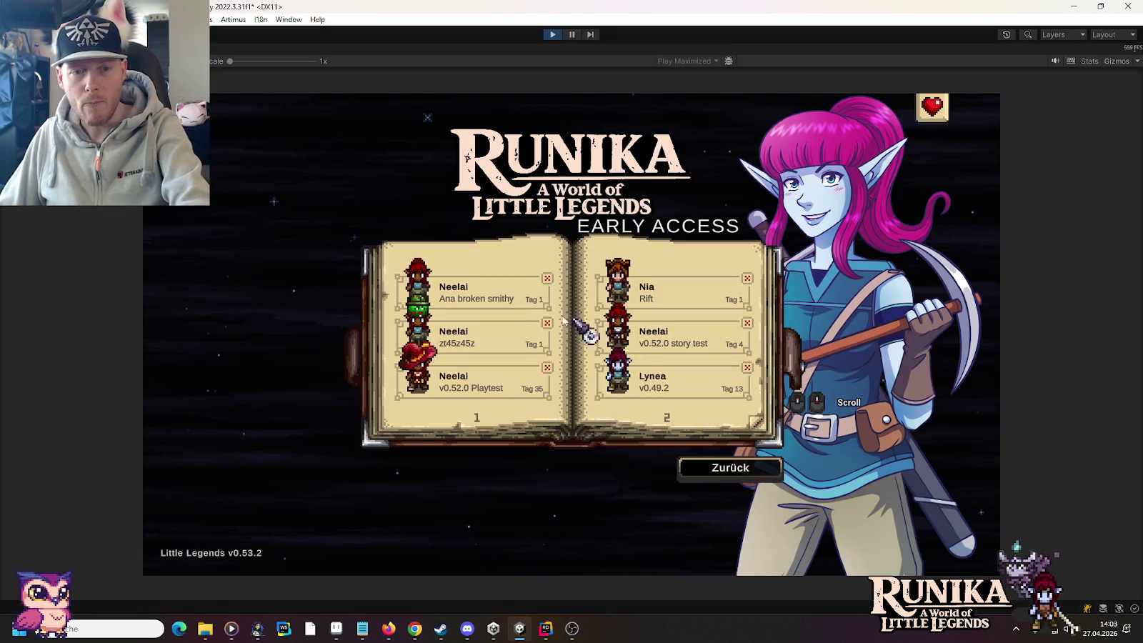
click(500, 305)
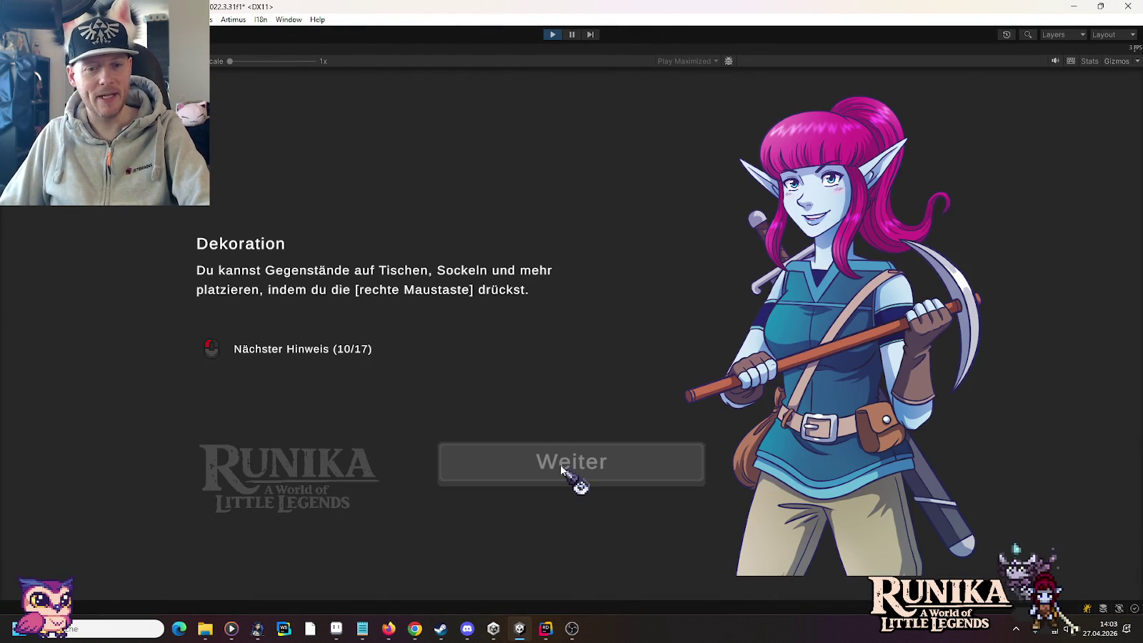
click(560, 466)
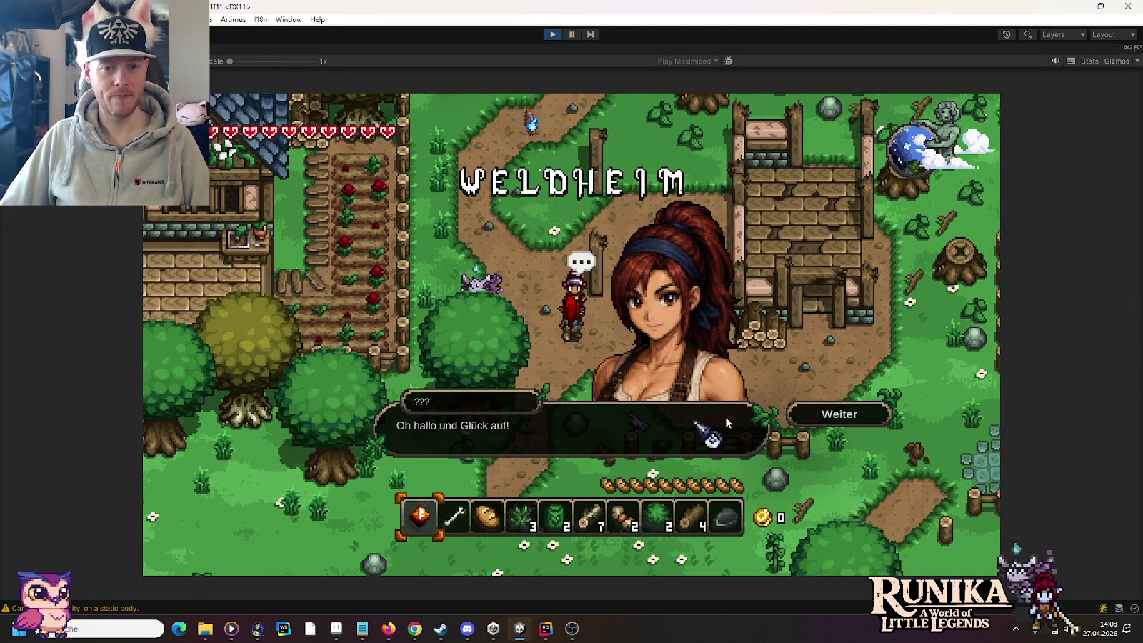
Play Ana's First Encounter dialogue through to the raw materials line and close it.
click(815, 415)
click(815, 414)
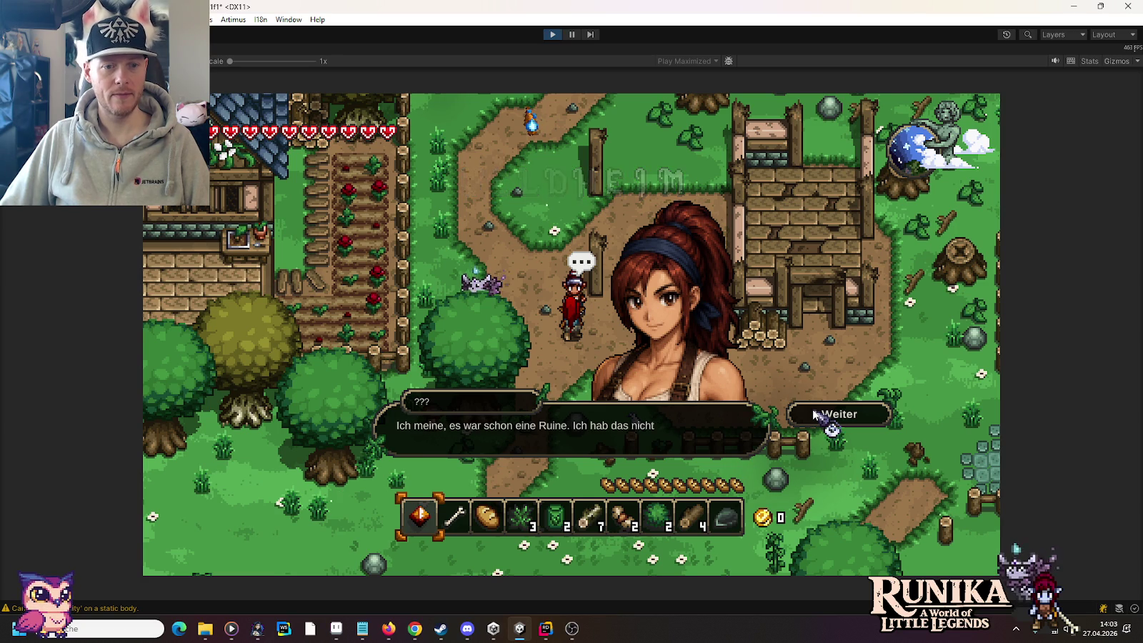
click(815, 414)
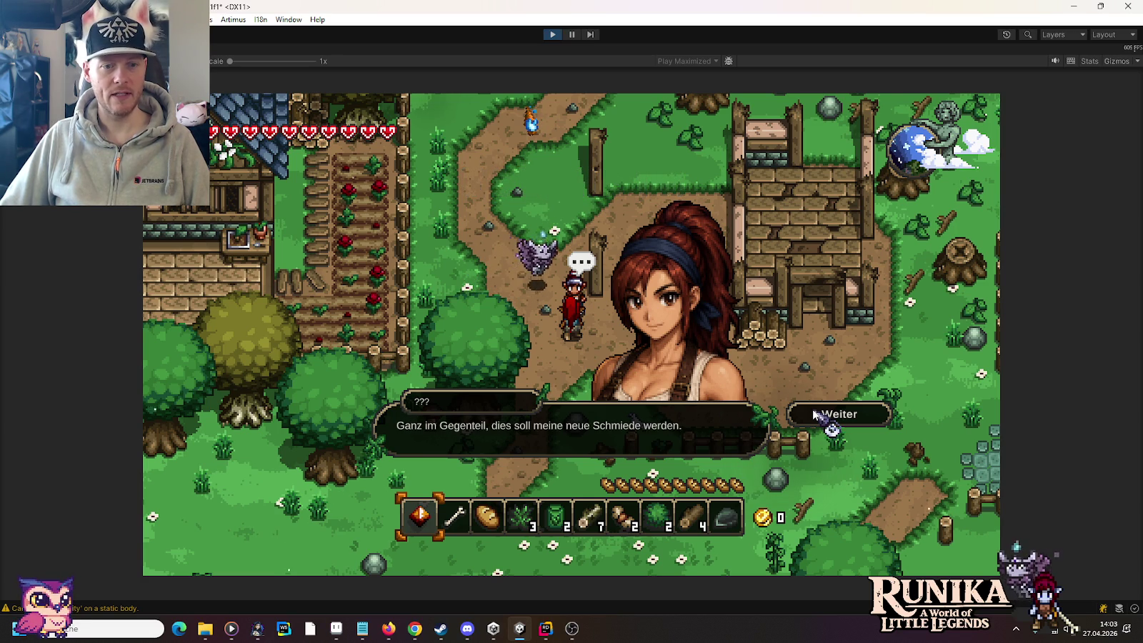
click(813, 413)
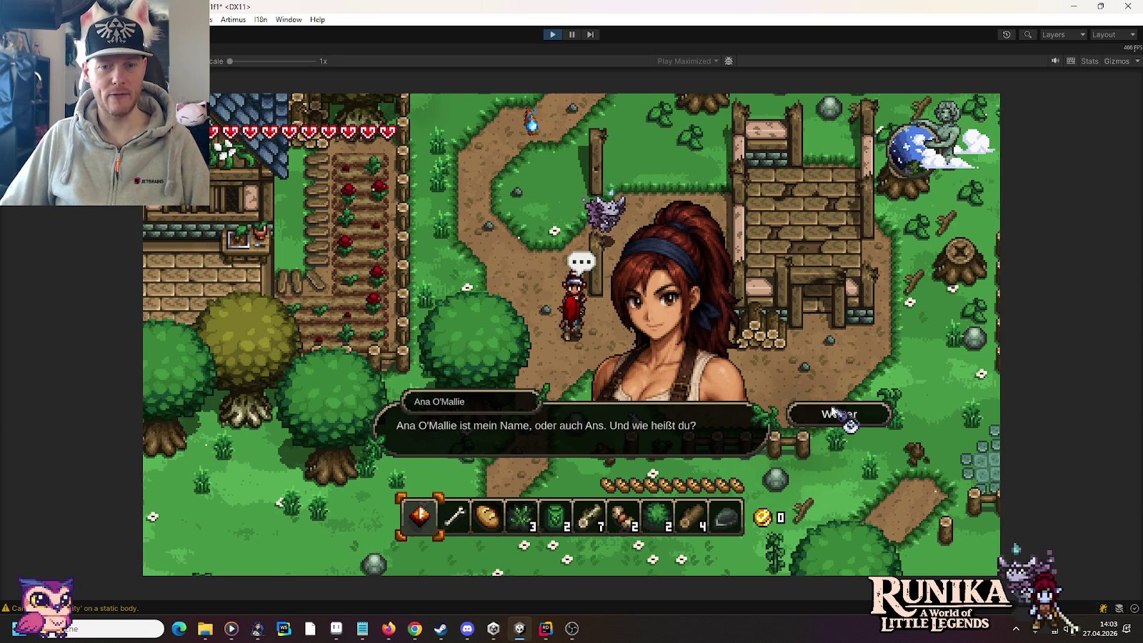
click(836, 418)
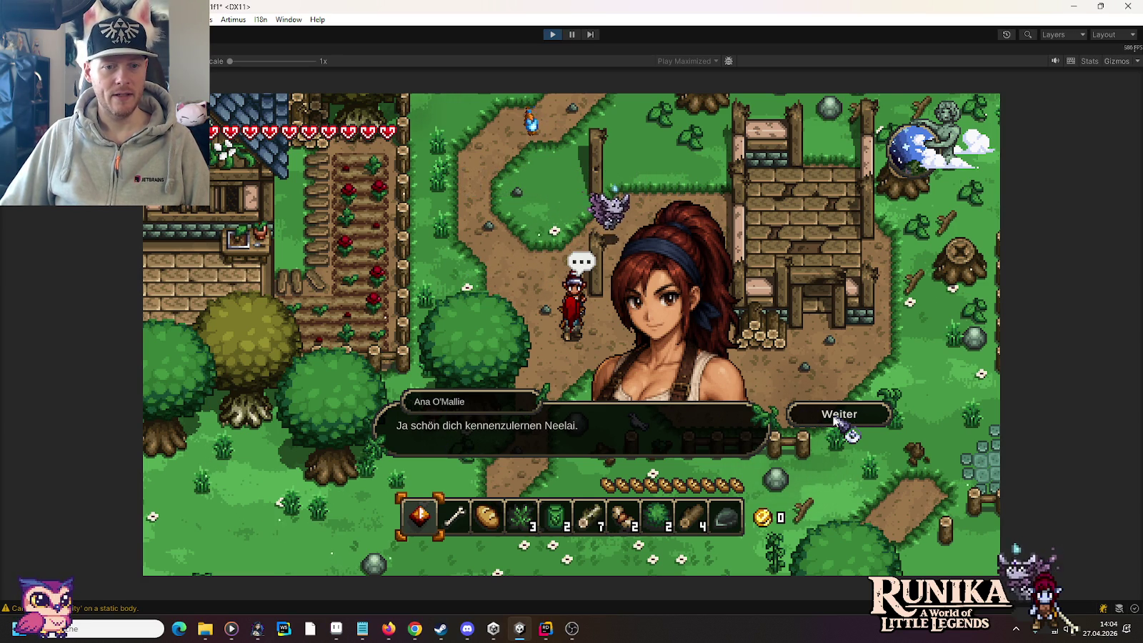
click(835, 420)
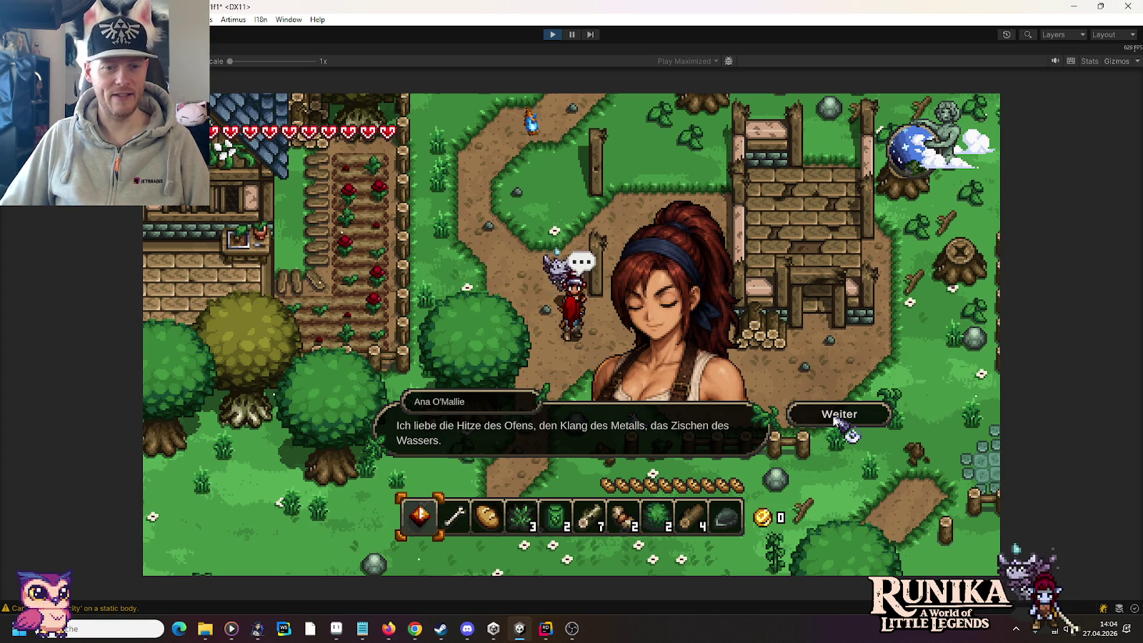
click(835, 420)
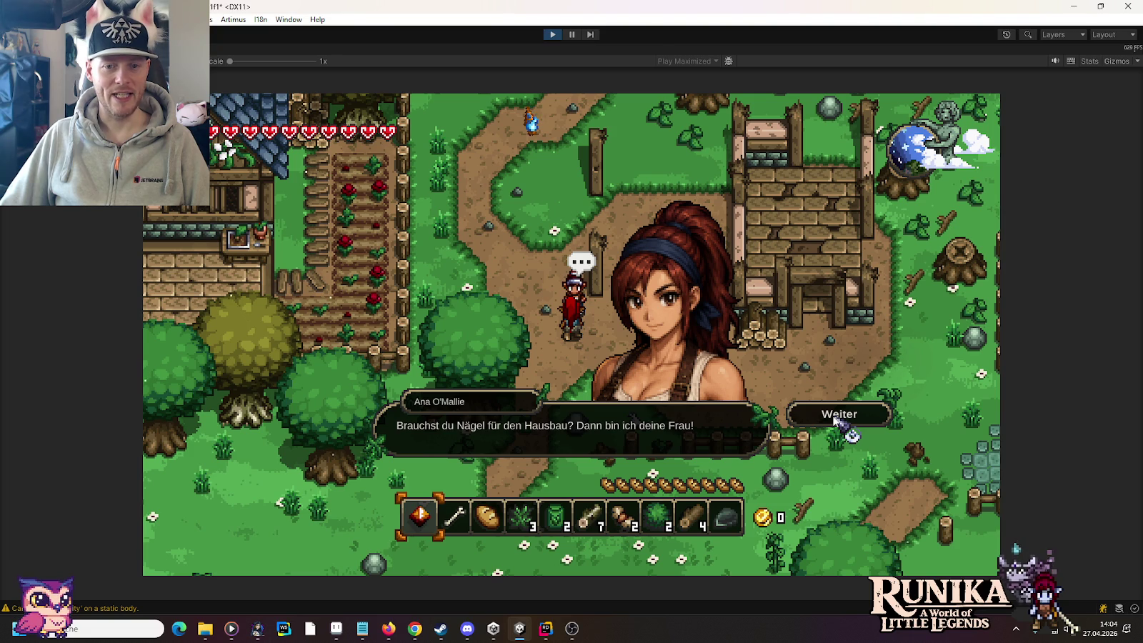
click(834, 420)
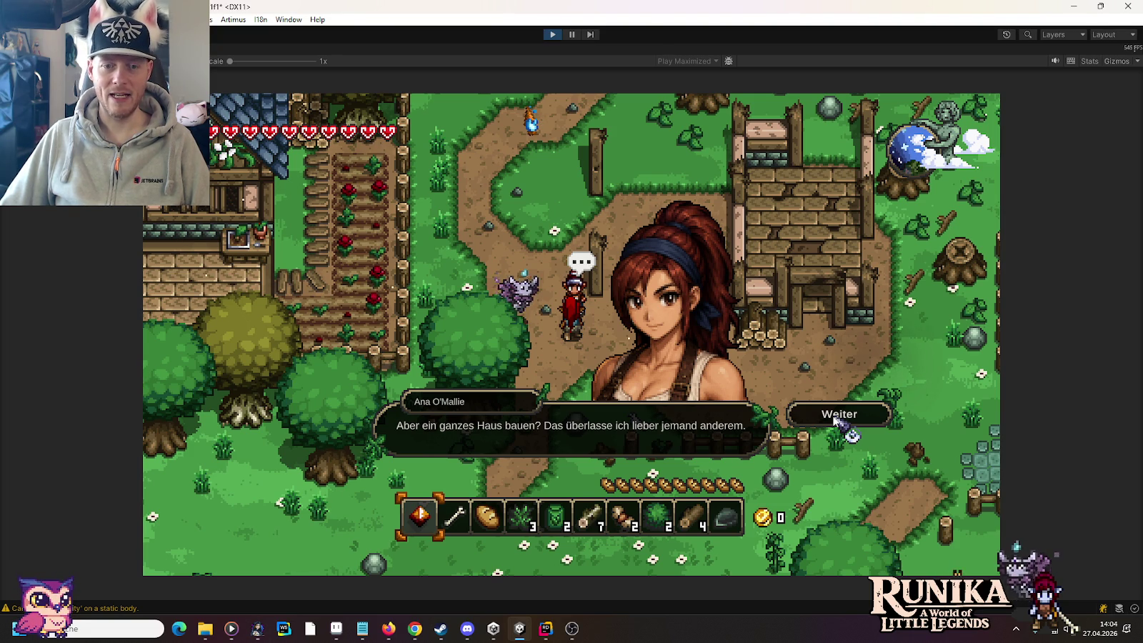
click(835, 420)
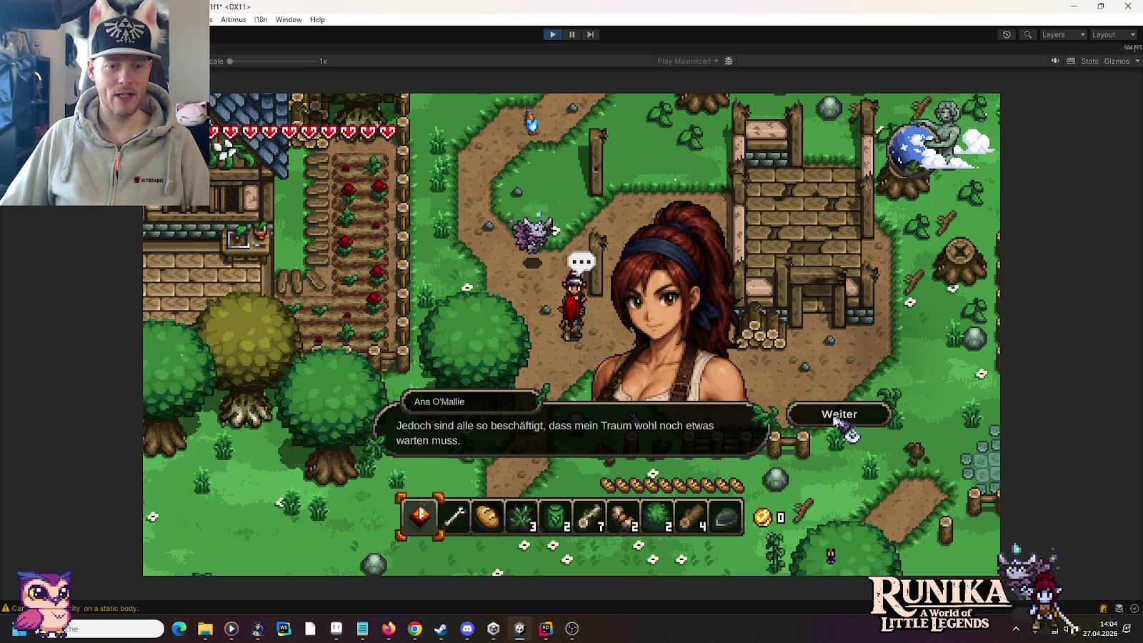
click(834, 420)
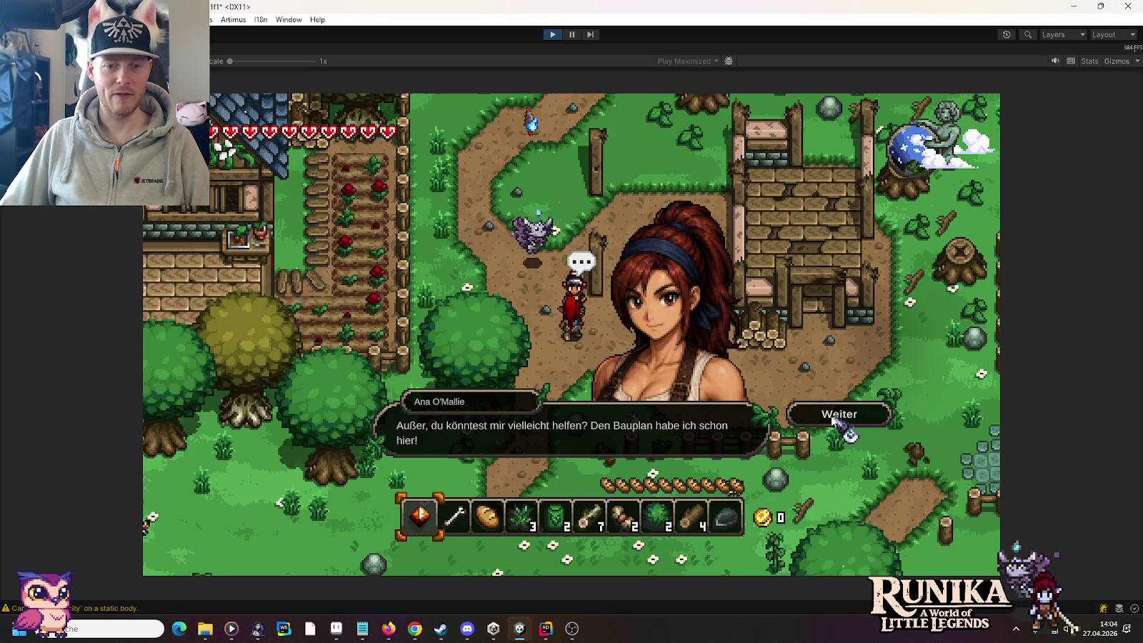
click(834, 420)
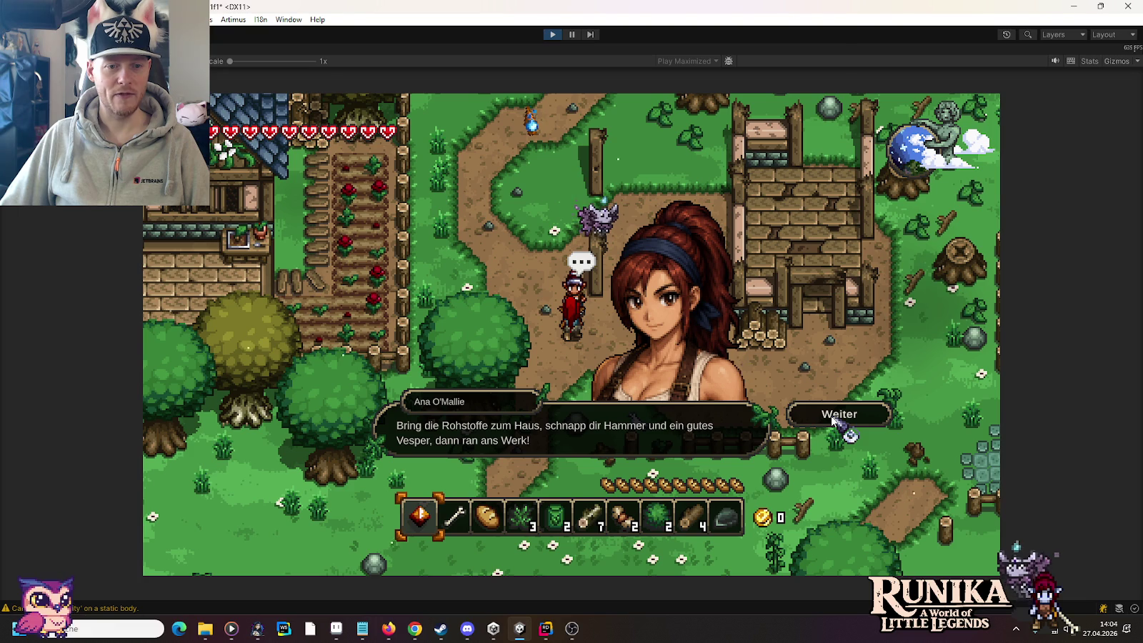
click(834, 420)
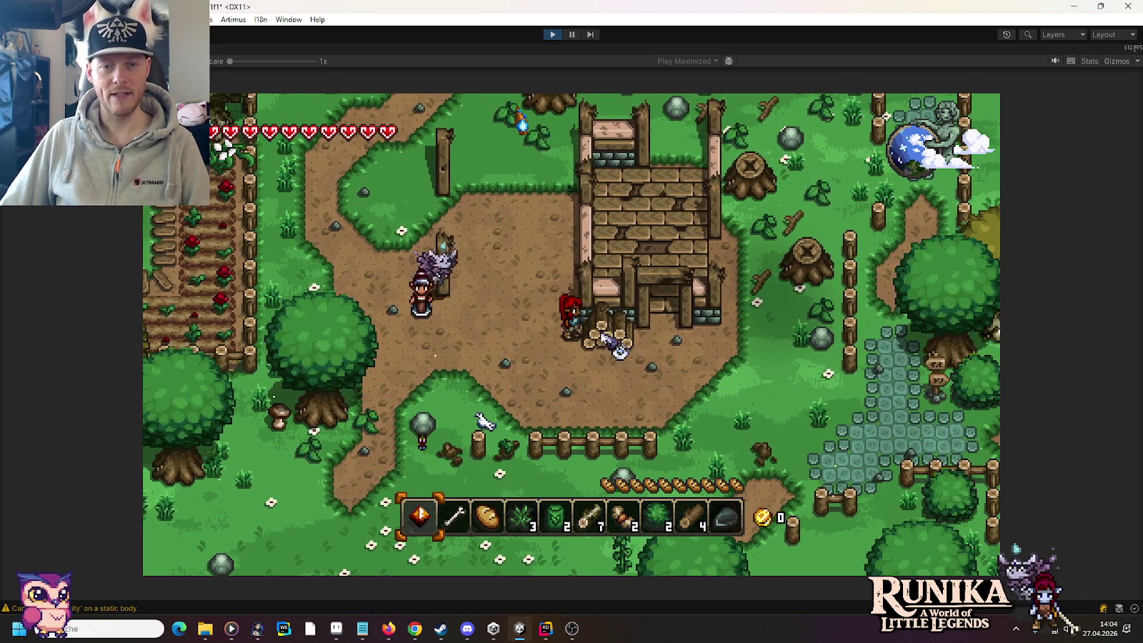
Open and close the inventory and crafting book twice with E.
key(e)
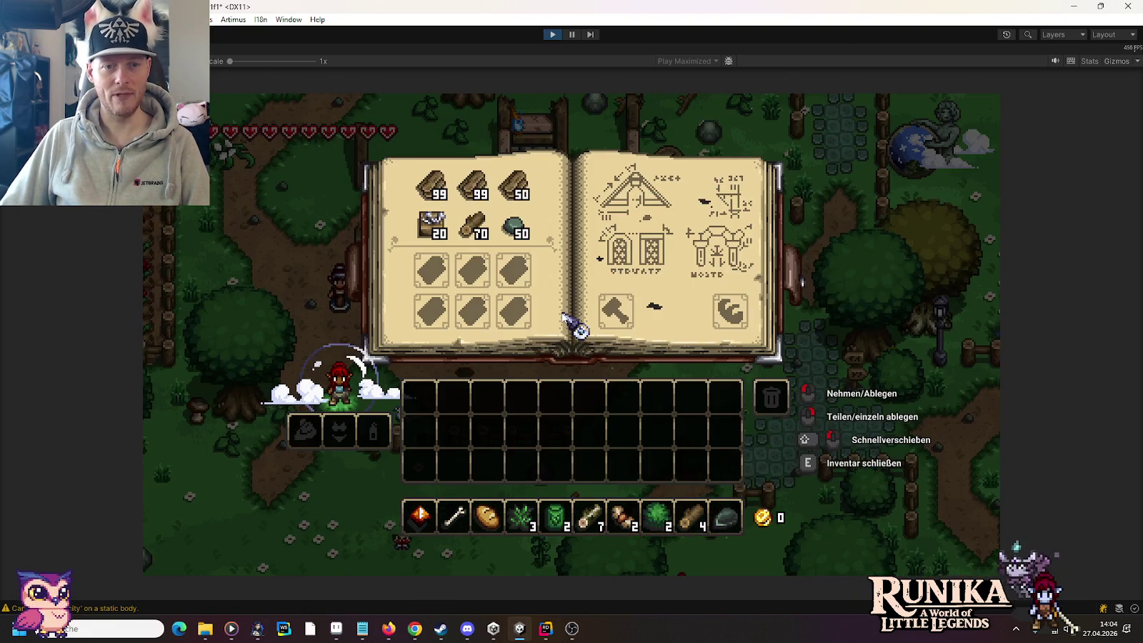
key(e)
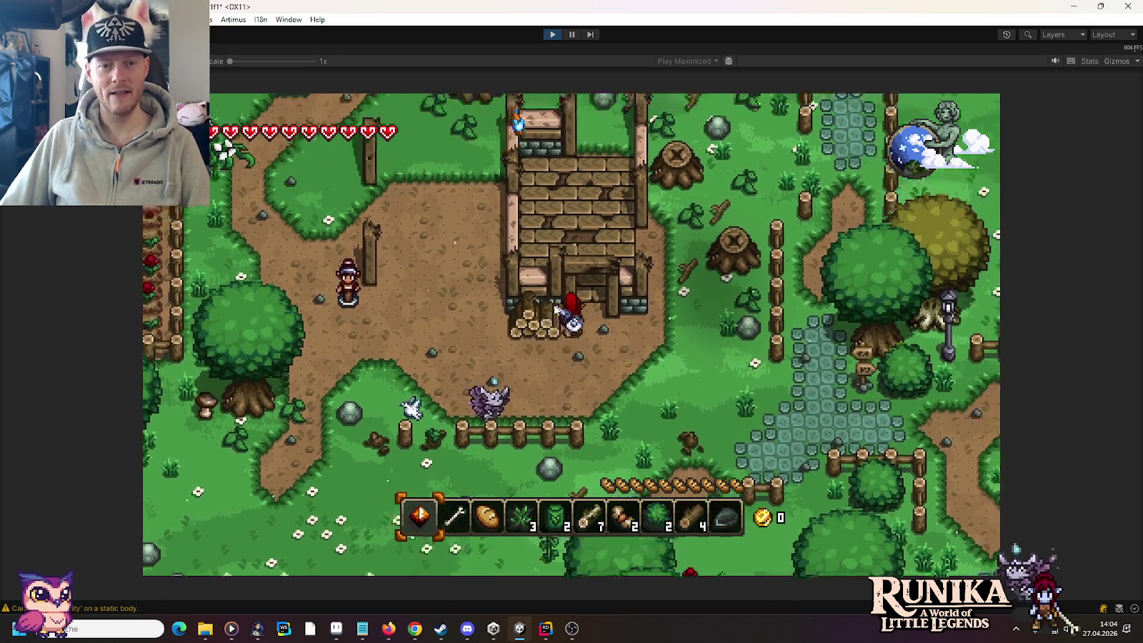
key(e)
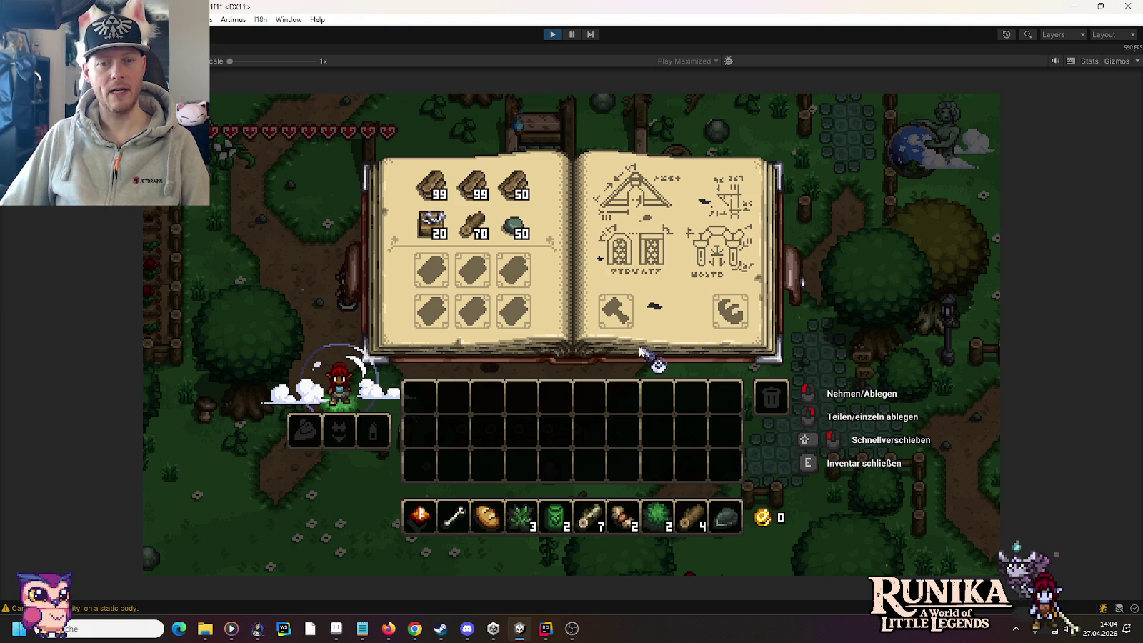
key(e)
Walk the player west, north, south and right, then stop play mode.
key(a)
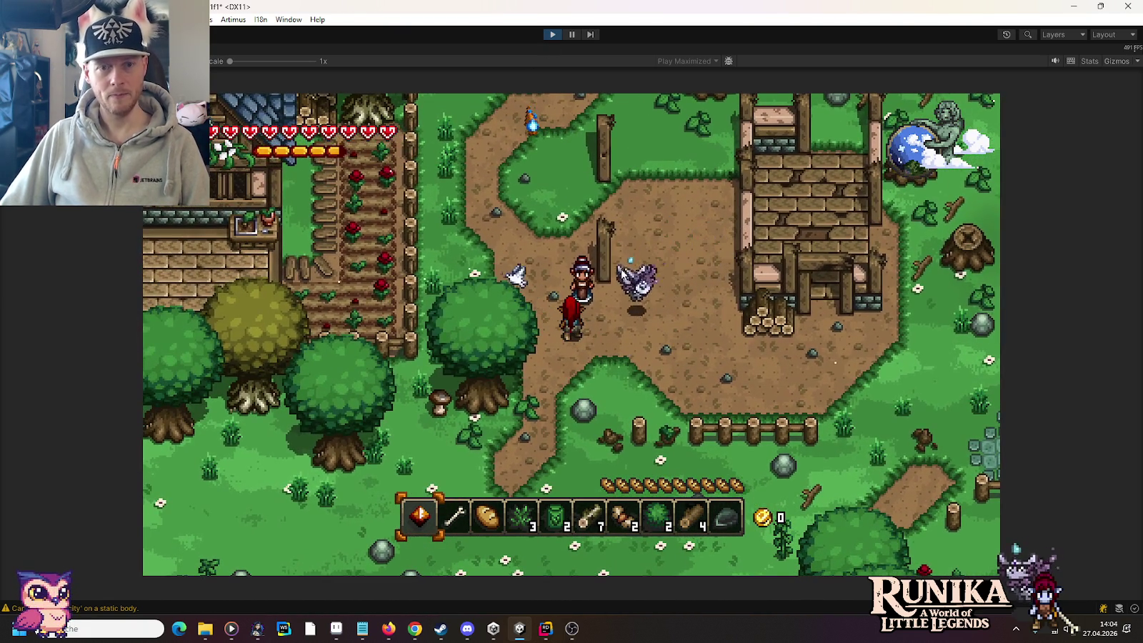
key(w)
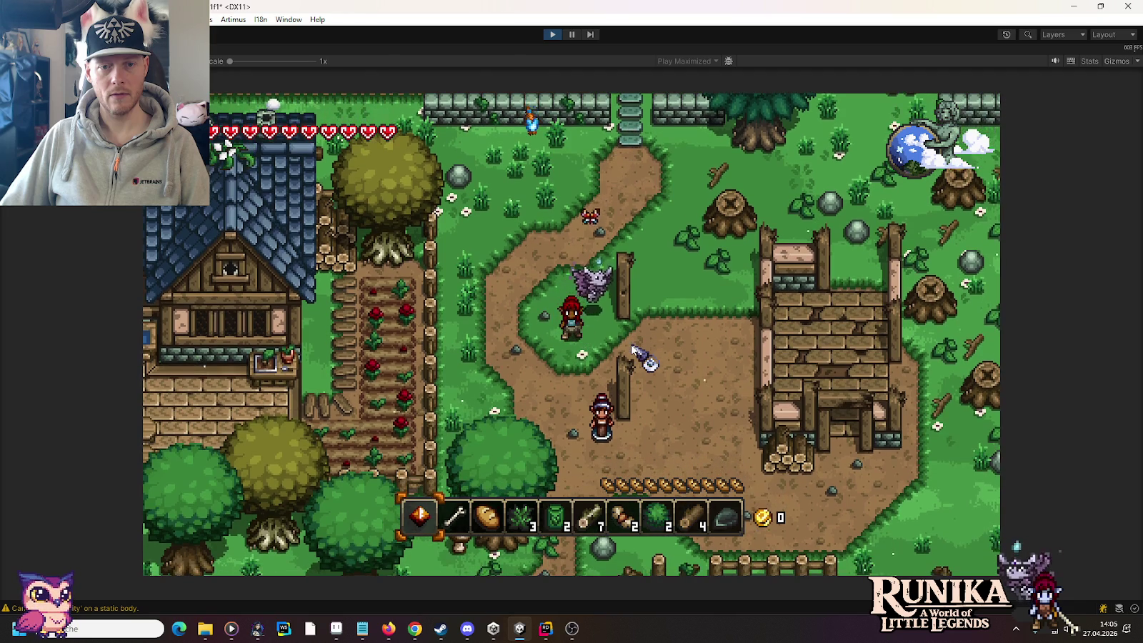
key(s)
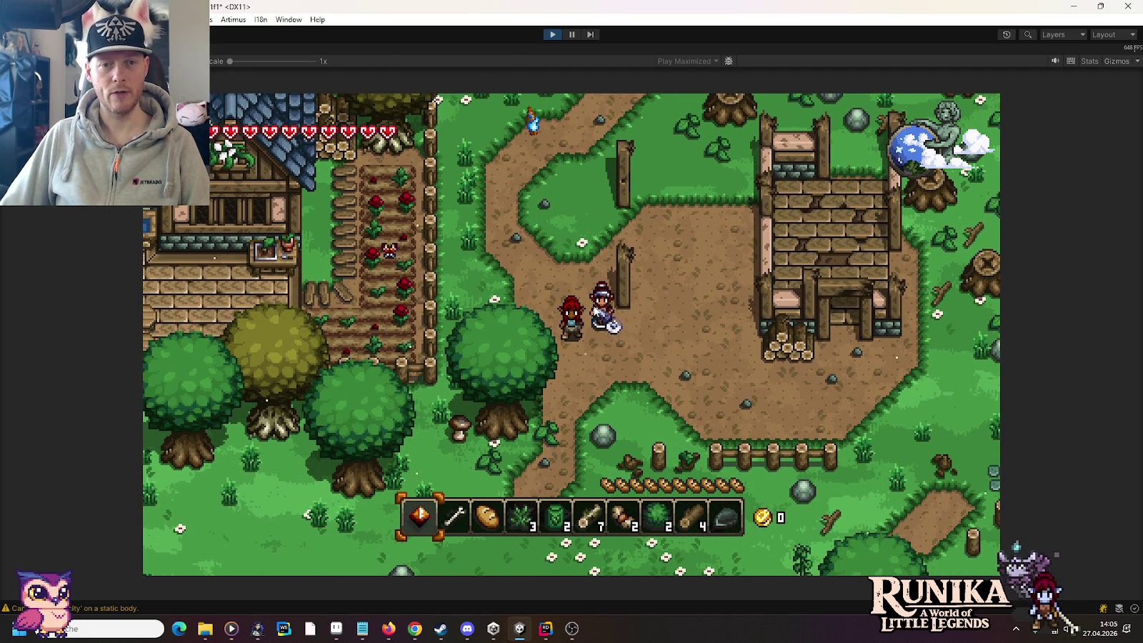
key(d)
key(d)
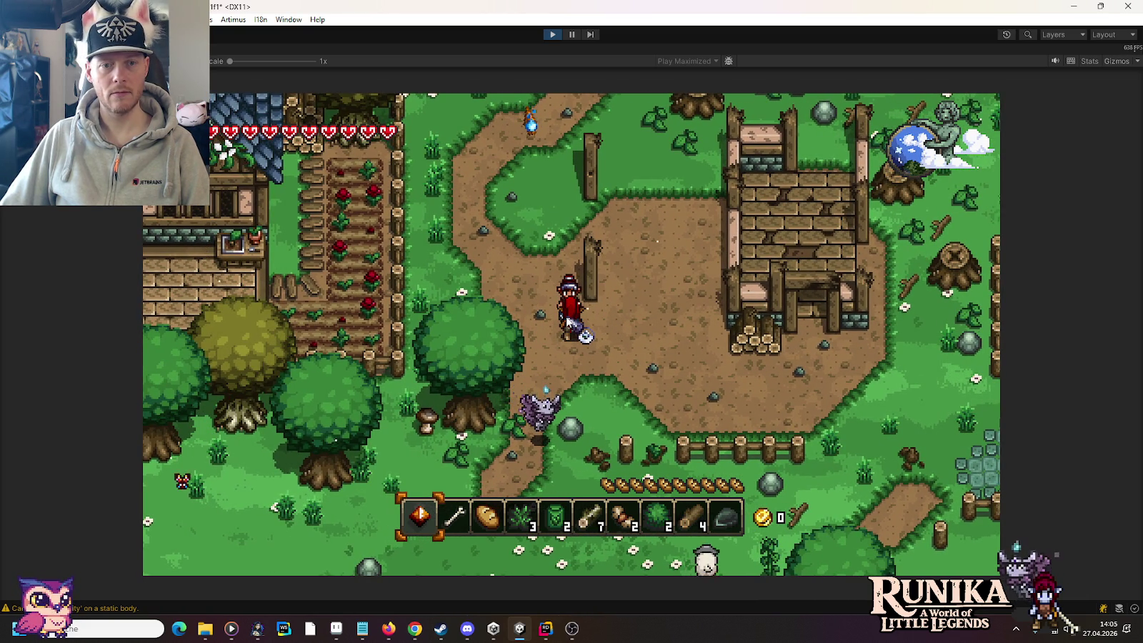
click(552, 34)
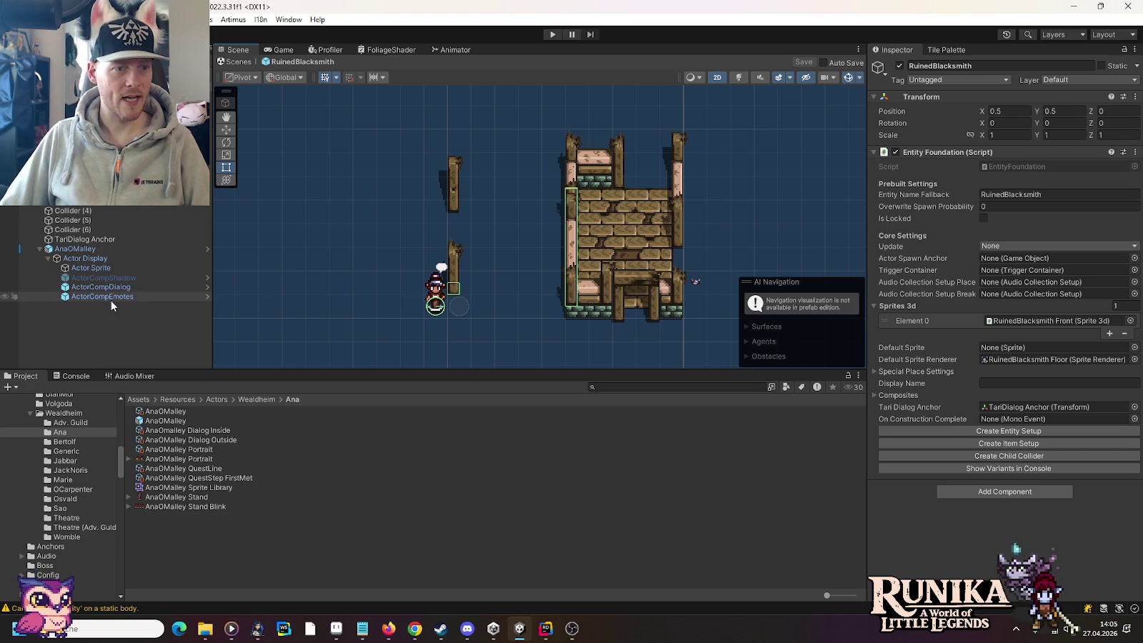
Clear the default step's Finishes Quest Step in AnaOMalley Dialog Outside to None, then start Play.
click(213, 441)
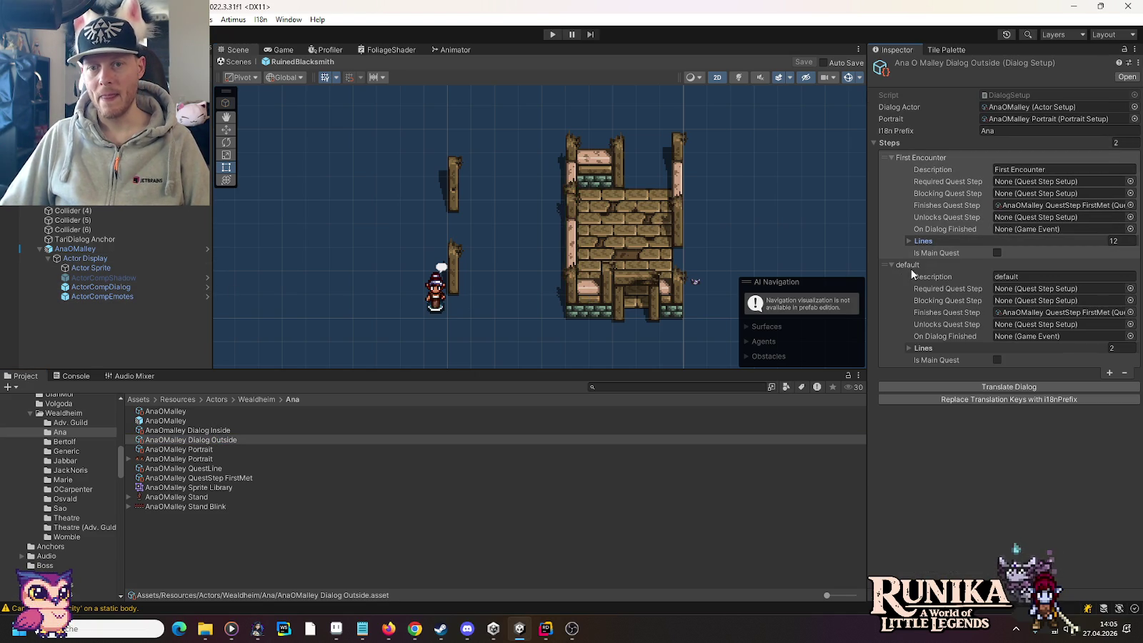
click(1131, 313)
double_click(551, 277)
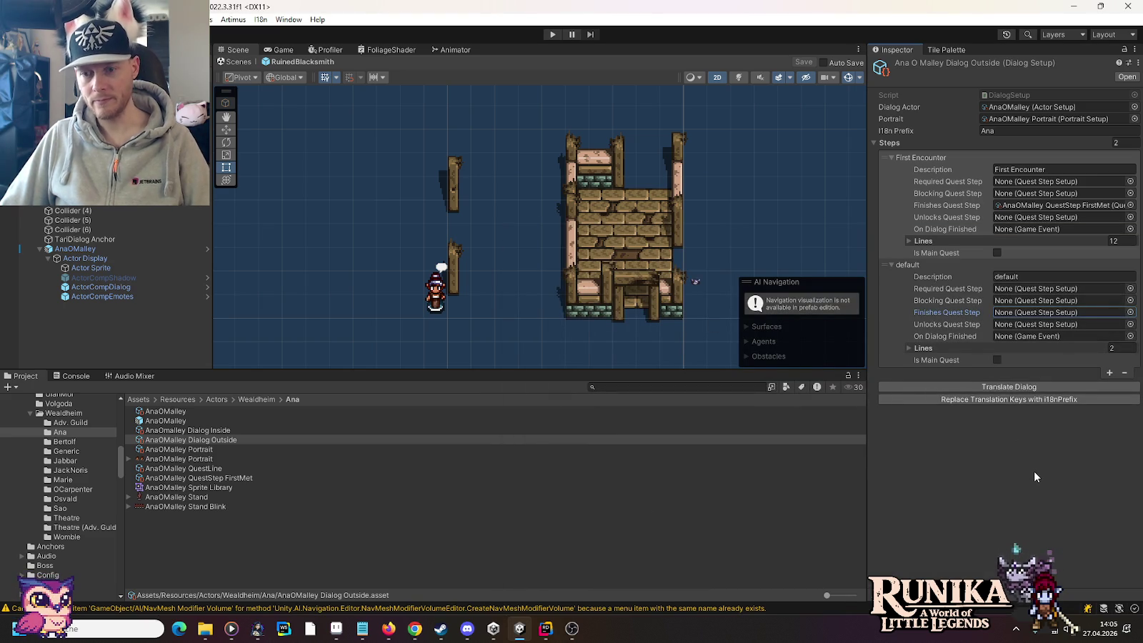
click(553, 34)
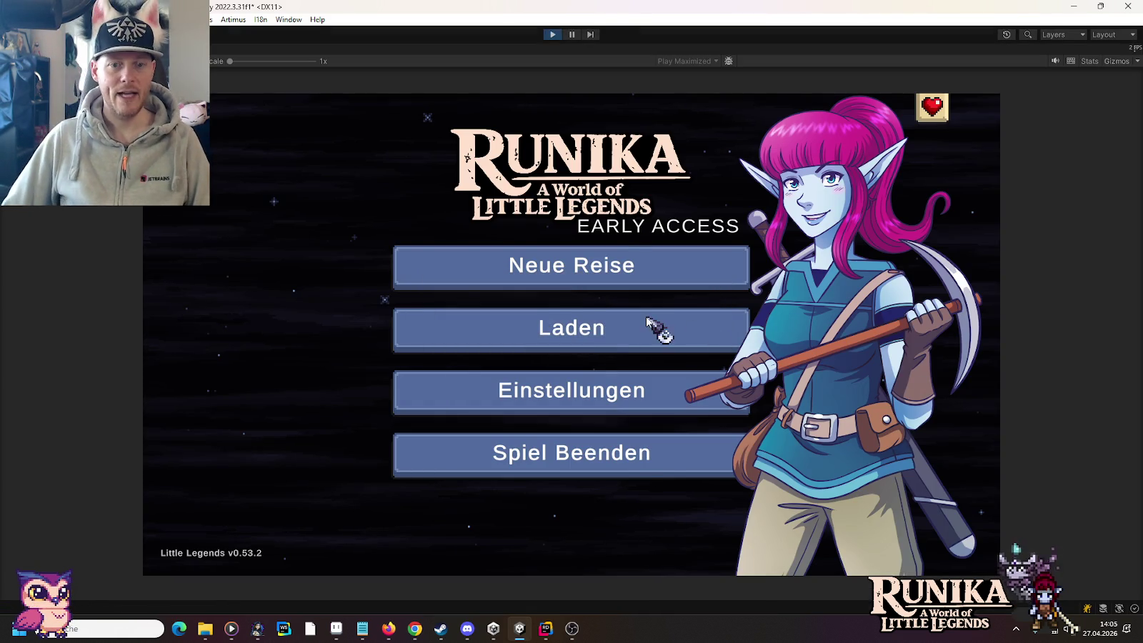
Load the saved game and skip quickly through Ana's dialogue lines.
click(658, 327)
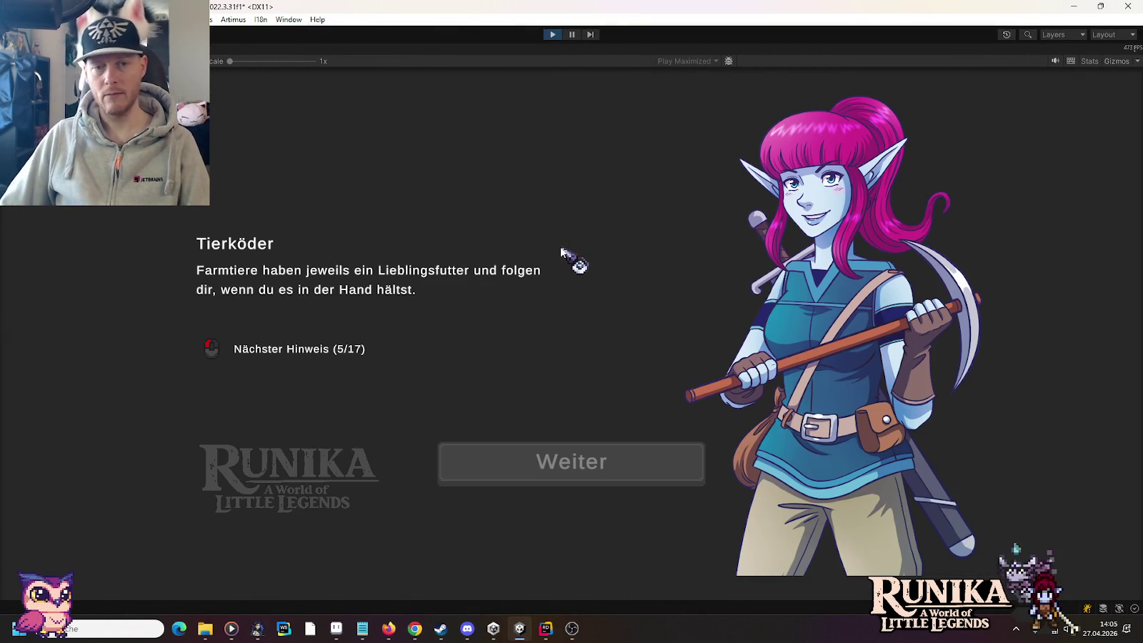
click(546, 461)
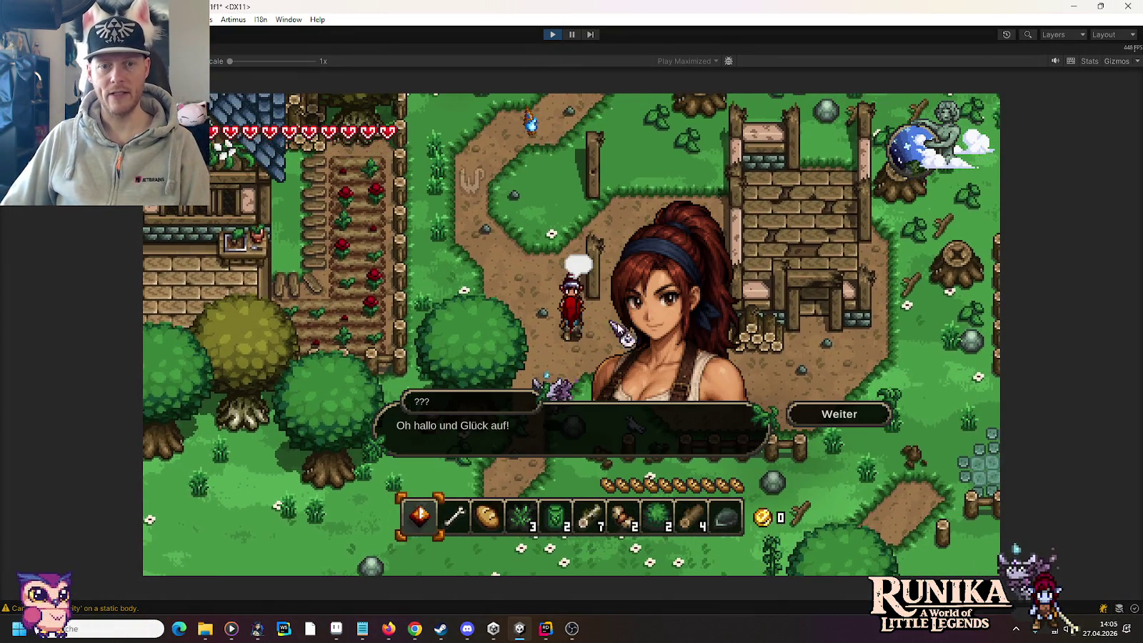
click(861, 422)
click(861, 422)
click(861, 421)
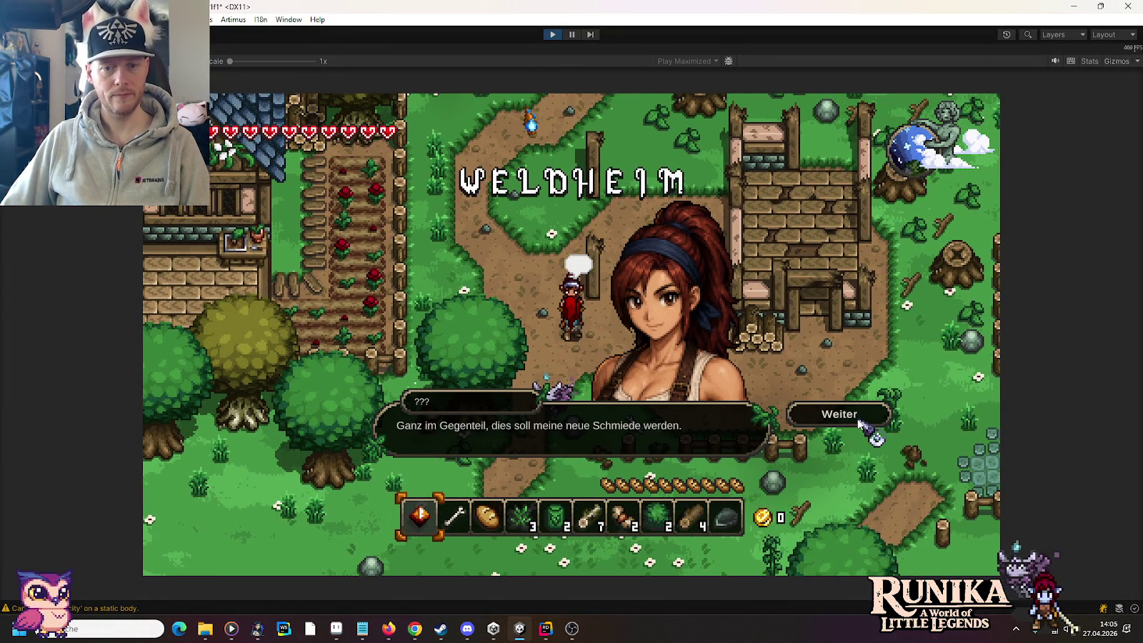
click(862, 422)
click(862, 422)
click(859, 422)
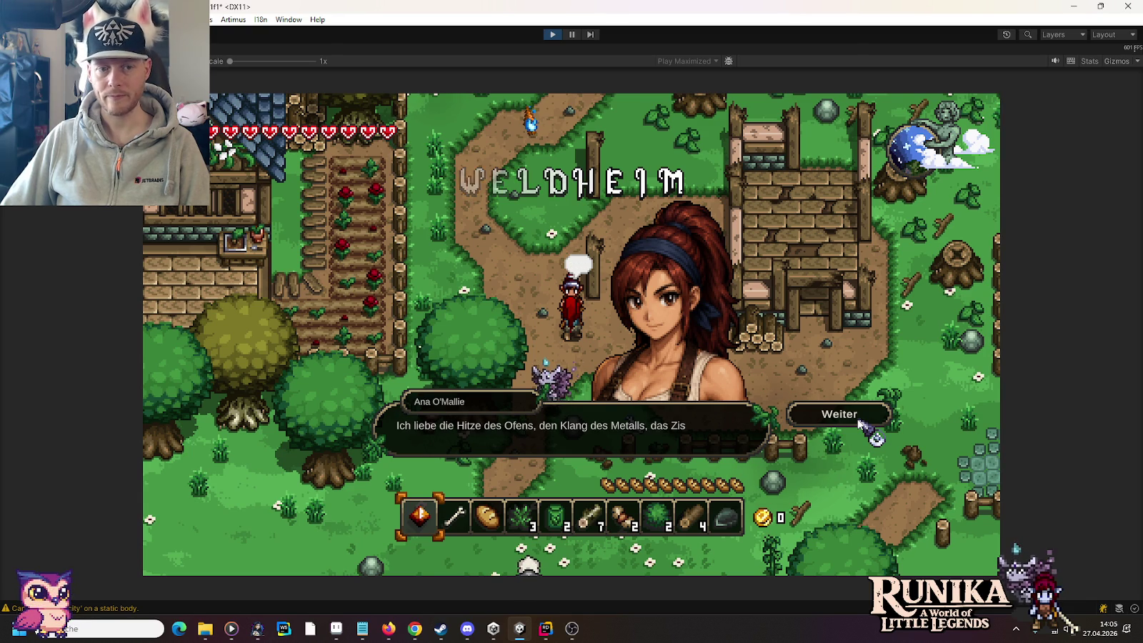
click(857, 420)
click(850, 421)
Finish and close Ana's dialog, then exit play mode with Ctrl+P.
click(849, 420)
click(849, 420)
click(848, 420)
click(847, 420)
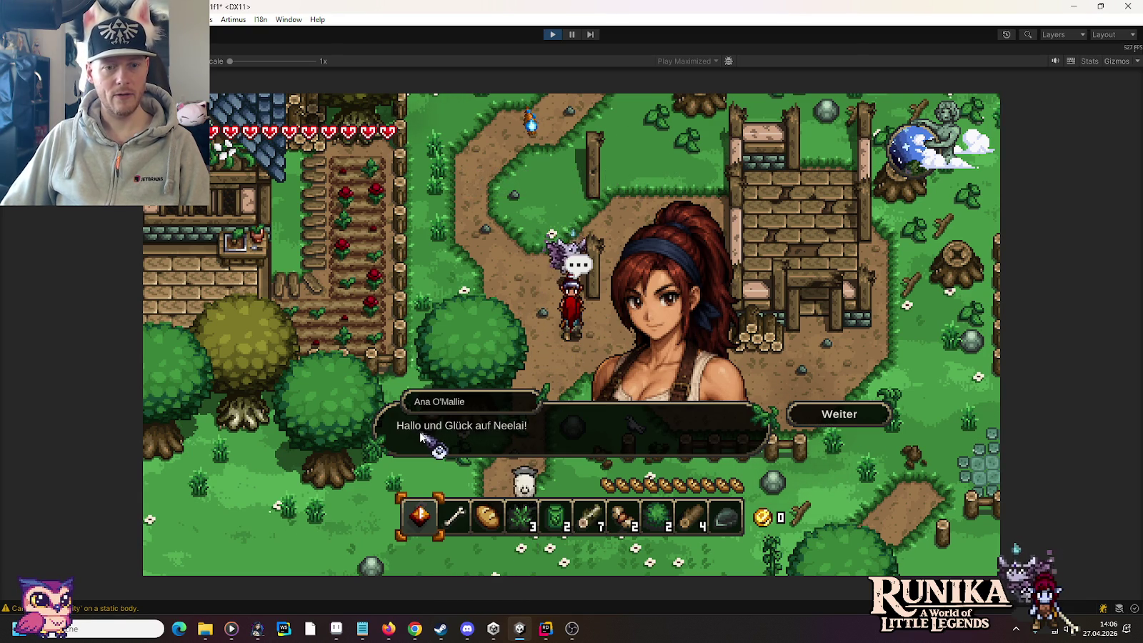
click(840, 418)
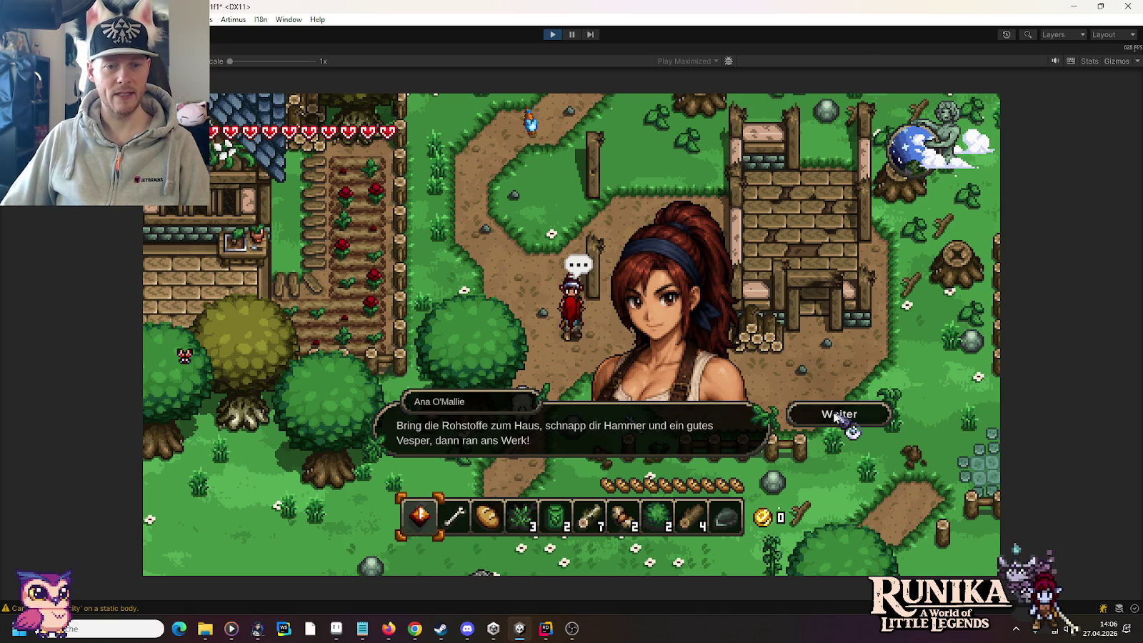
click(837, 418)
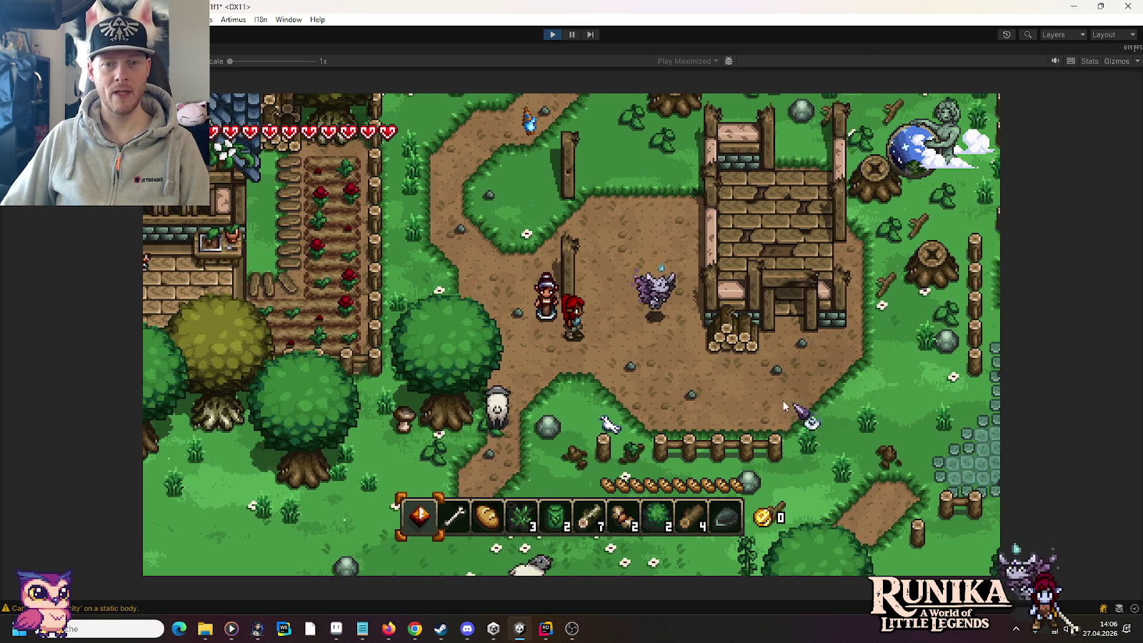
key(ctrl+p)
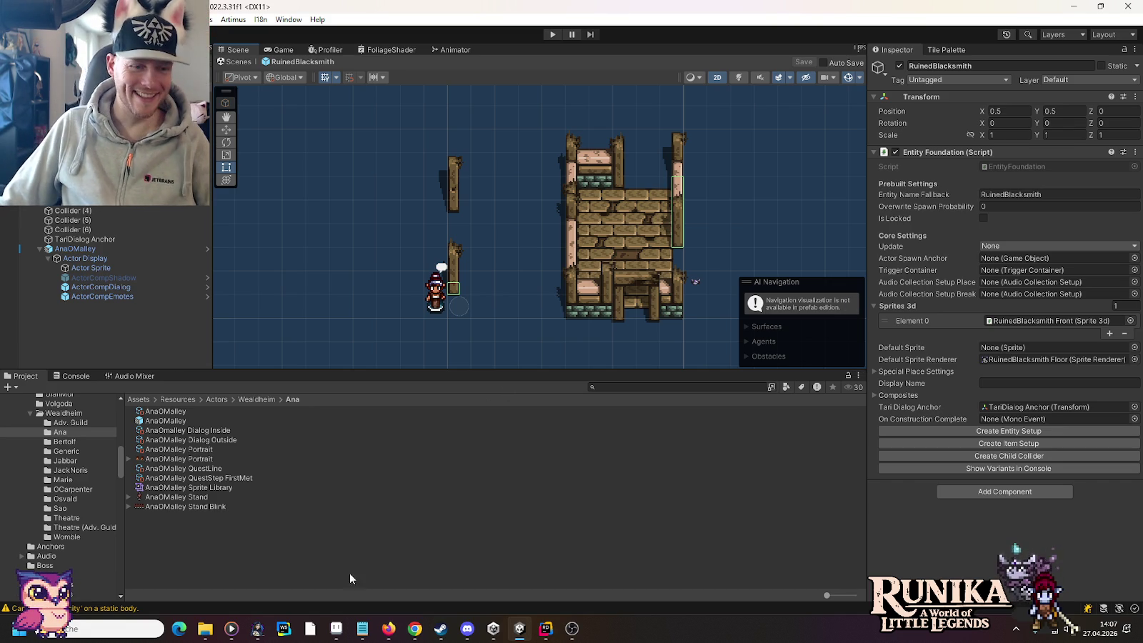
Browse Create > Little Legends without creating anything, then open AnaOmalley Dialog Inside.
right_click(236, 545)
mouse_move(308, 194)
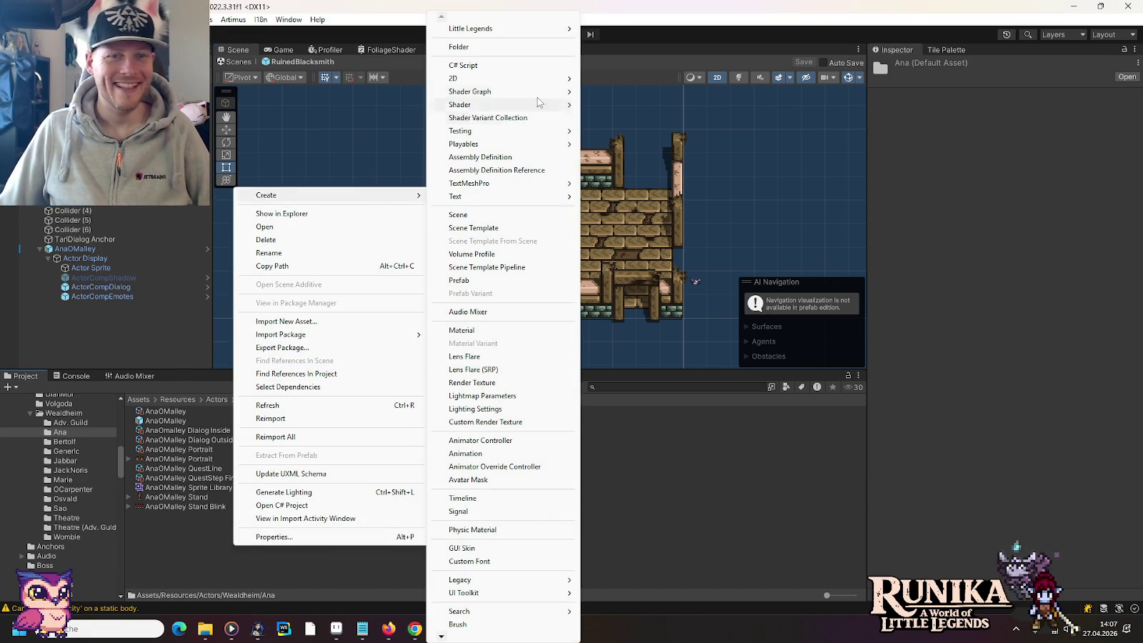
mouse_move(521, 29)
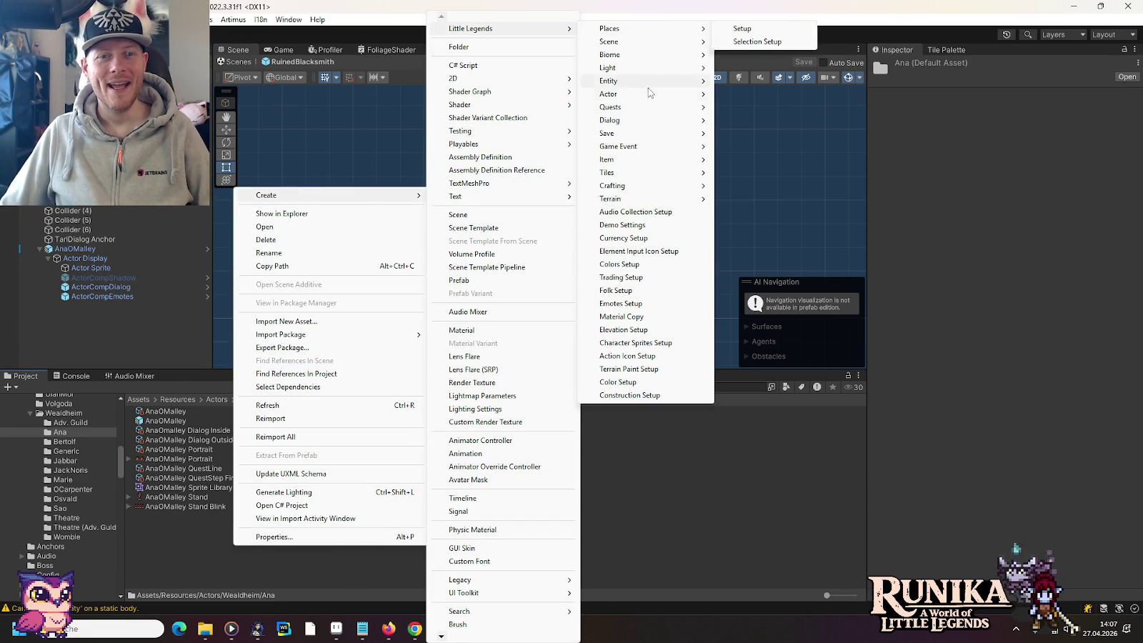
mouse_move(661, 175)
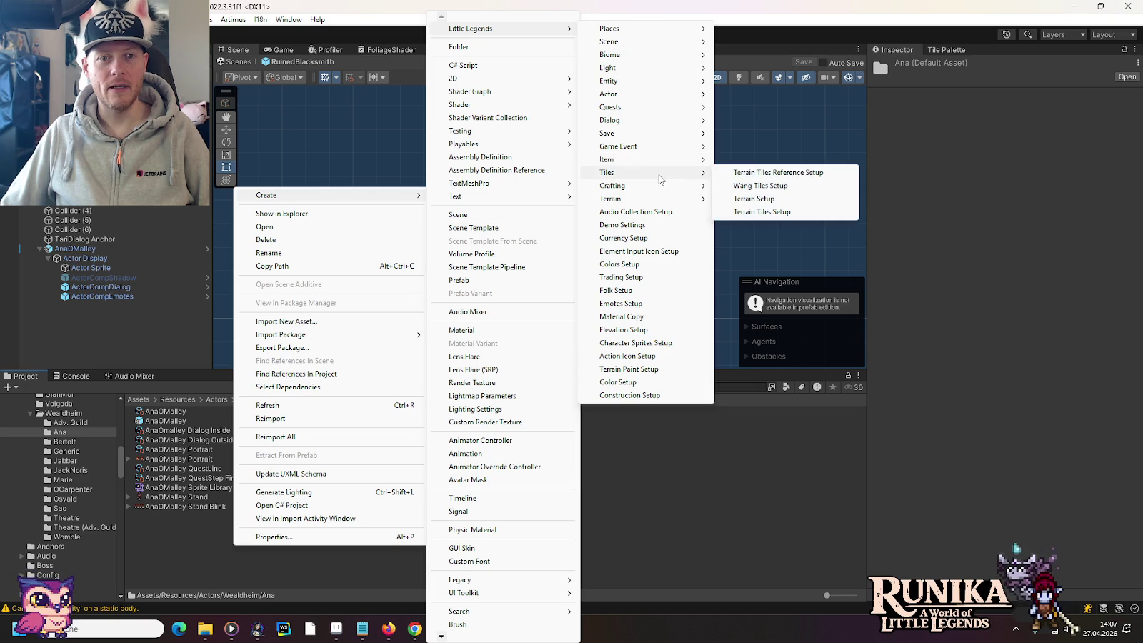
mouse_move(658, 123)
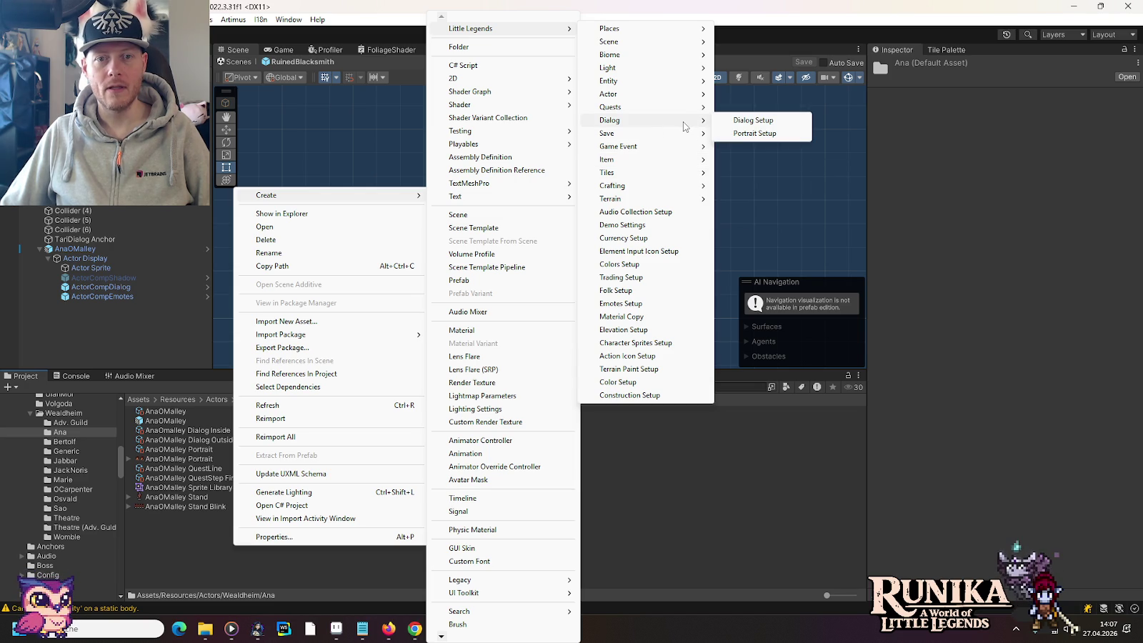
click(204, 432)
click(203, 431)
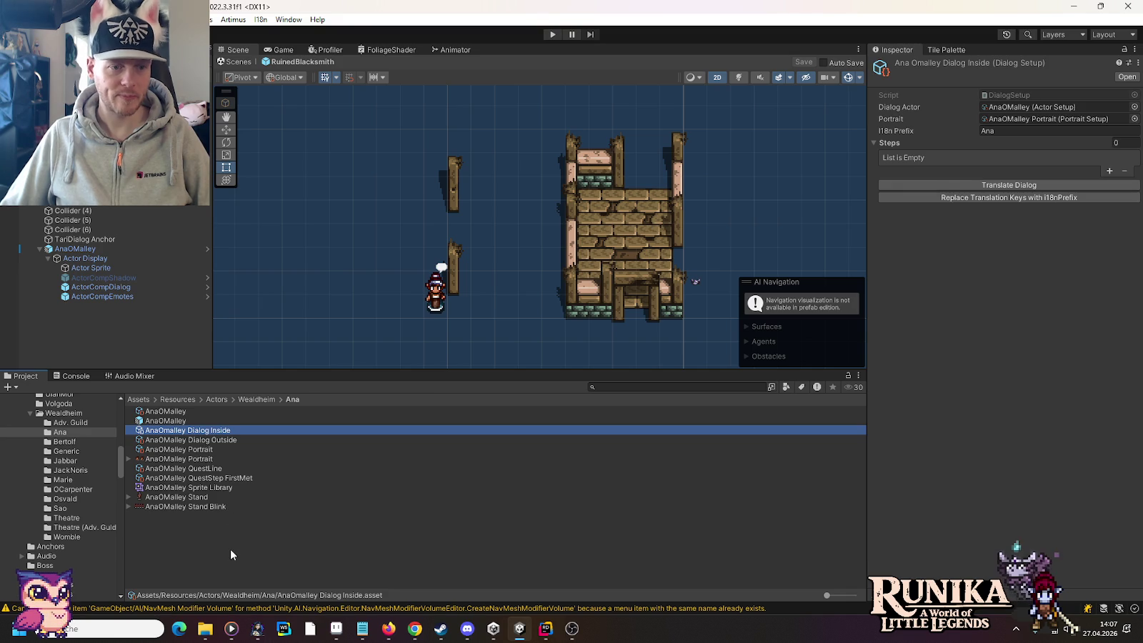
Create a Step Setup quest asset named 'AnaOMalley QuestStep HouseBuilt', then reselect Dialog Inside.
right_click(232, 547)
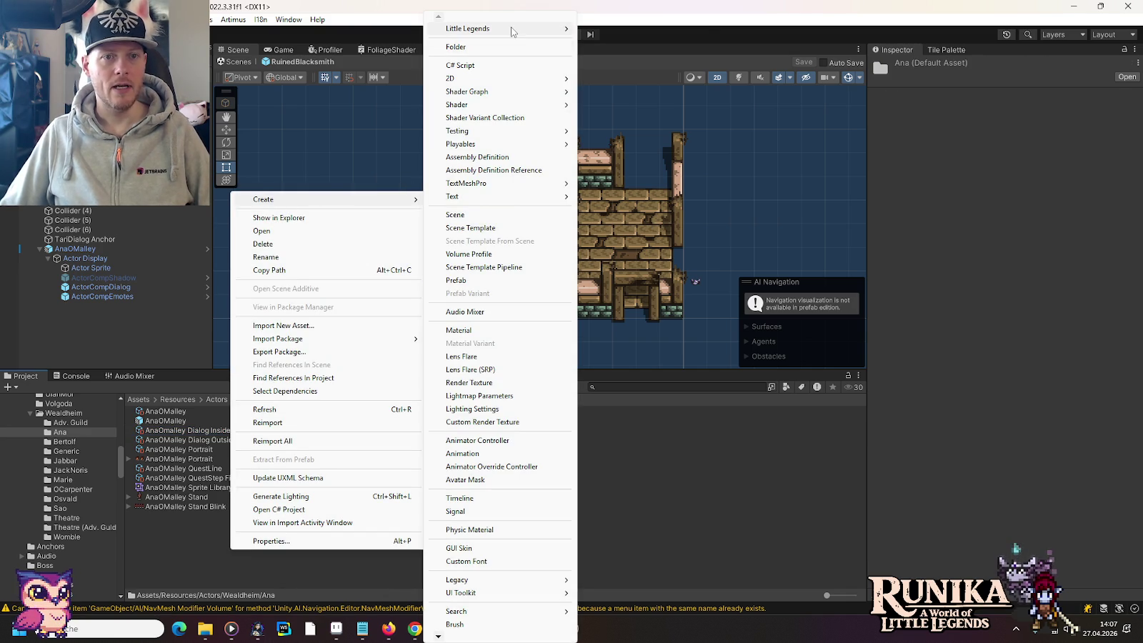
mouse_move(658, 107)
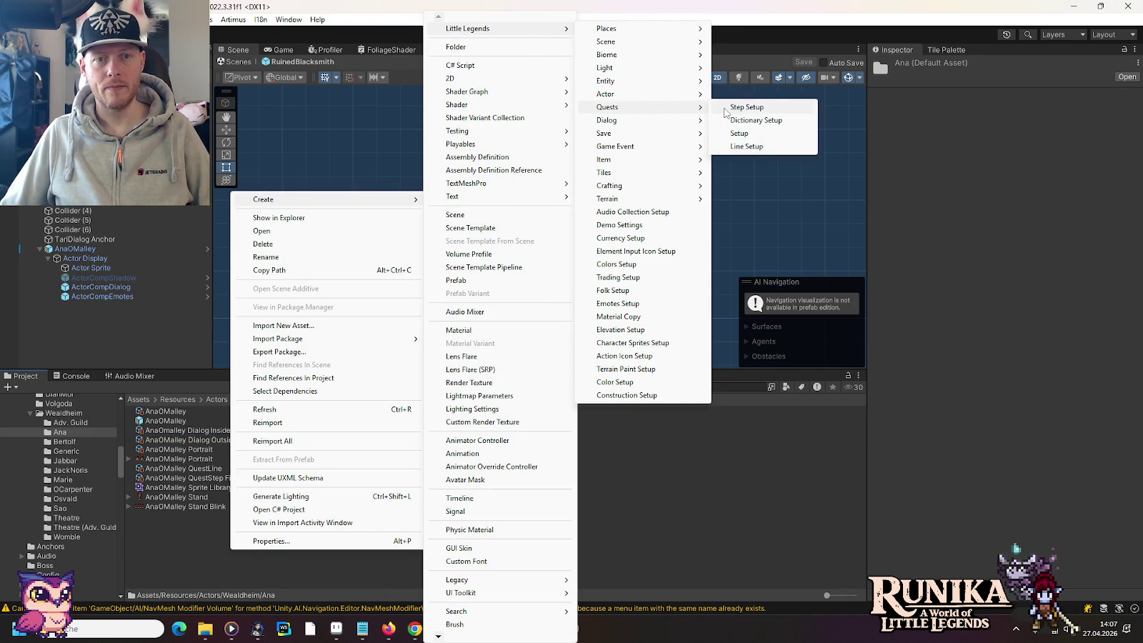
click(723, 109)
key(Home)
text(Ana)
text(OM)
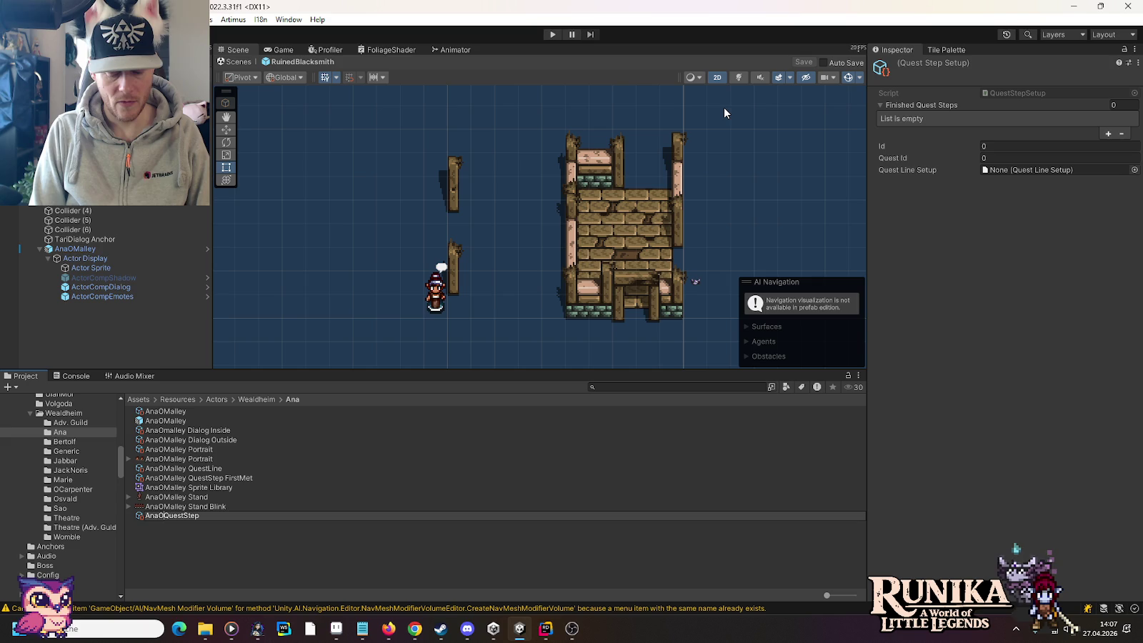
text(alley)
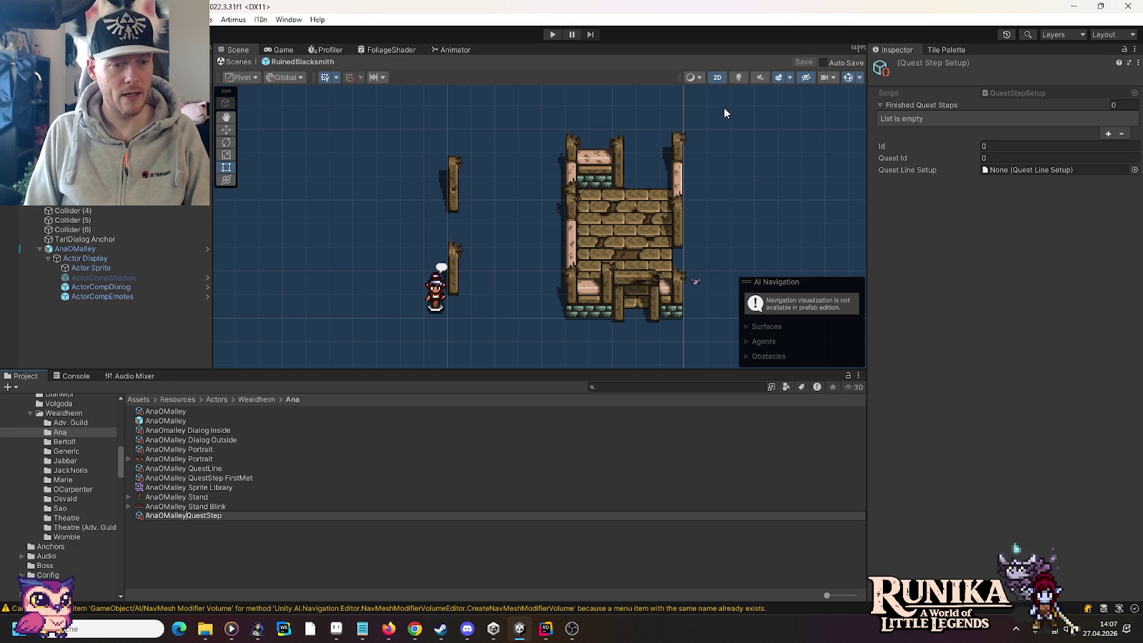
text( QuestStep)
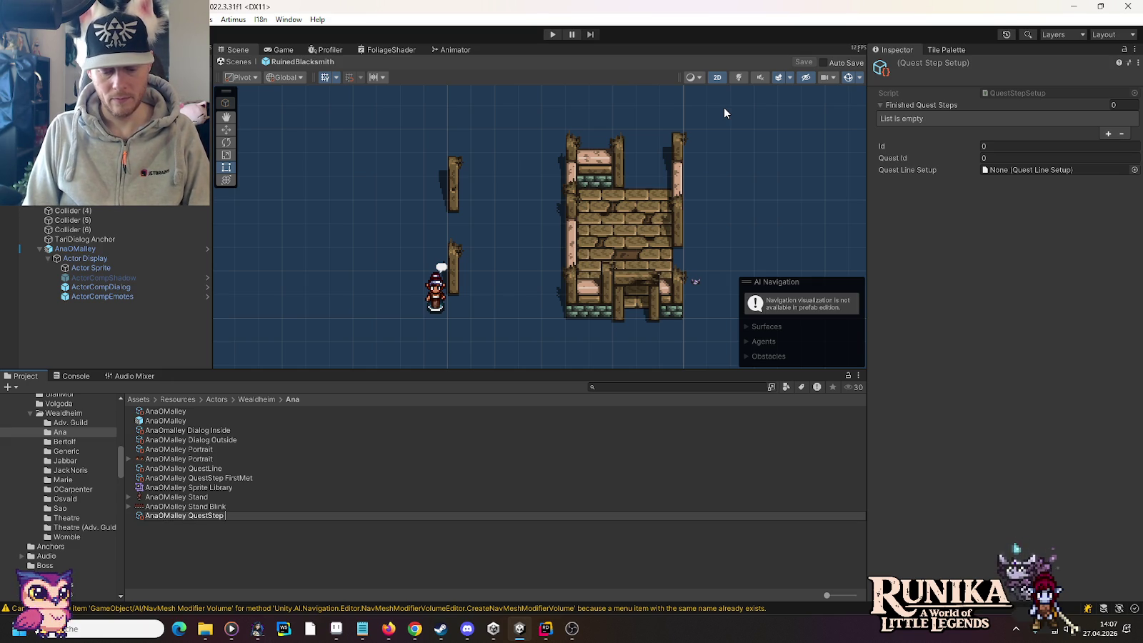
text( HouseBuilt)
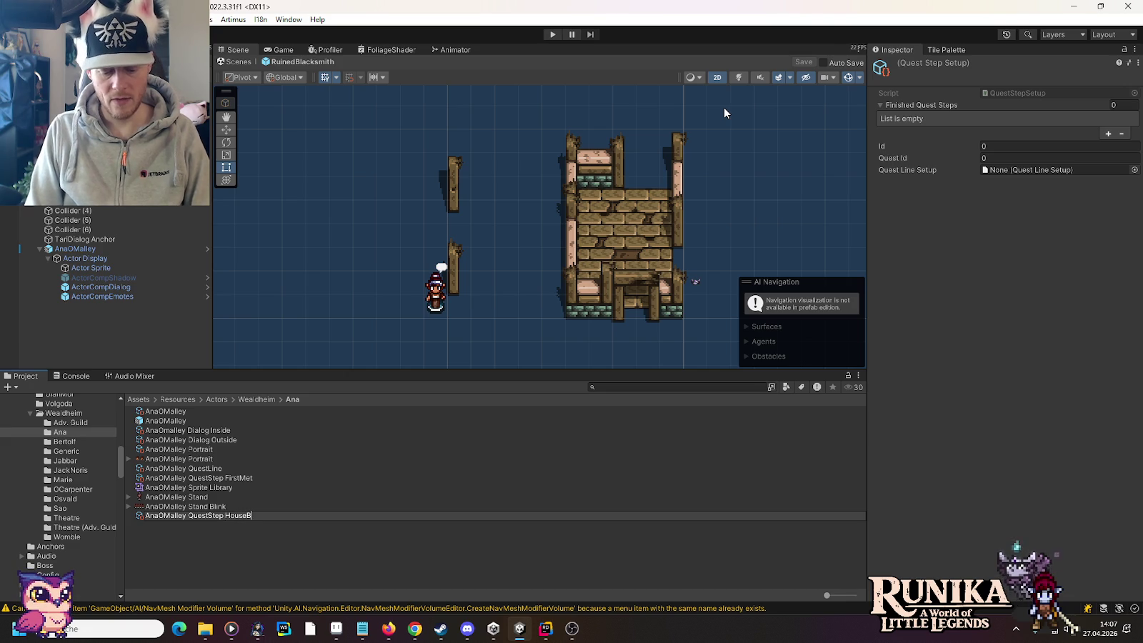
key(Return)
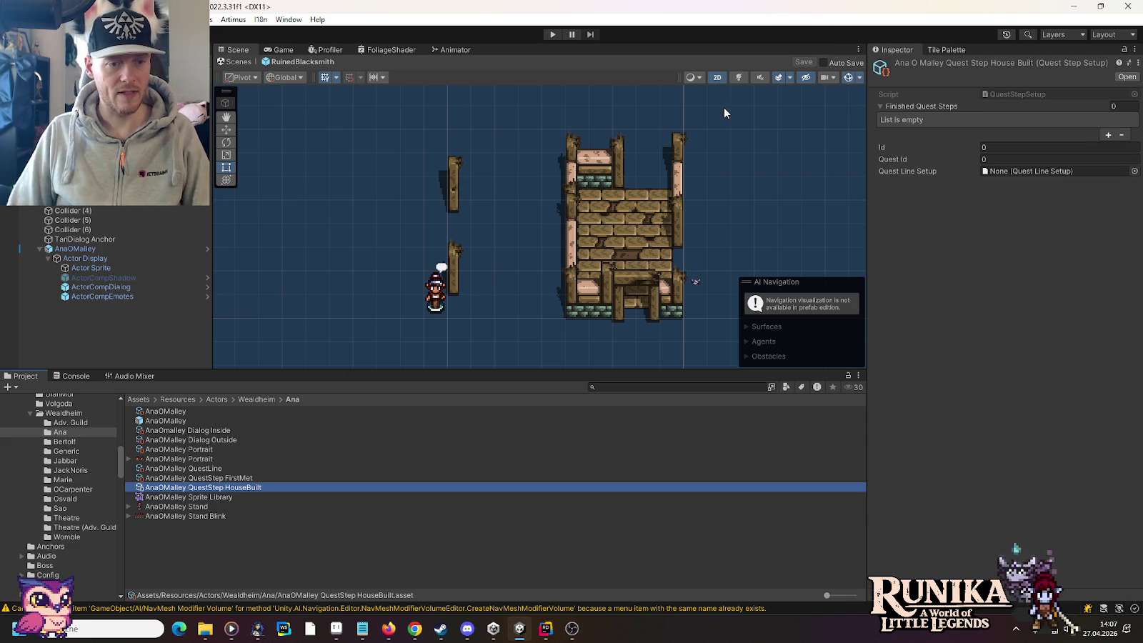
click(228, 431)
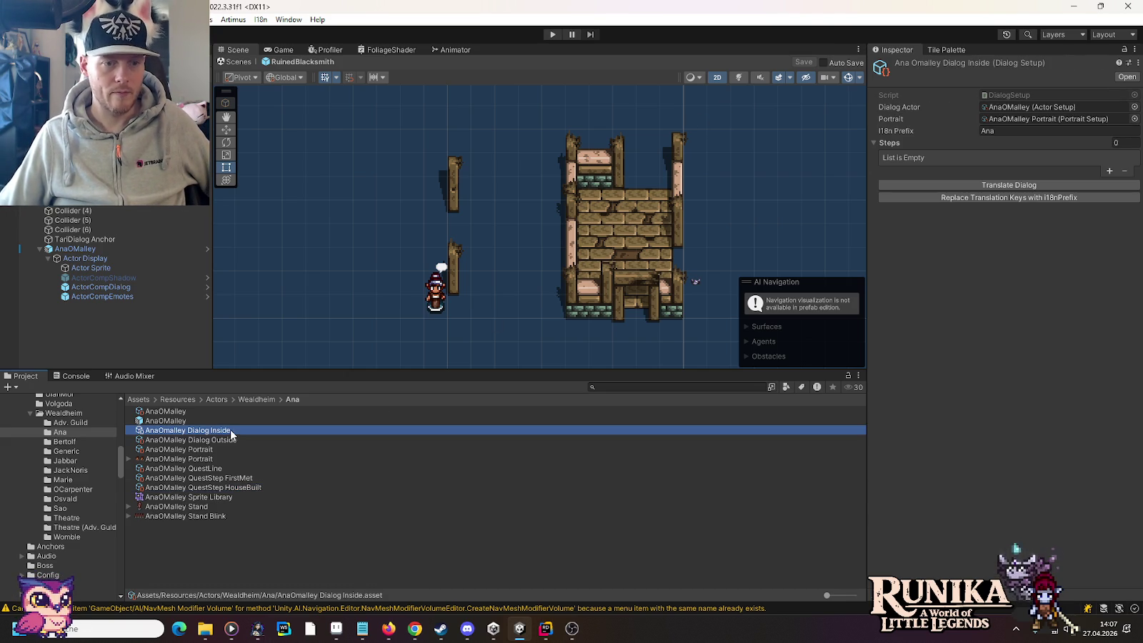
Add two dialog steps: the first finishes the HouseBuilt quest step, the second none.
click(1110, 172)
mouse_move(263, 486)
mouse_down()
mouse_move(429, 474)
mouse_move(1064, 205)
mouse_up()
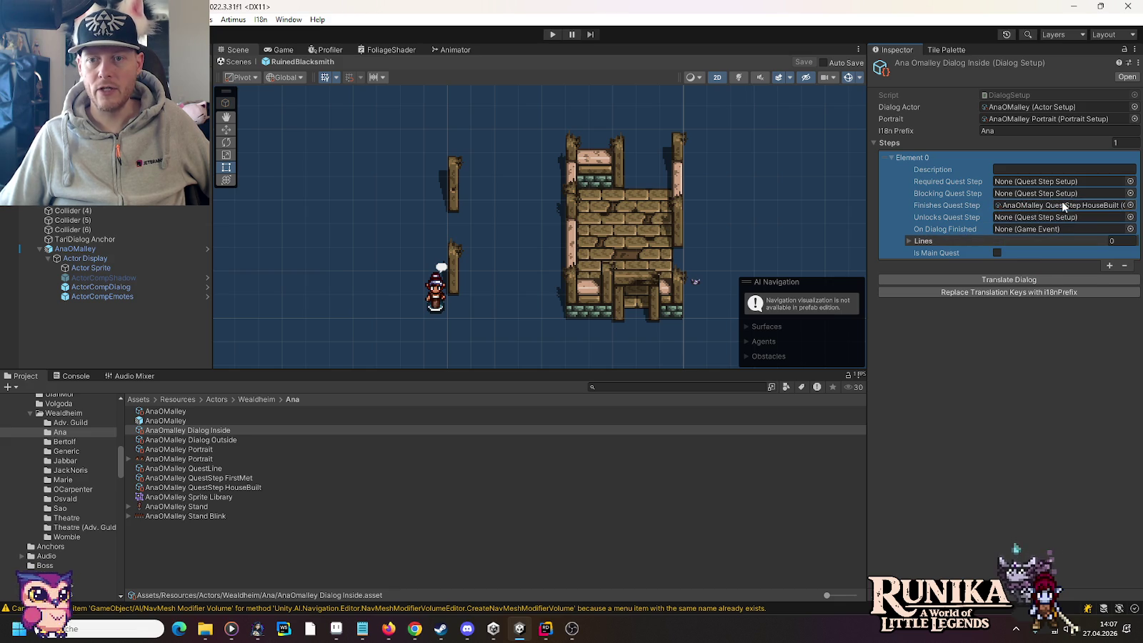
click(1110, 265)
click(1131, 313)
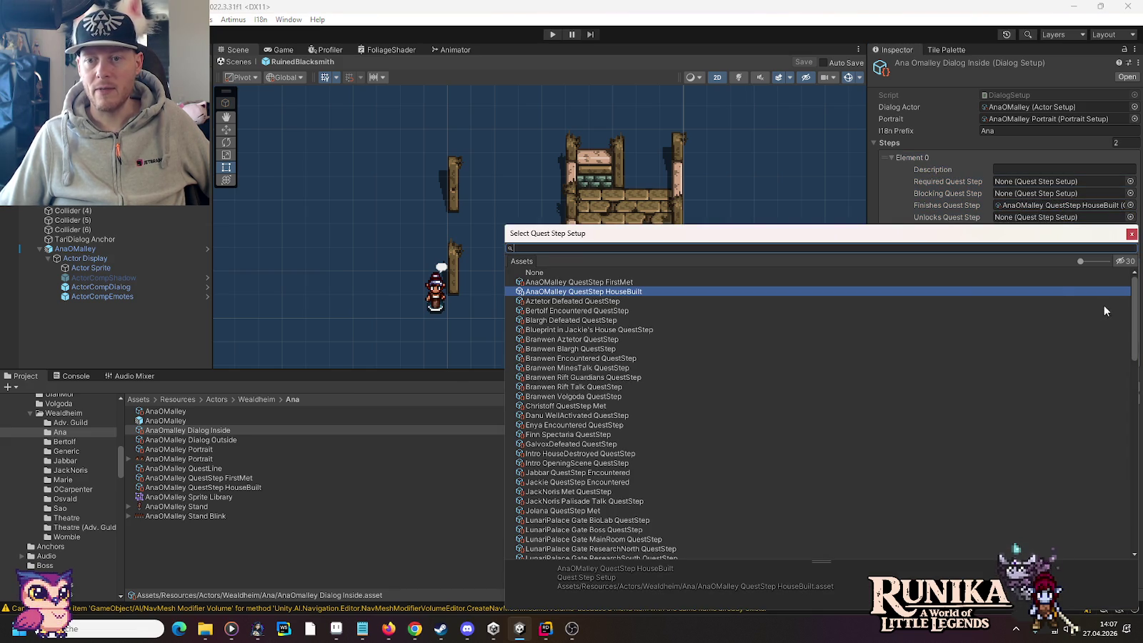
double_click(573, 272)
Describe the second step as 'default' and the first as 'House built'.
click(1051, 276)
text(default)
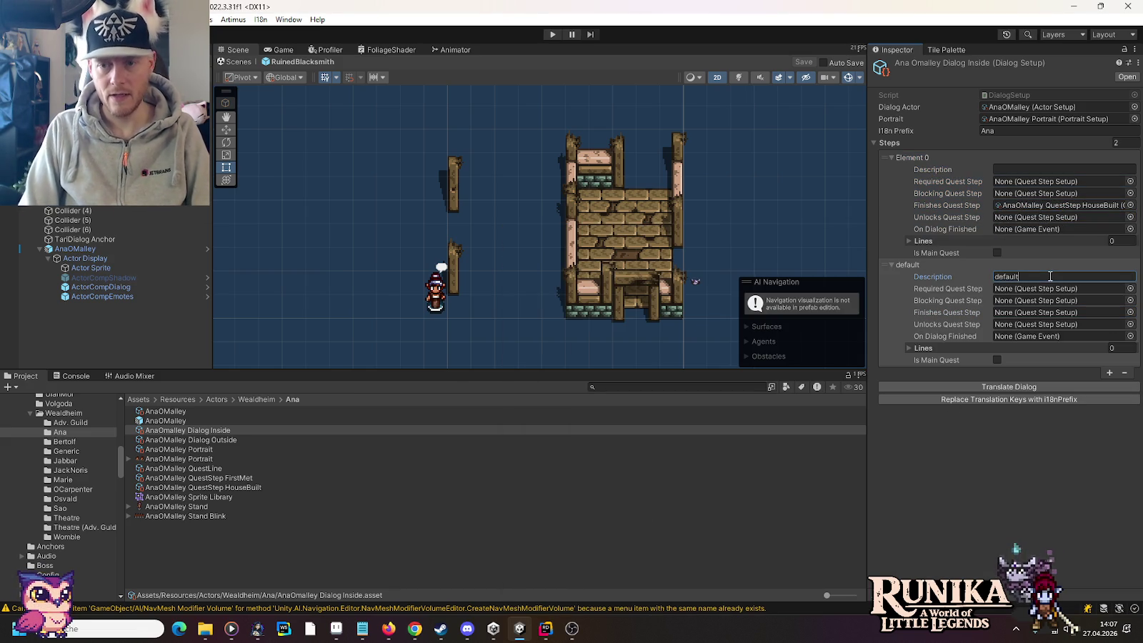
click(1022, 169)
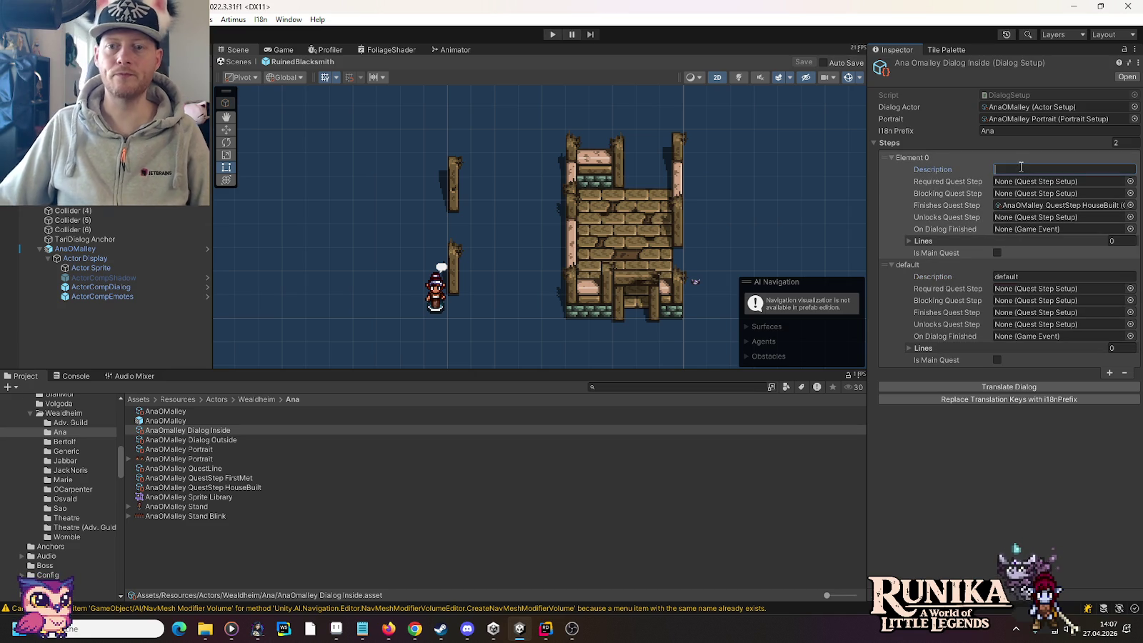
text(House built)
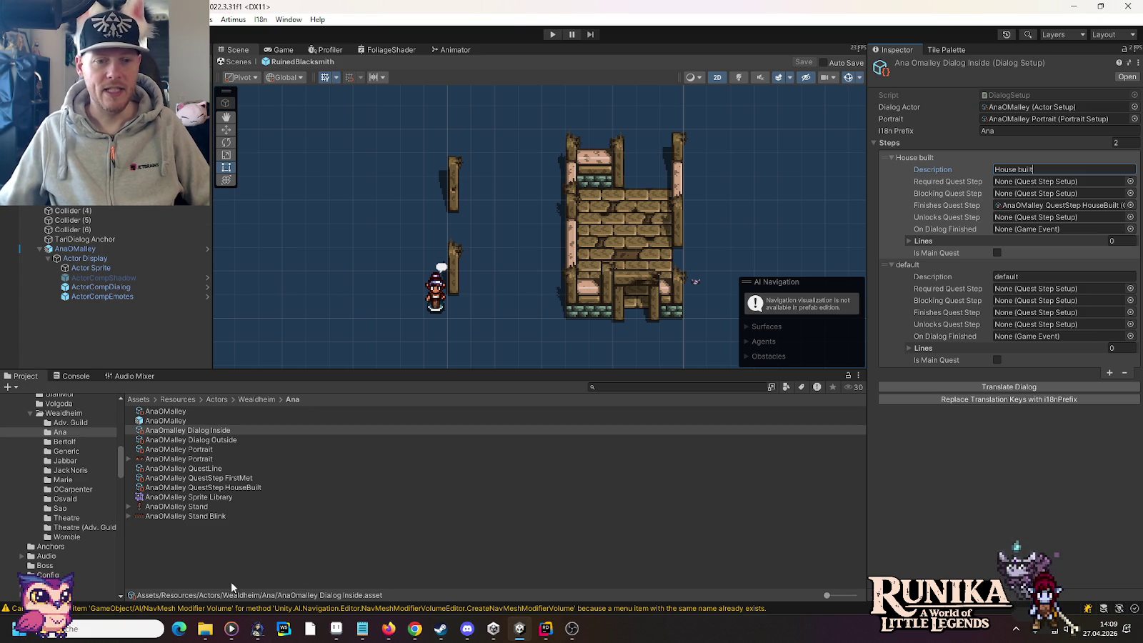
Copy the greeting key dialog.ana.hello_and_good_fortune_playername from Dialog Outside's default step.
click(214, 439)
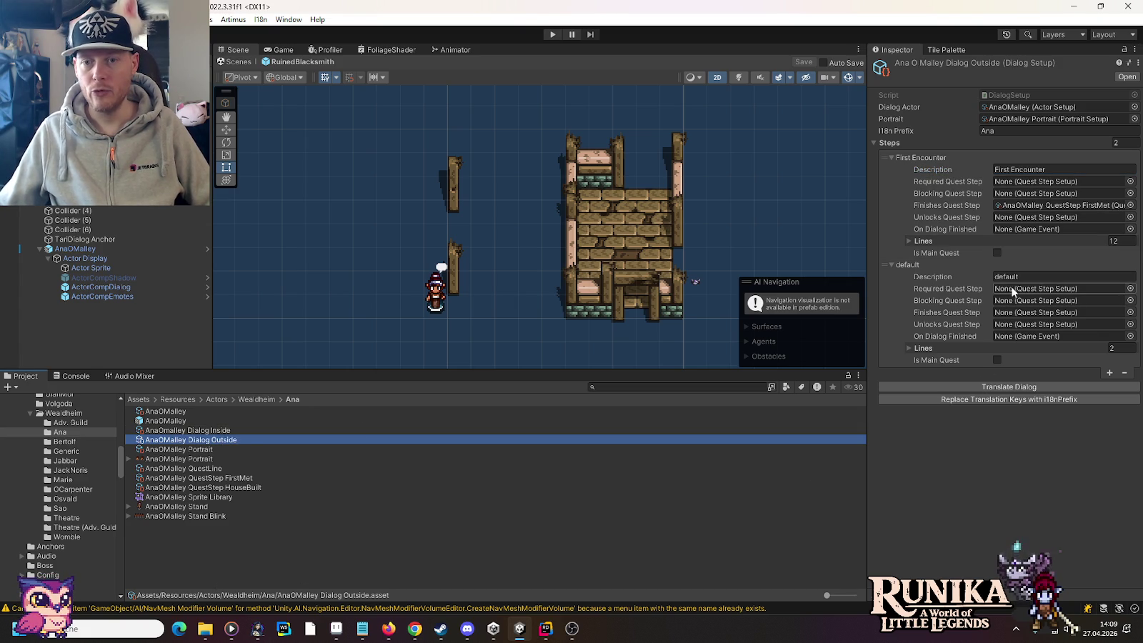
click(956, 349)
click(957, 349)
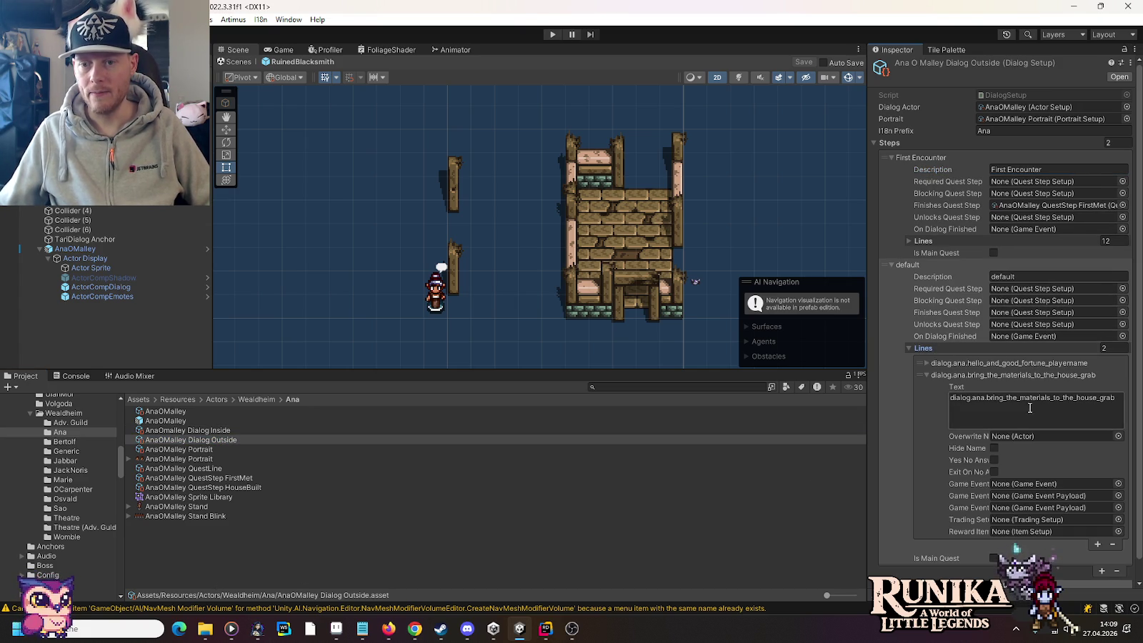
click(1038, 403)
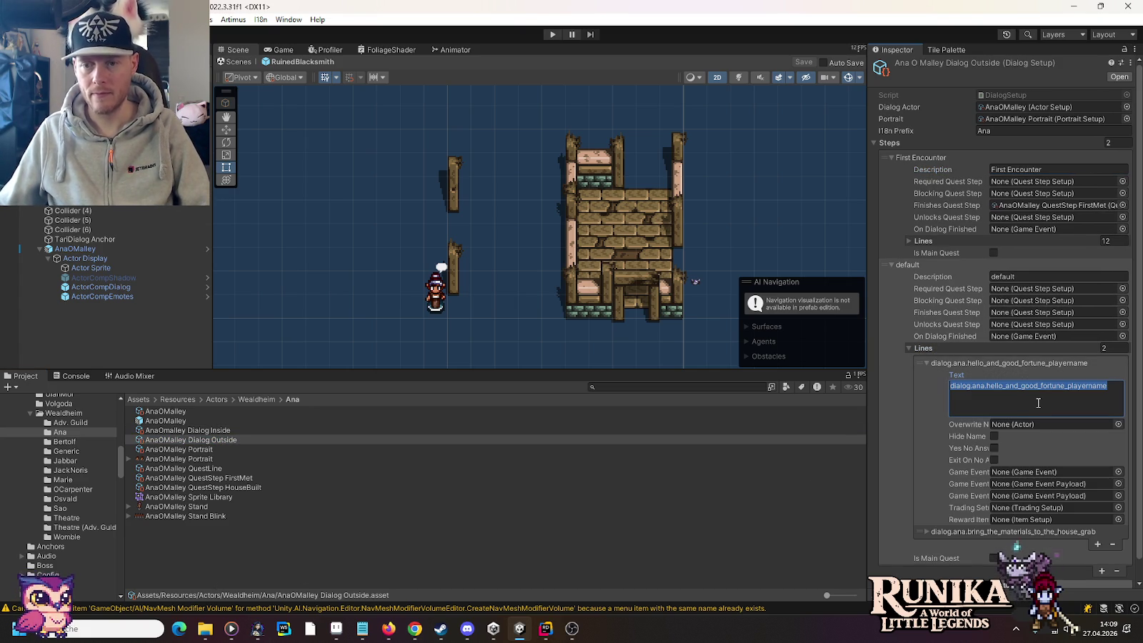
In Dialog Inside, add a line with the pasted greeting key to the House built step.
click(220, 431)
click(936, 242)
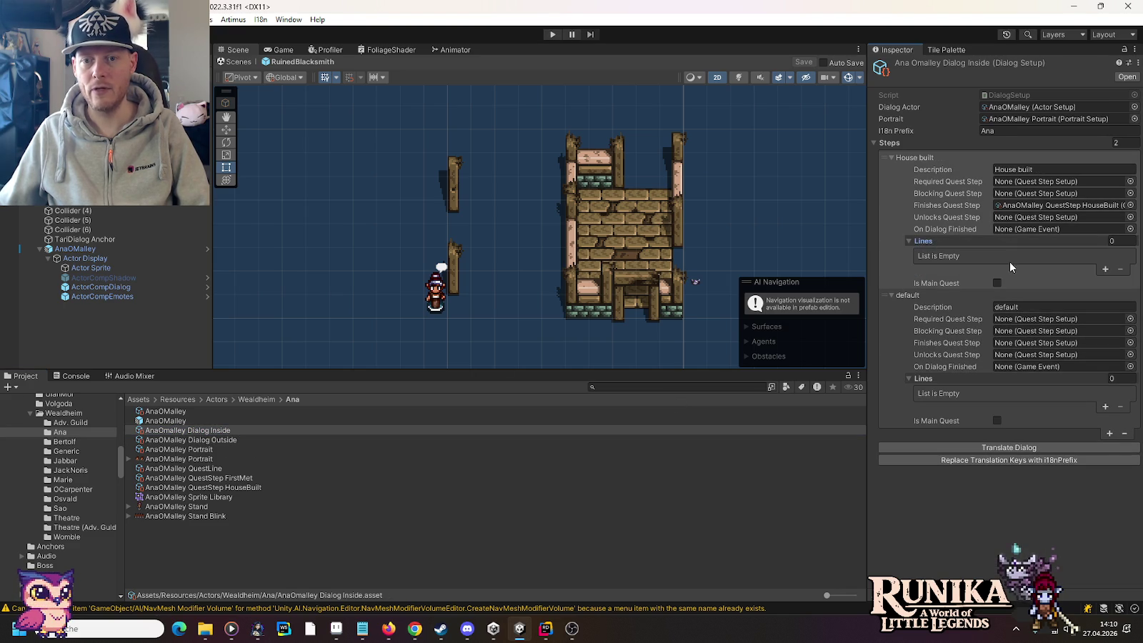
click(1107, 274)
click(1029, 286)
text(dialog.ana.hello_and_good_fortune_playername)
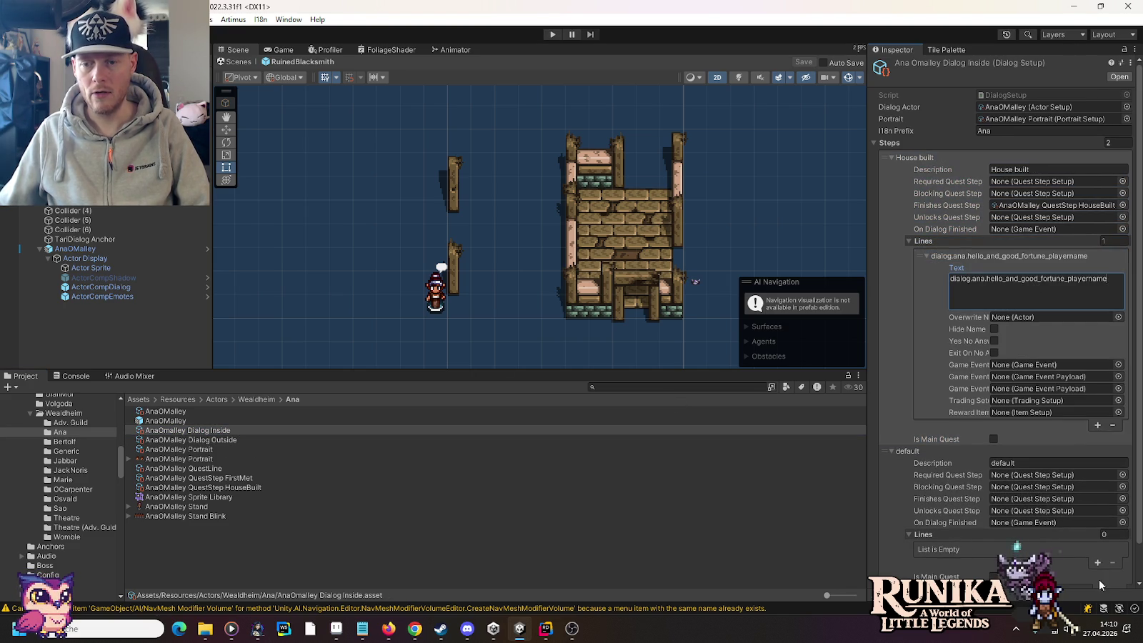
Add a line with the same greeting key to the default step.
click(1098, 562)
click(1036, 572)
text(dialog.ana.hello_and_good_fortune_playername)
scroll(972, 466, down, 4)
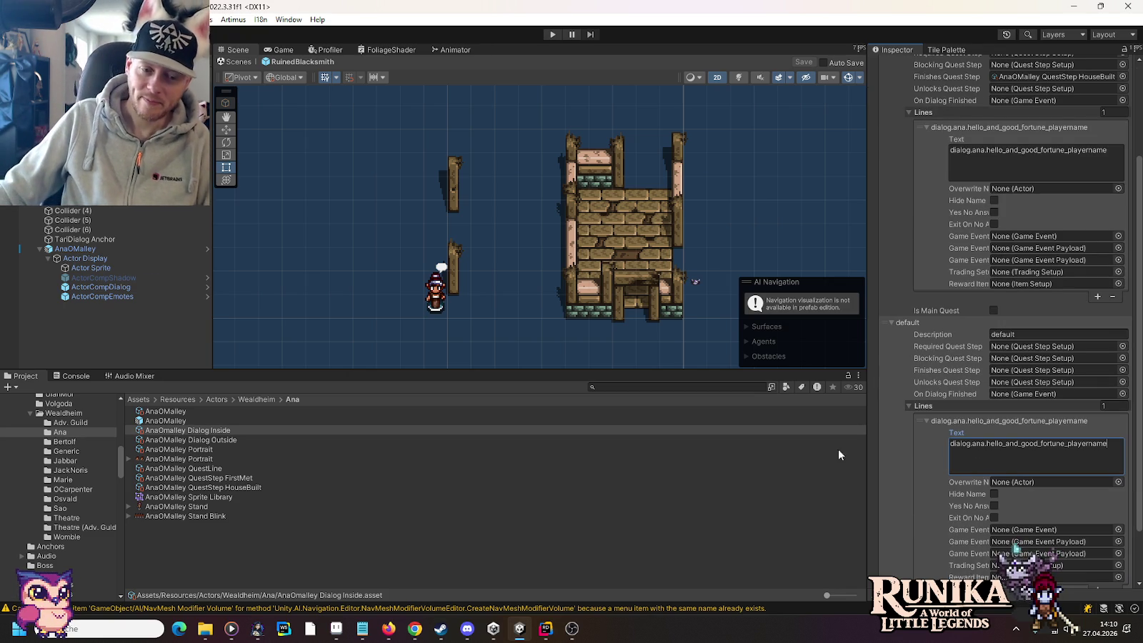
click(361, 632)
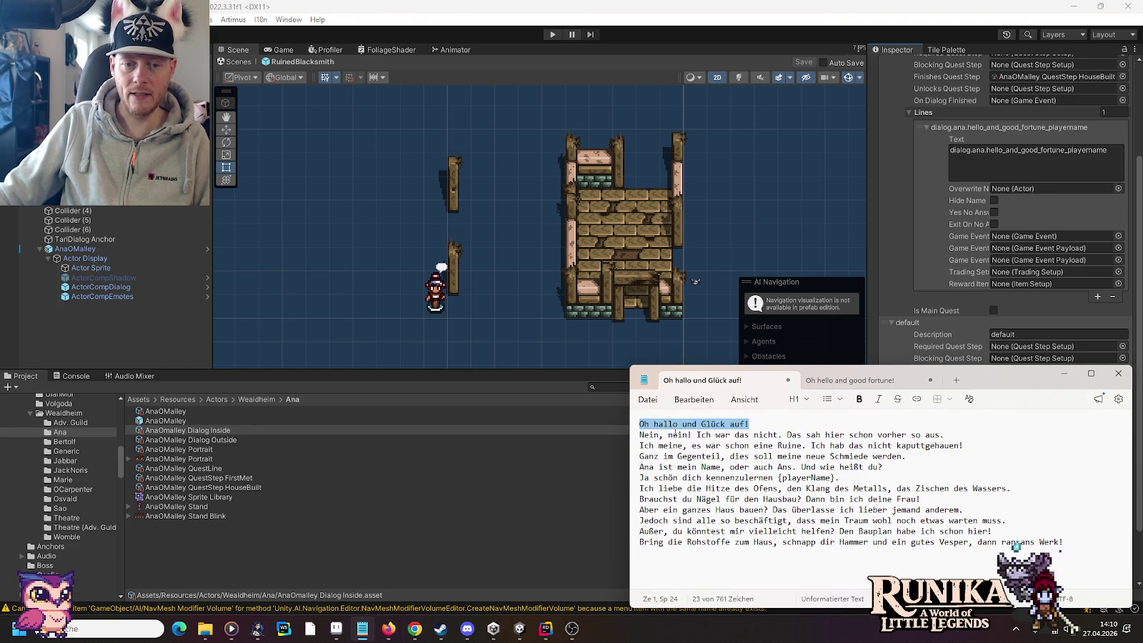
Edit the first line to read 'Hallo und Glück auf {playerName}!'.
click(656, 425)
drag(659, 425, 598, 422)
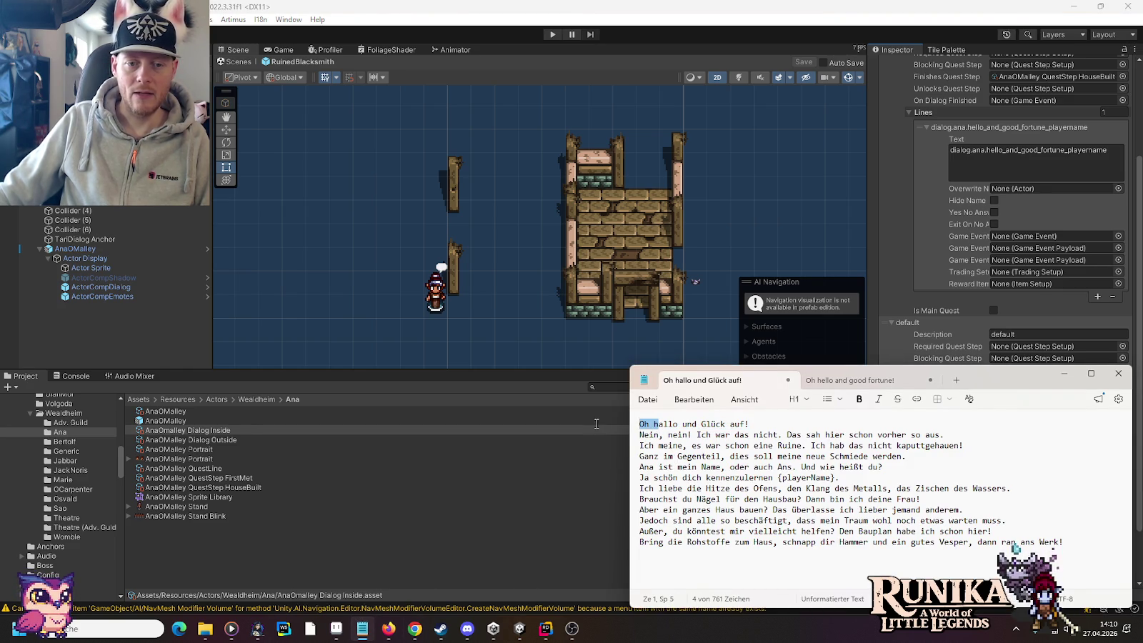
text(H)
key(End)
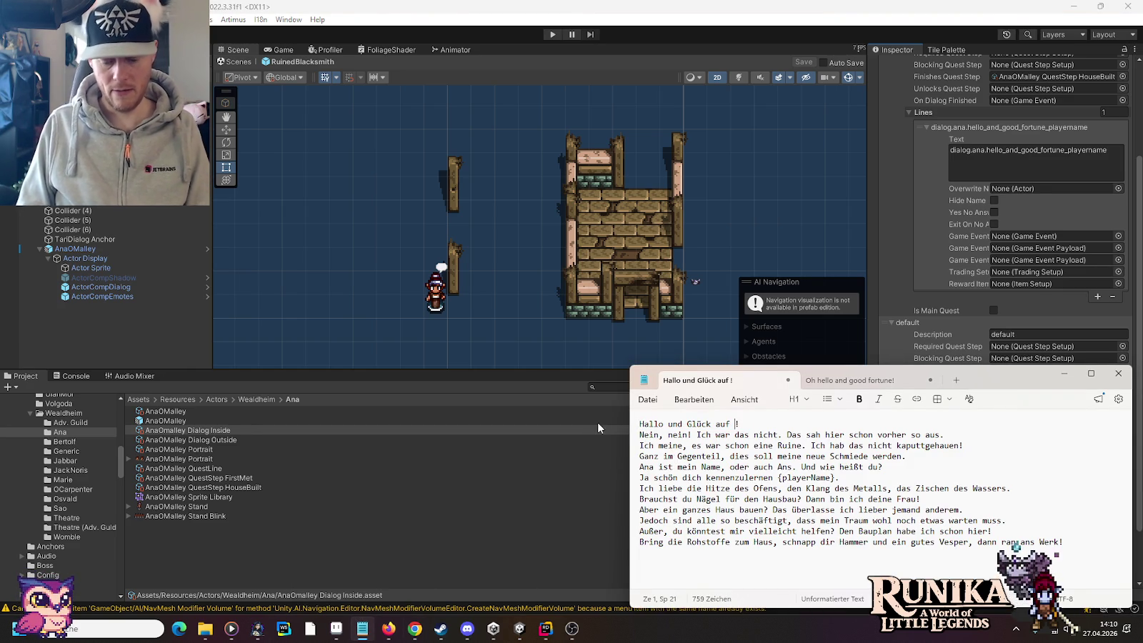
key(Left)
text({playerName})
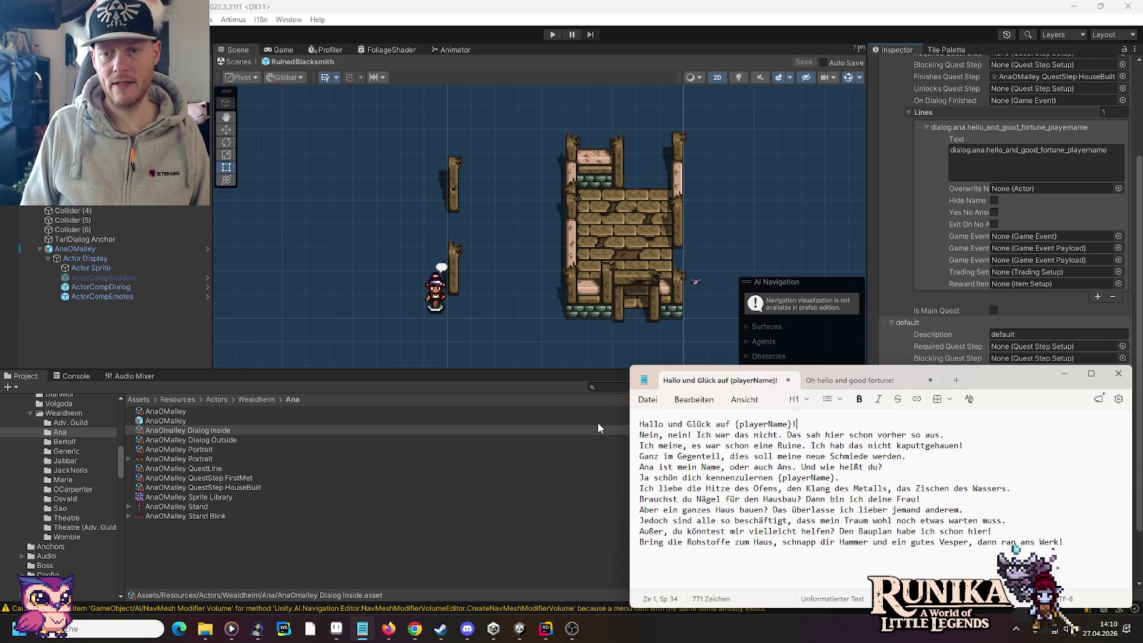
Delete all lines after the greeting and add an empty second line.
key(shift+Down)
key(shift+Down)
key(shift+Down)
key(Delete)
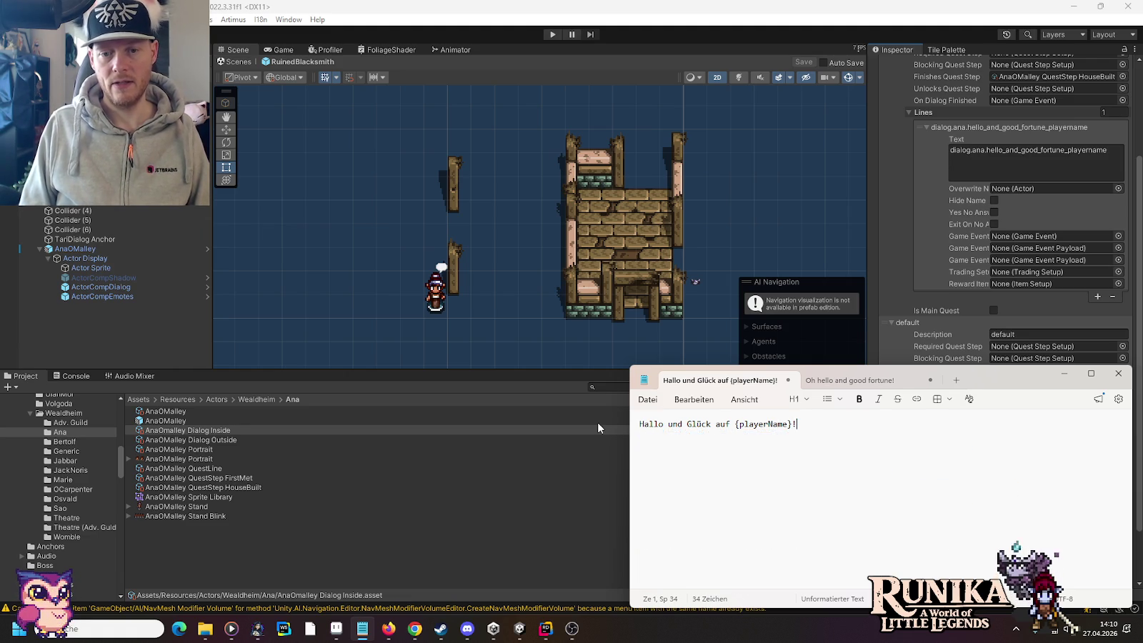
key(Return)
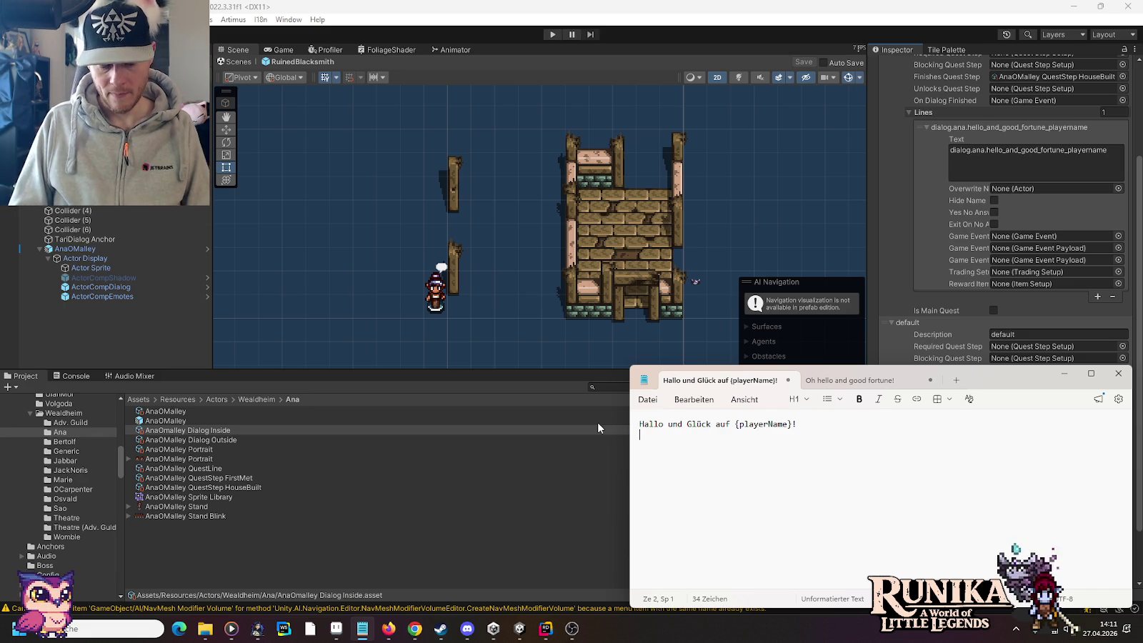
Add 'Die Schmiede ist wirklich toll geworden!', the 'Vielen Dank…' thank-you line, and 'Jetzt kann ich endlich meine Schmiedewaren anbieten.'.
text(Die Schmiede )
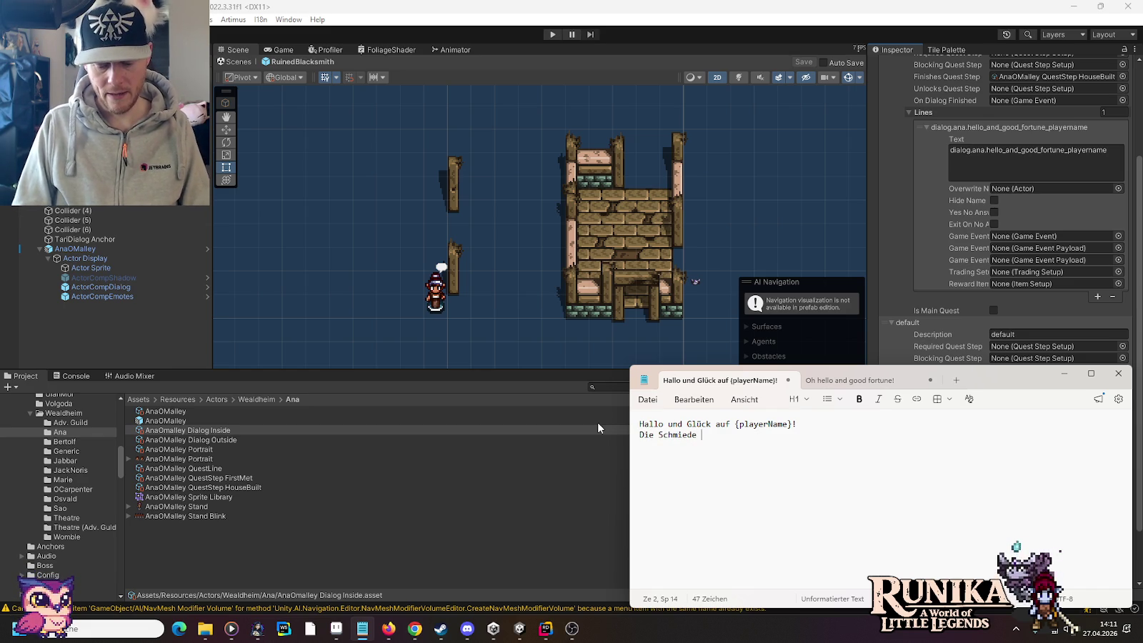
text(ist wirklich)
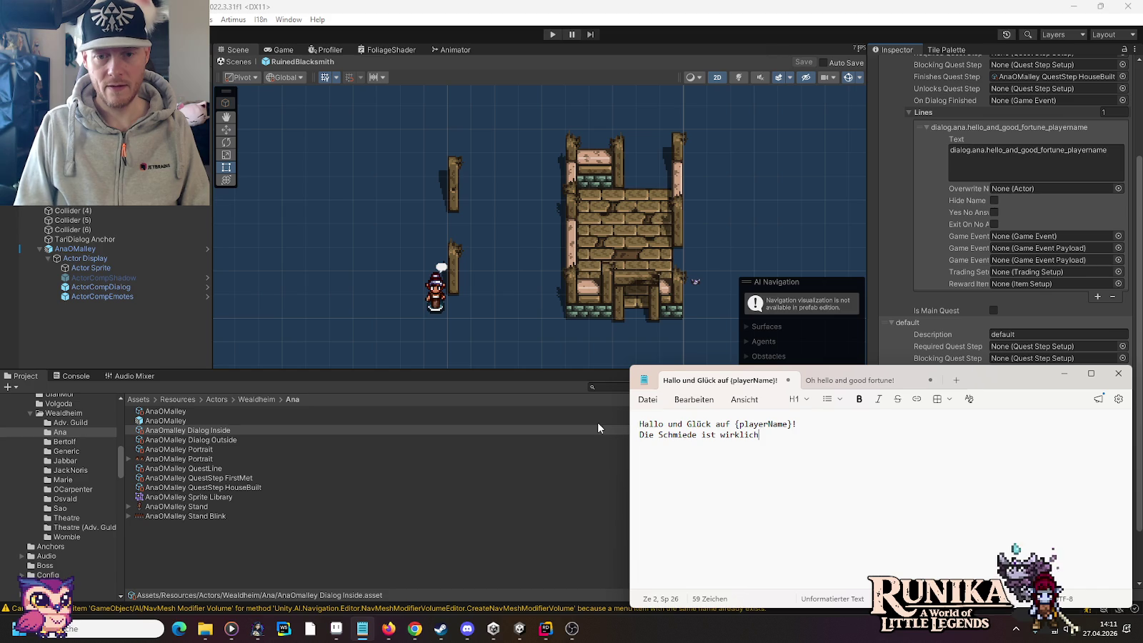
text( toll geworden!)
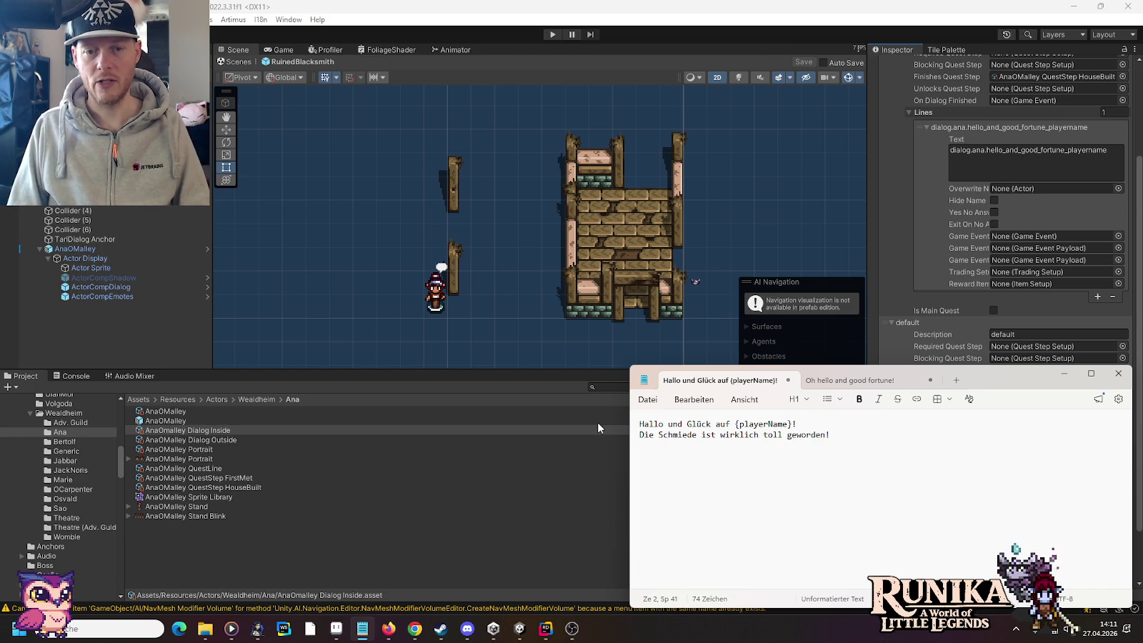
key(Return)
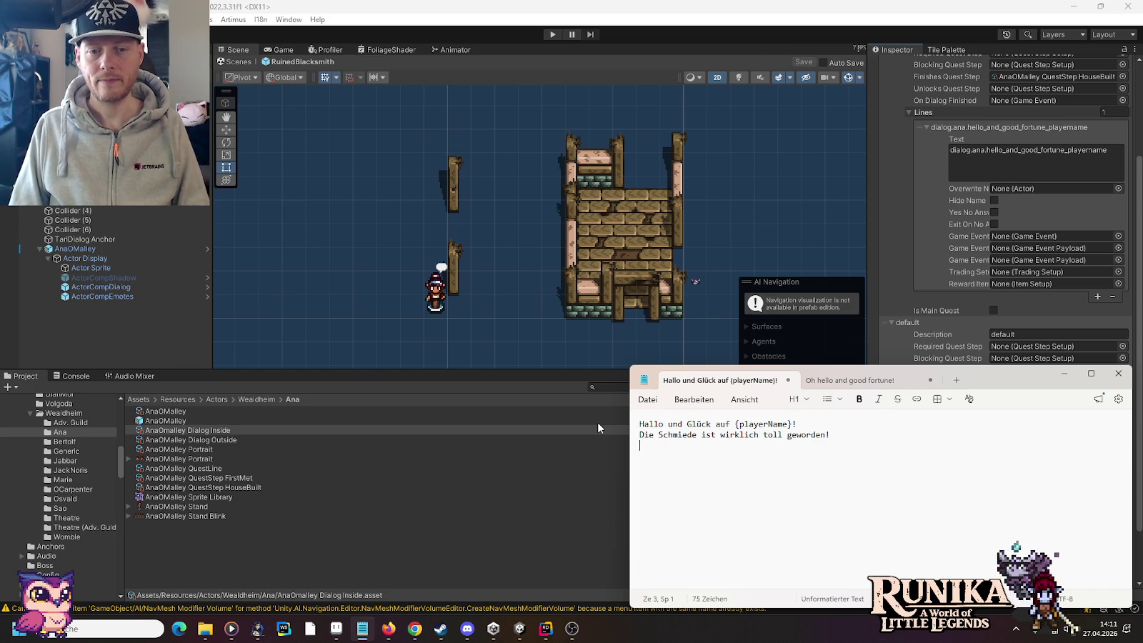
text(Vielen Dank, dass du mir geholfen )
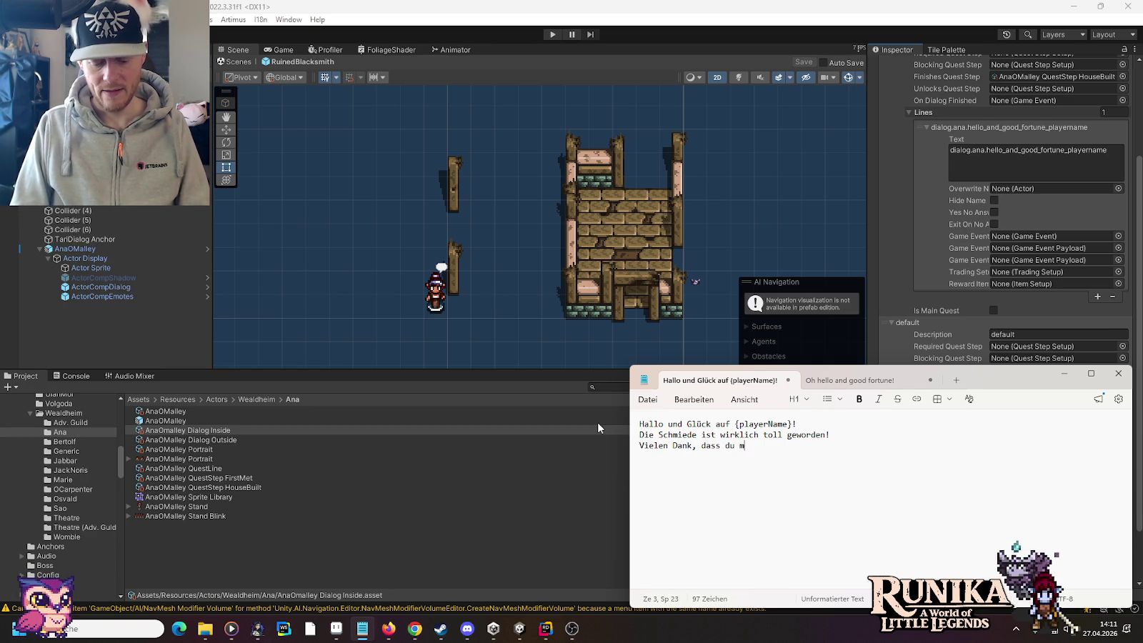
text(hast)
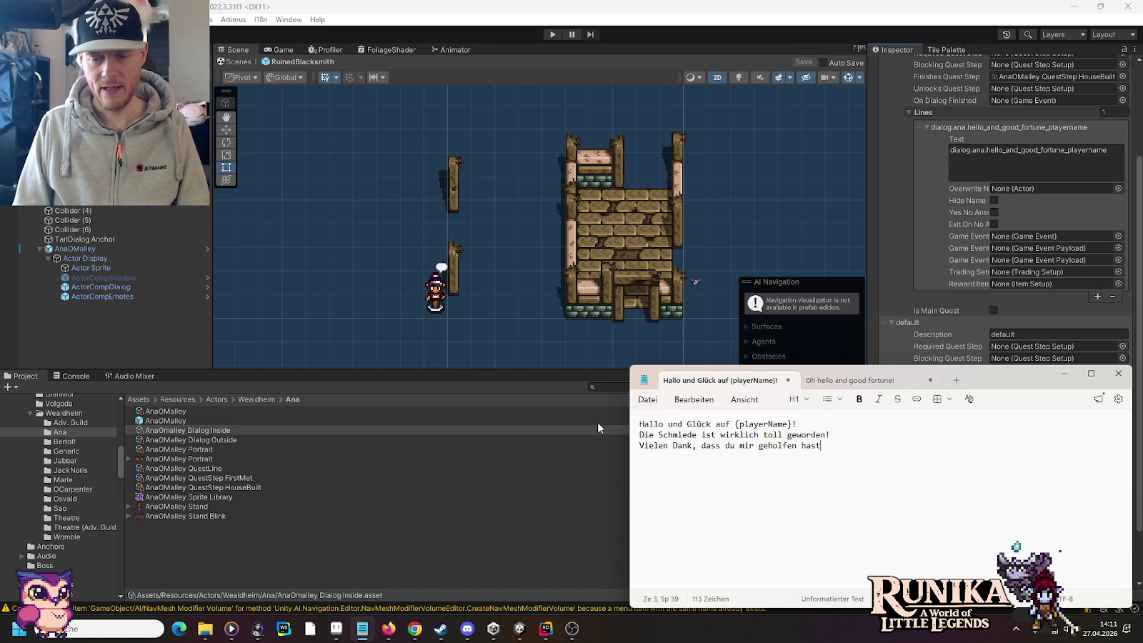
text(, meinen Trau)
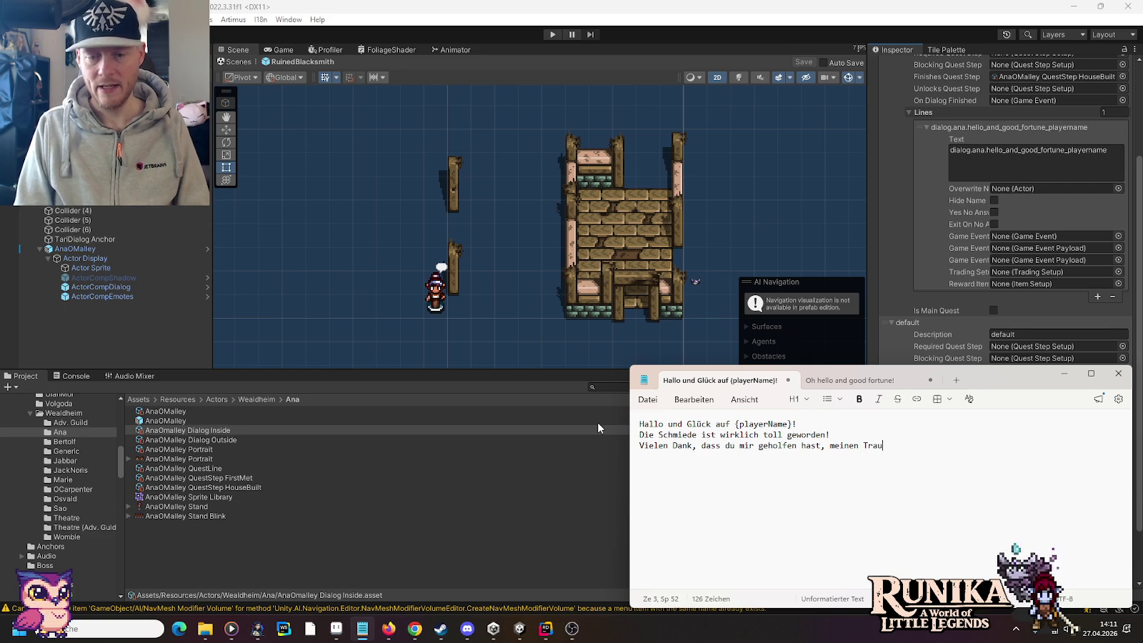
text(m zu verw)
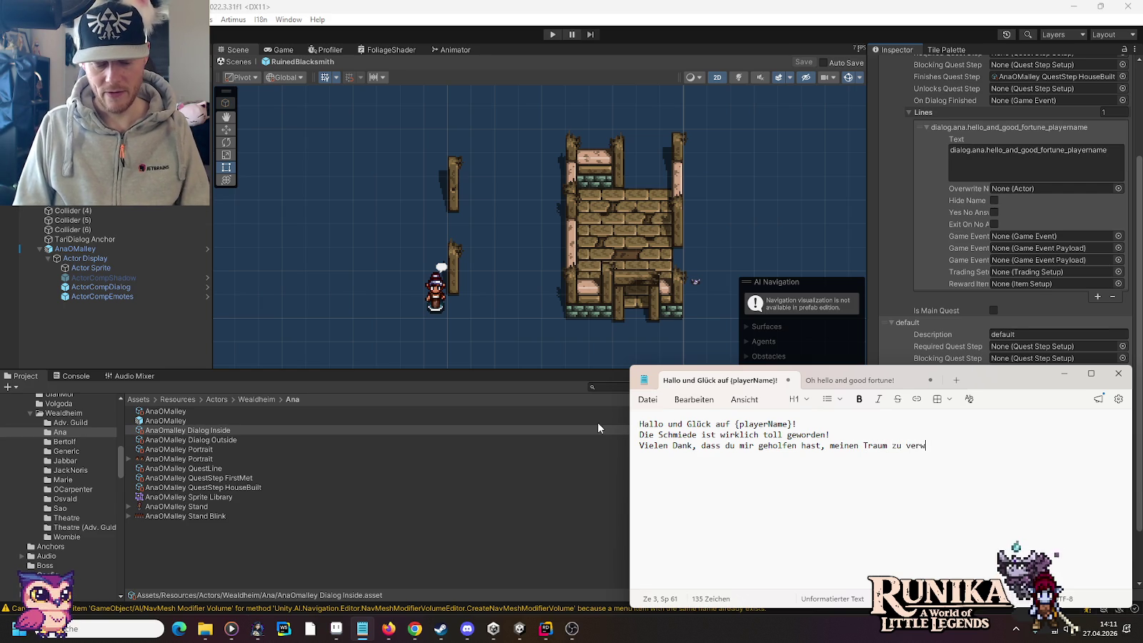
text(irklichen.)
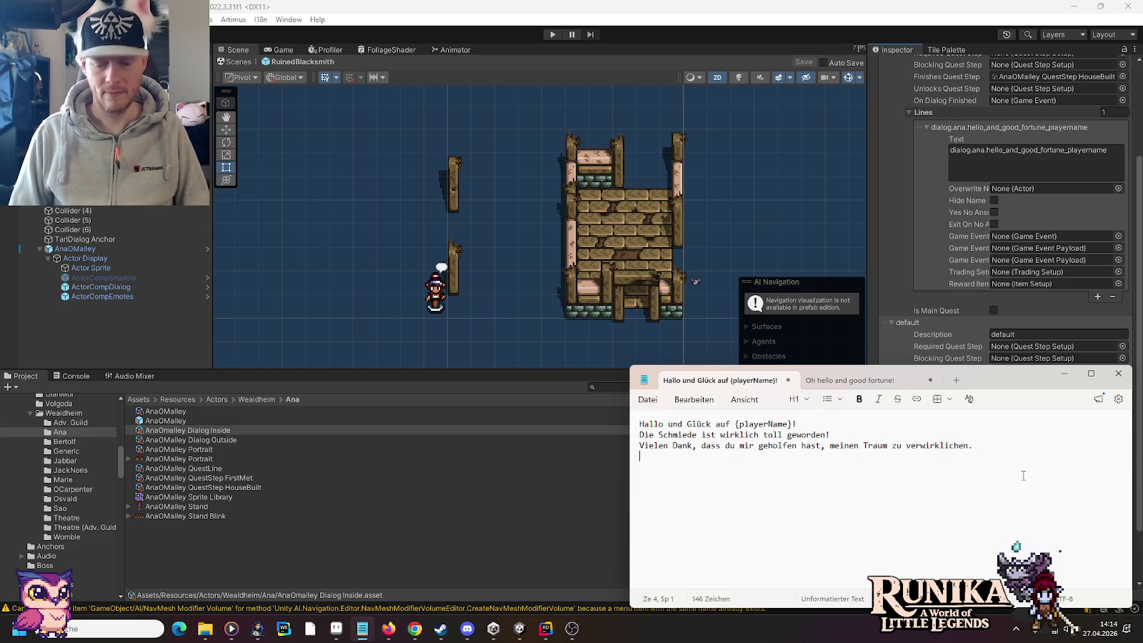
text(Jetzt)
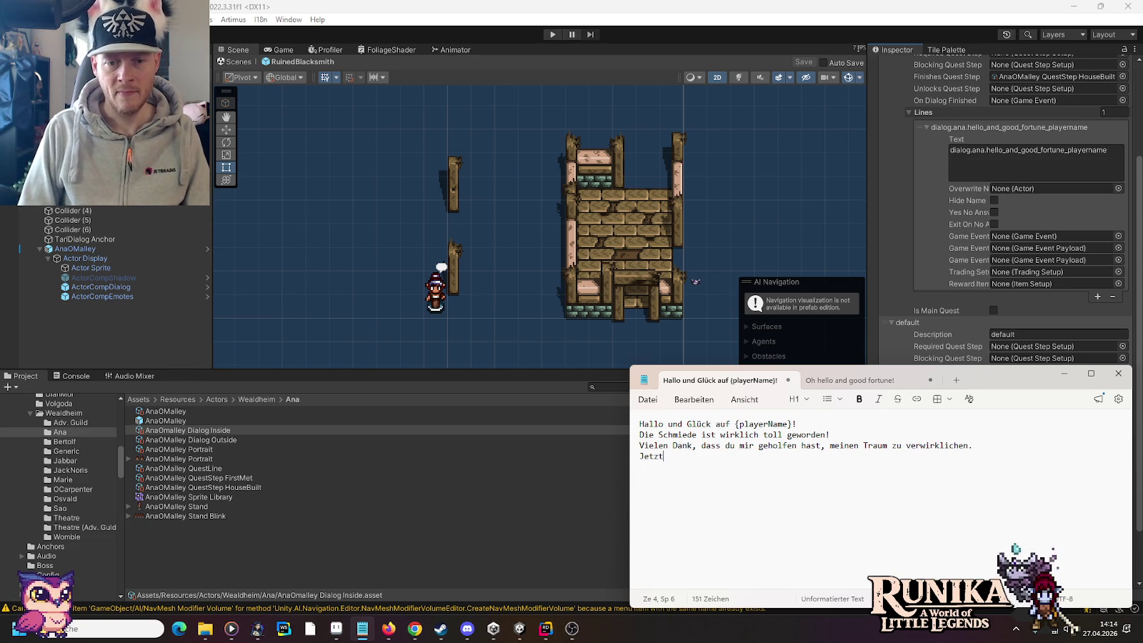
text( kann ic)
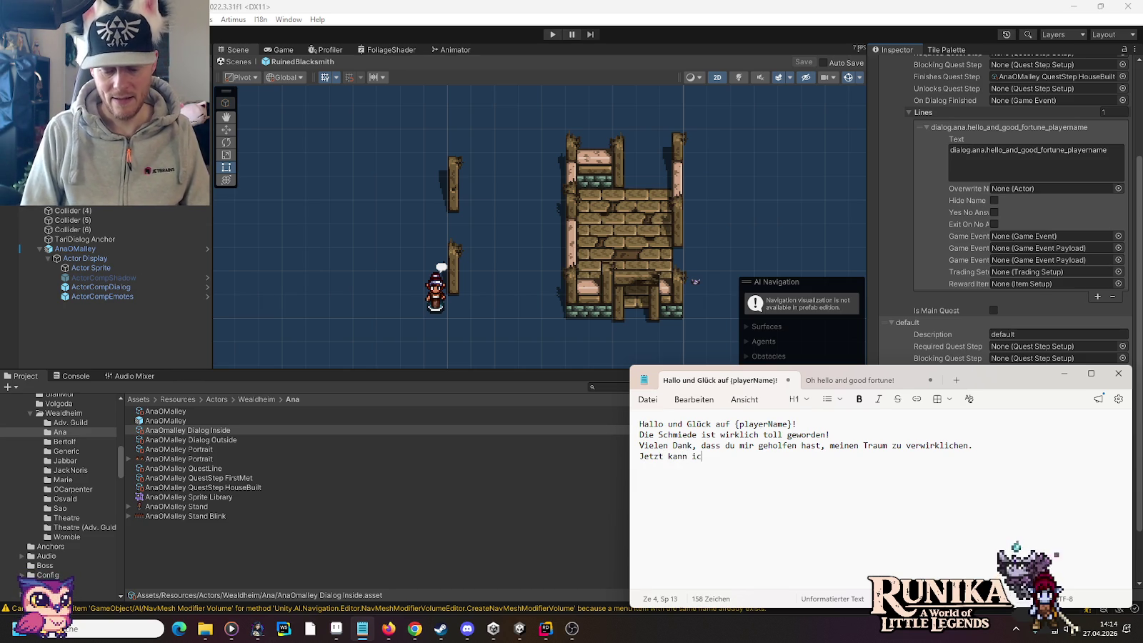
text(h endlich m)
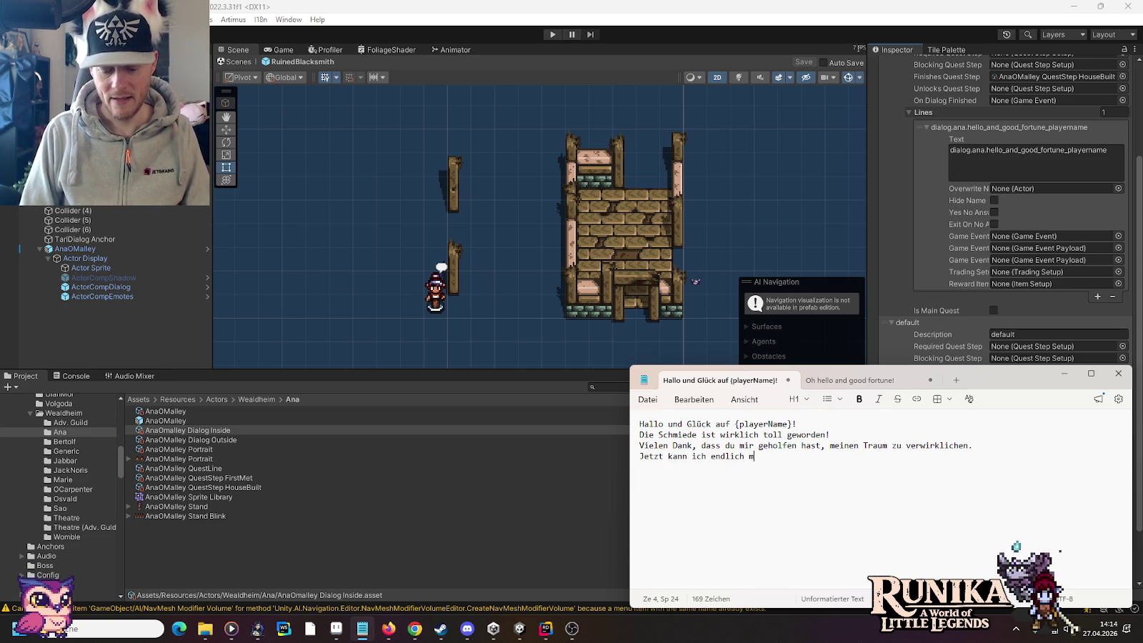
text(eine Schmi)
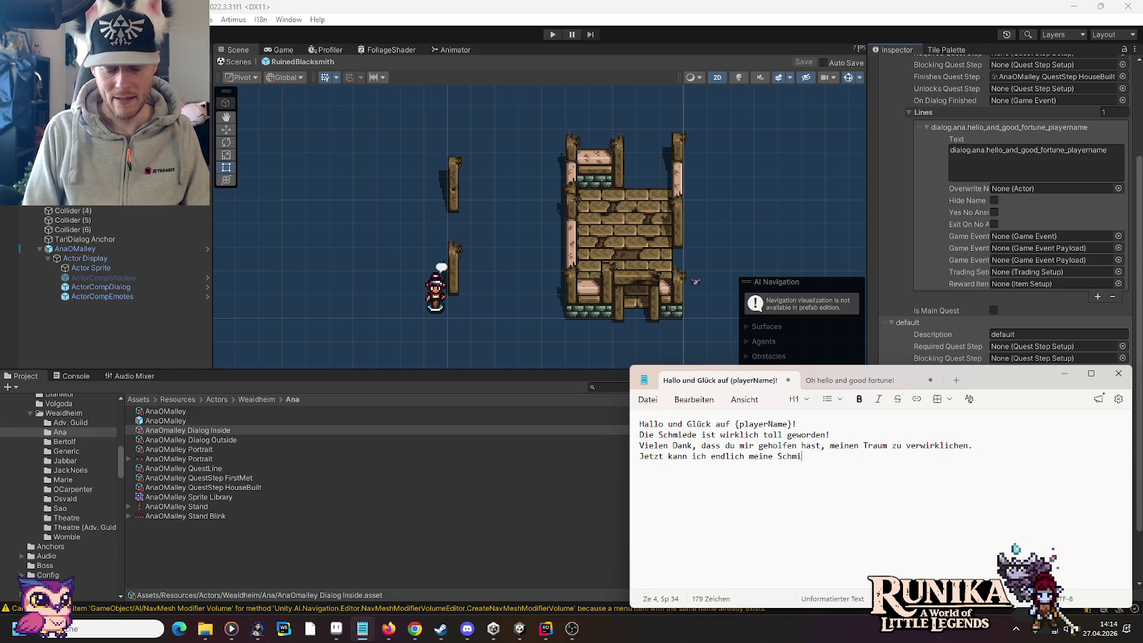
text(edewar)
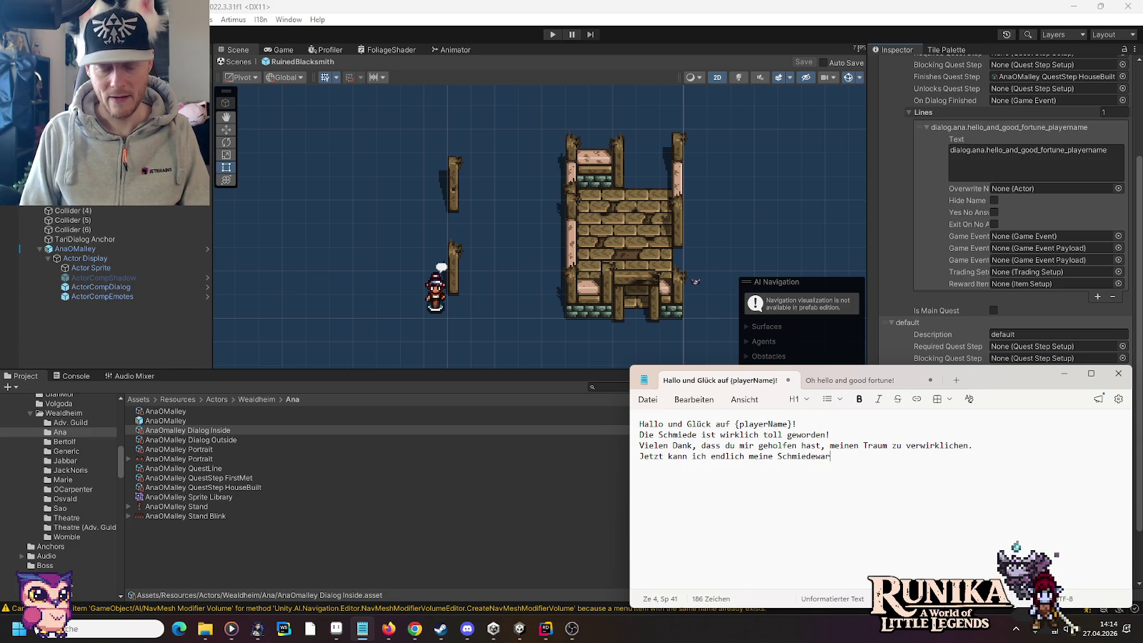
text(en anbieten.)
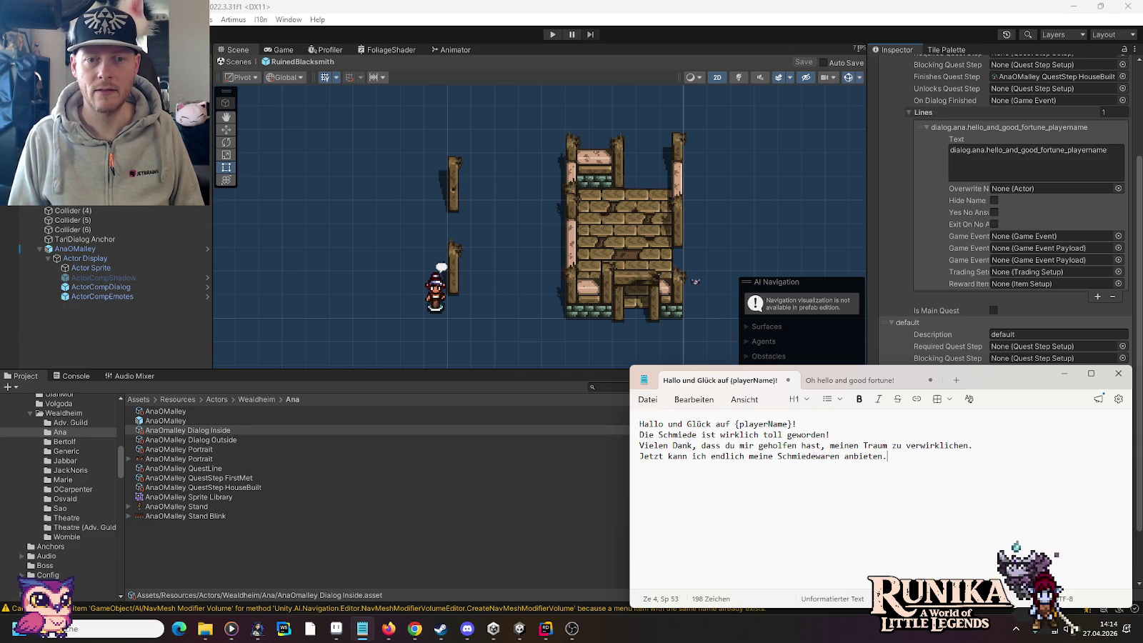
Add 'Möchtest du sehen, was ich schon im Sortiment habe?' and replace 'im Sortiment habe' with 'anbiete'.
key(Return)
text(Mö)
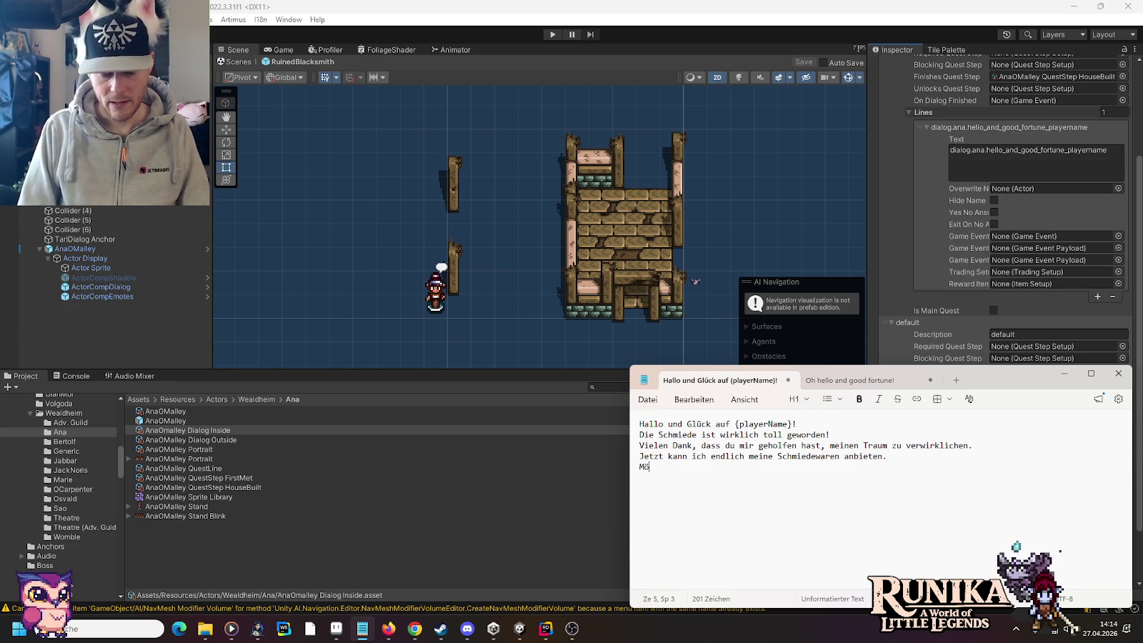
text(chtest du s)
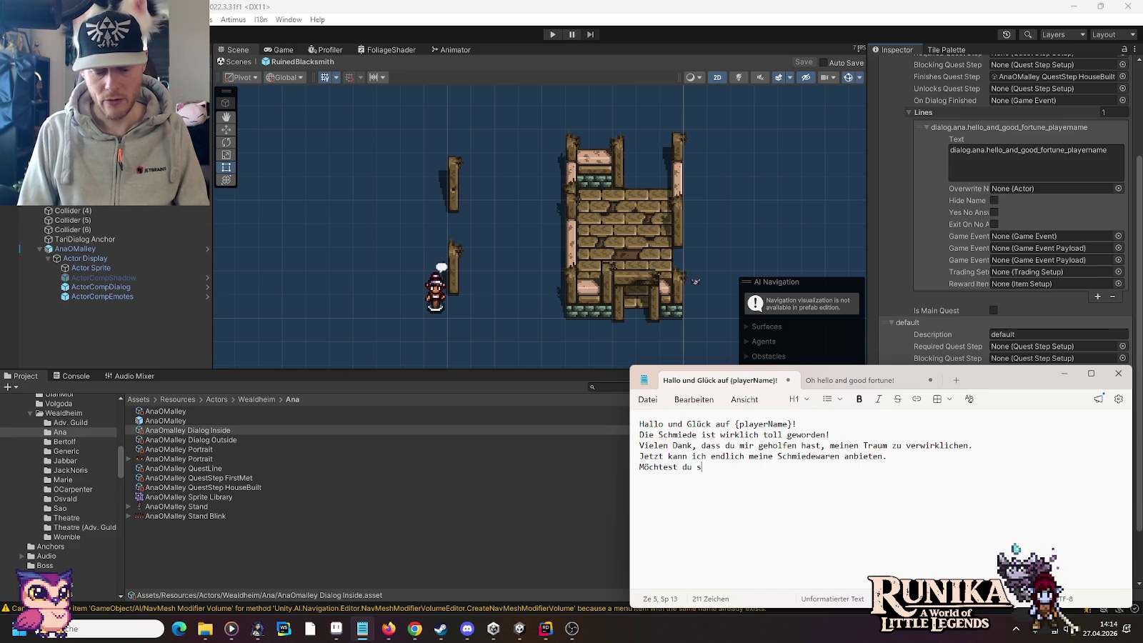
text(ehen, was ich schon)
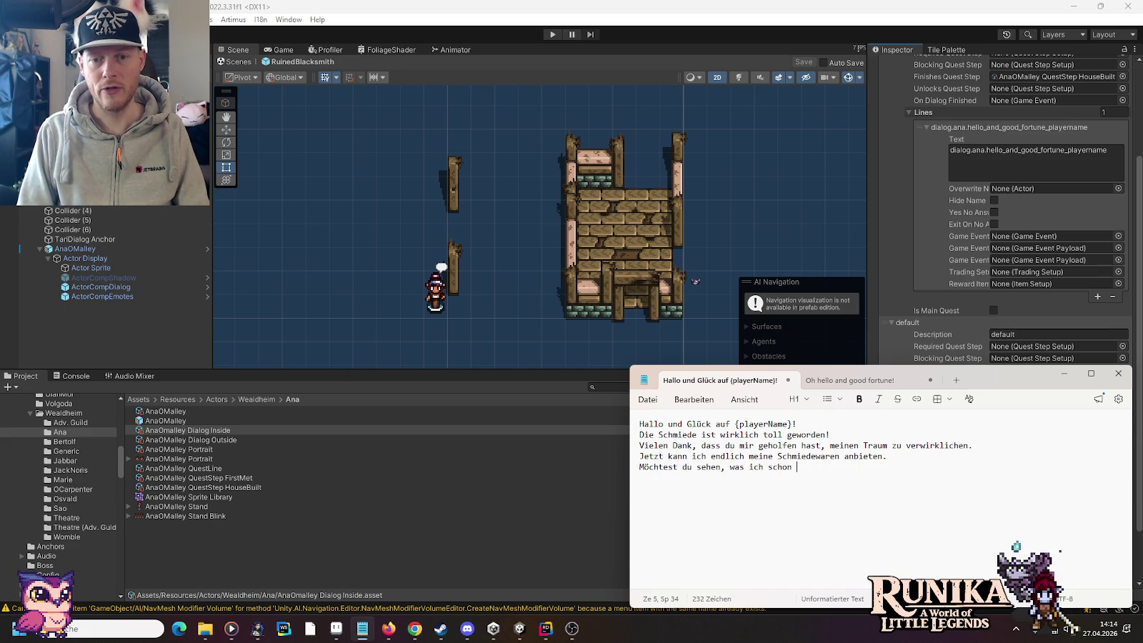
text( im )
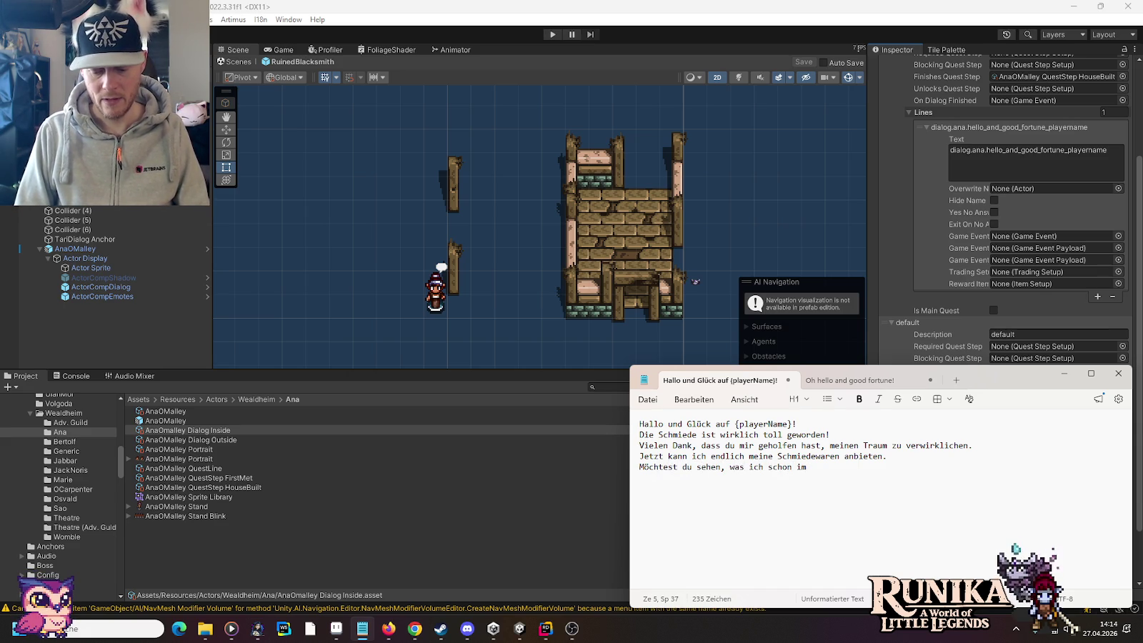
text(S)
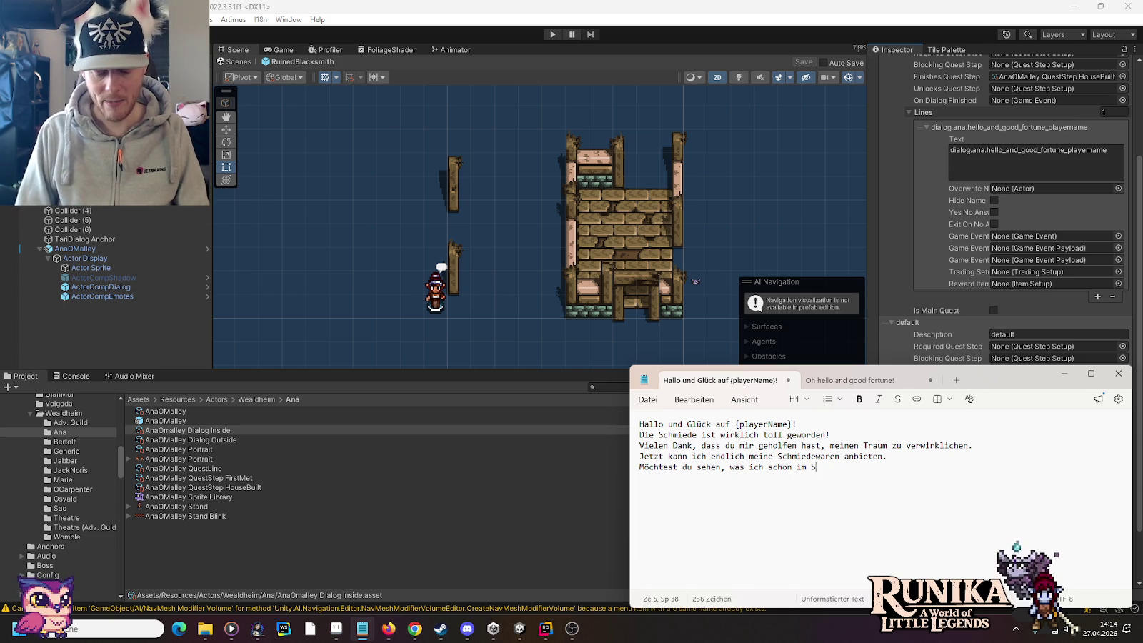
text(ortiment hab)
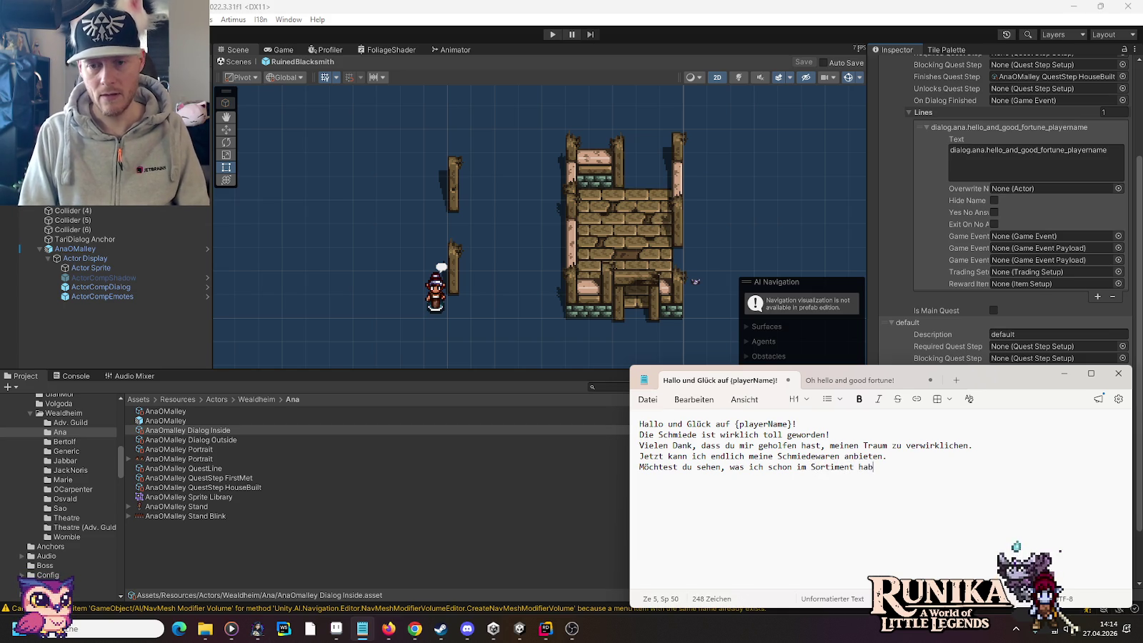
text(e?)
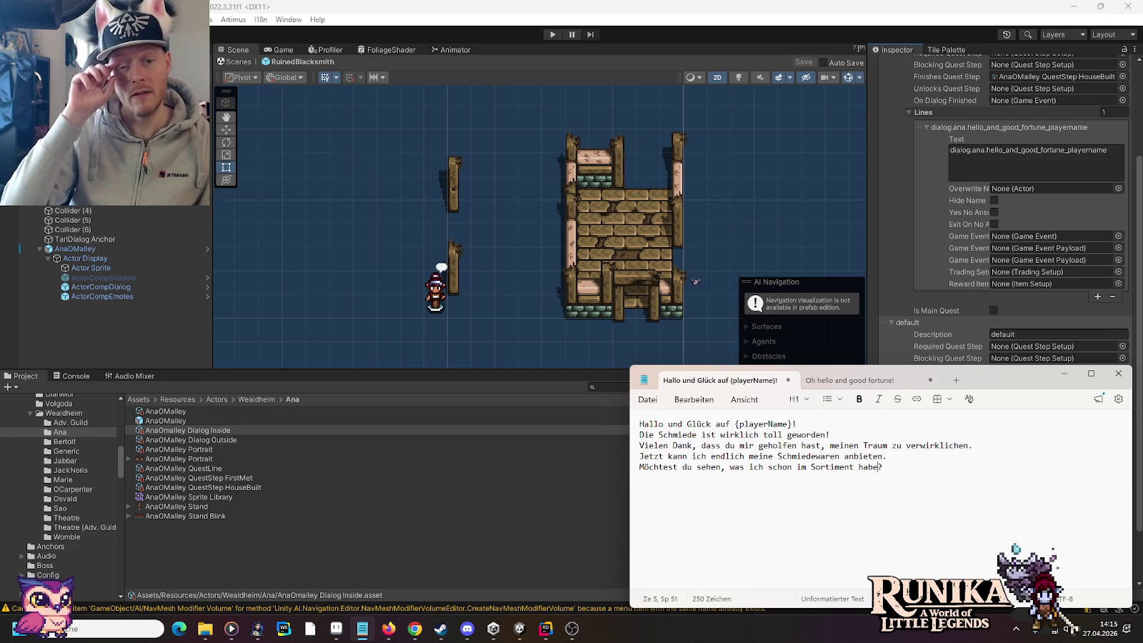
key(ctrl+shift+Left)
key(ctrl+shift+Left)
key(ctrl+shift+Left)
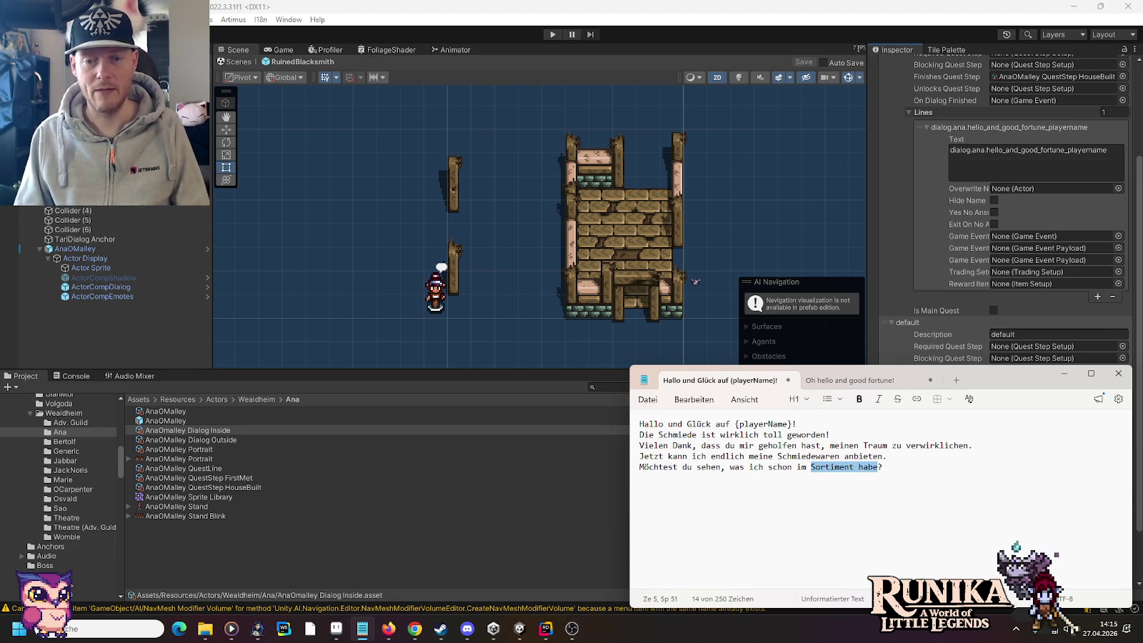
text(anbiete)
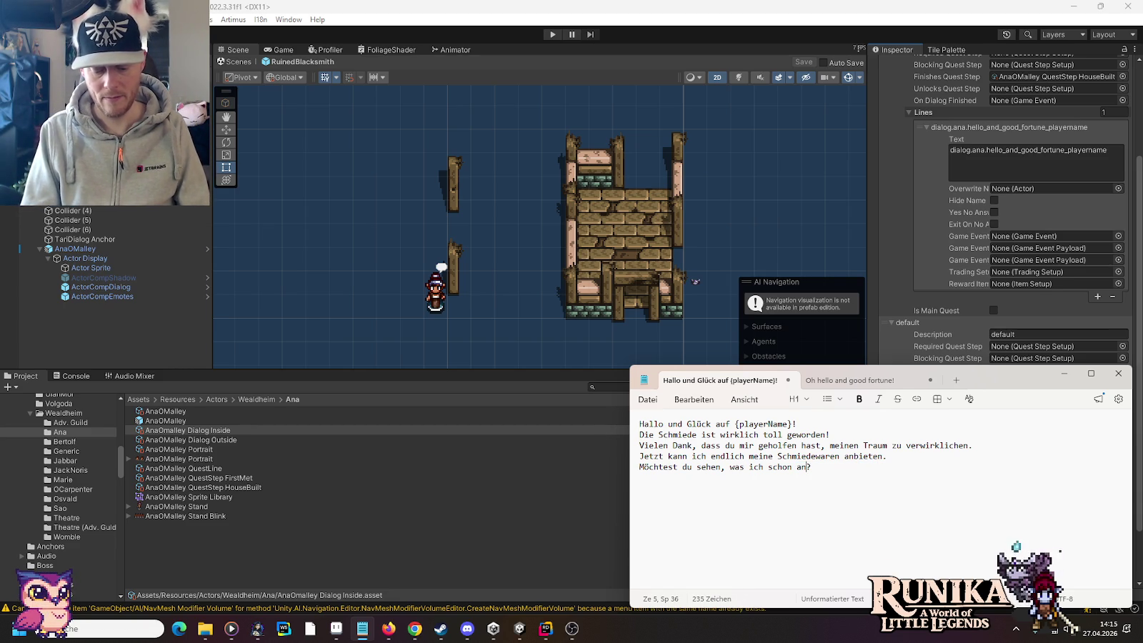
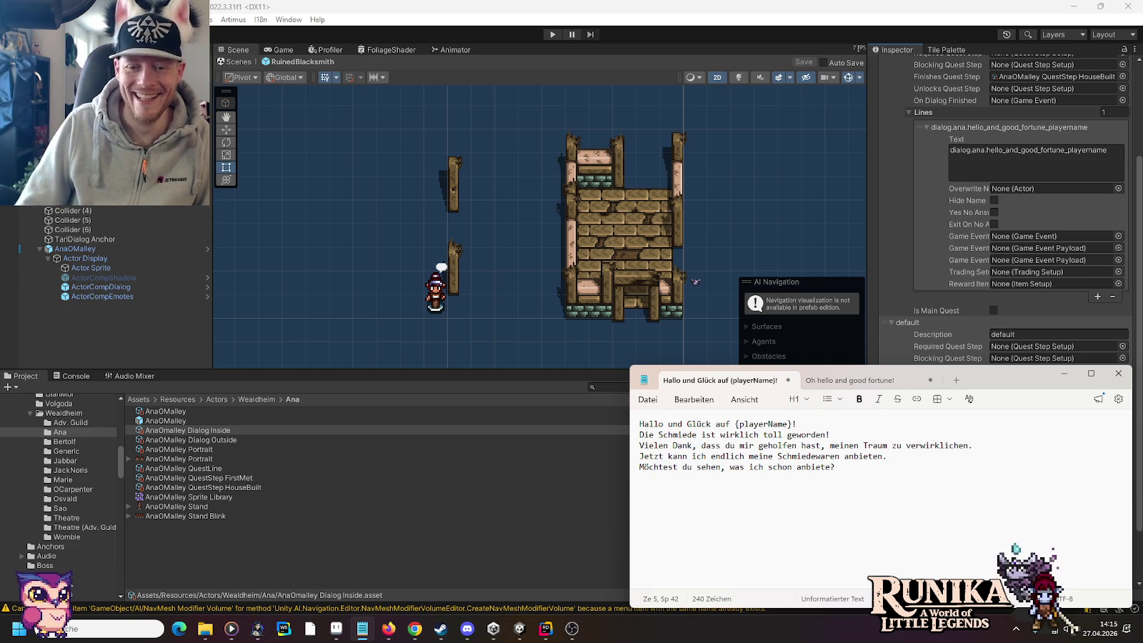
End the German draft with the line 'Möchtest du dir meine Waren ansehen?' and start play mode.
key(Return)
key(Return)
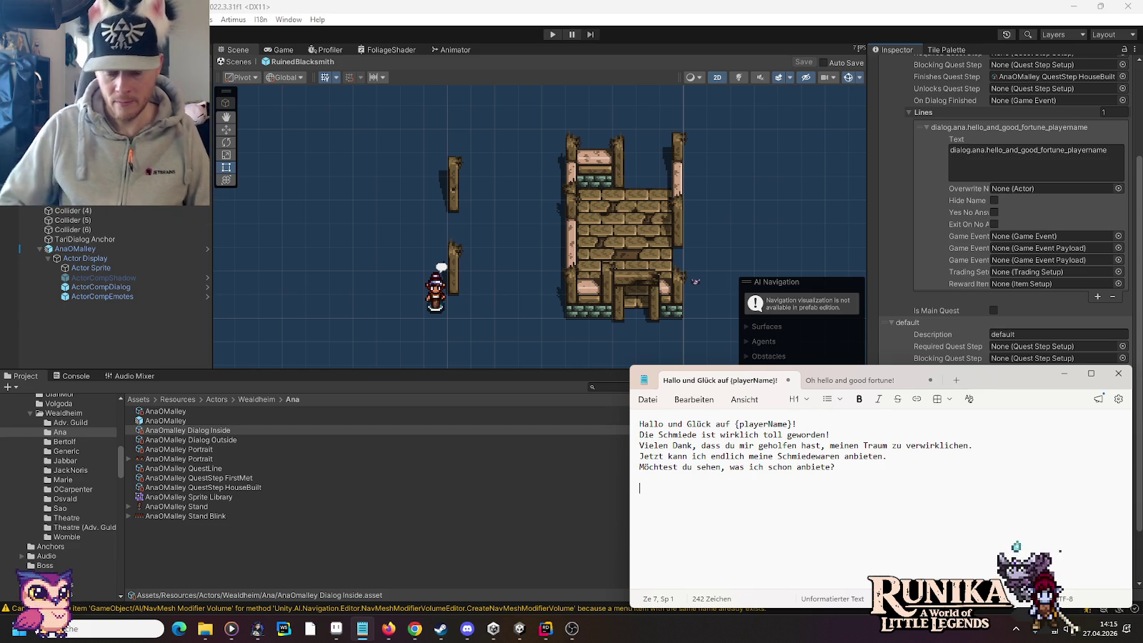
text(Möchtest du dir meine )
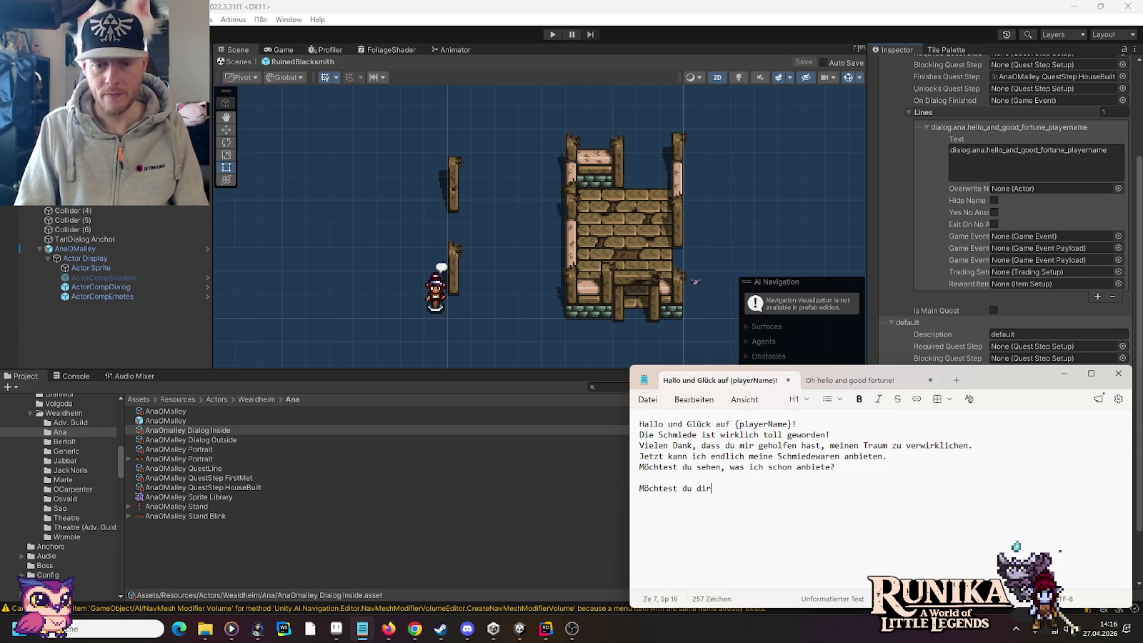
text(Waren)
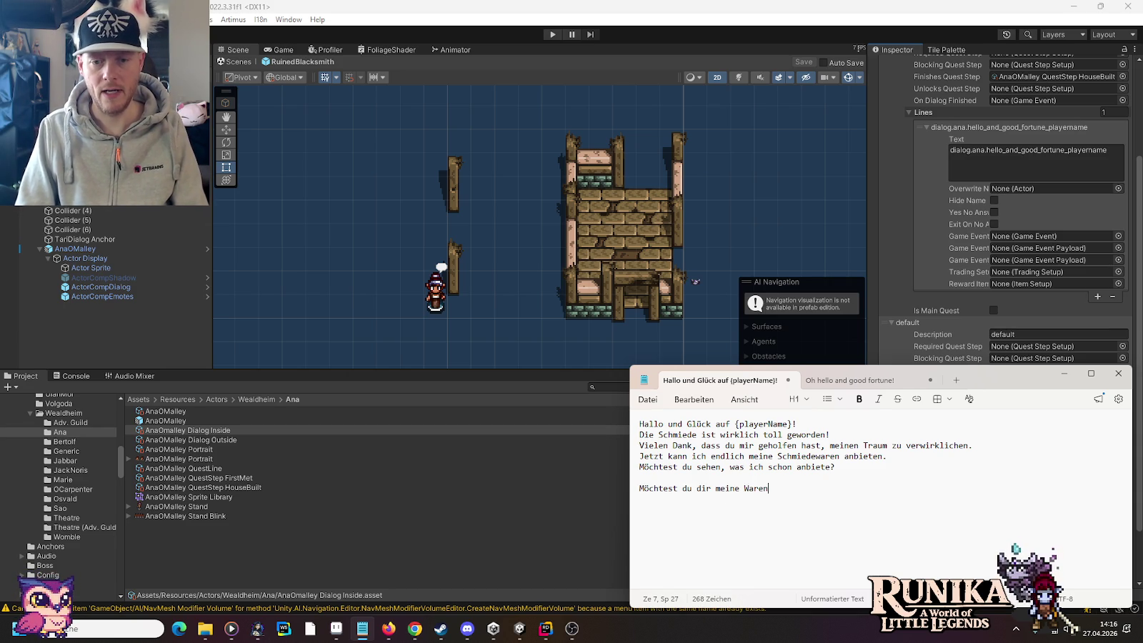
text( ansehen?)
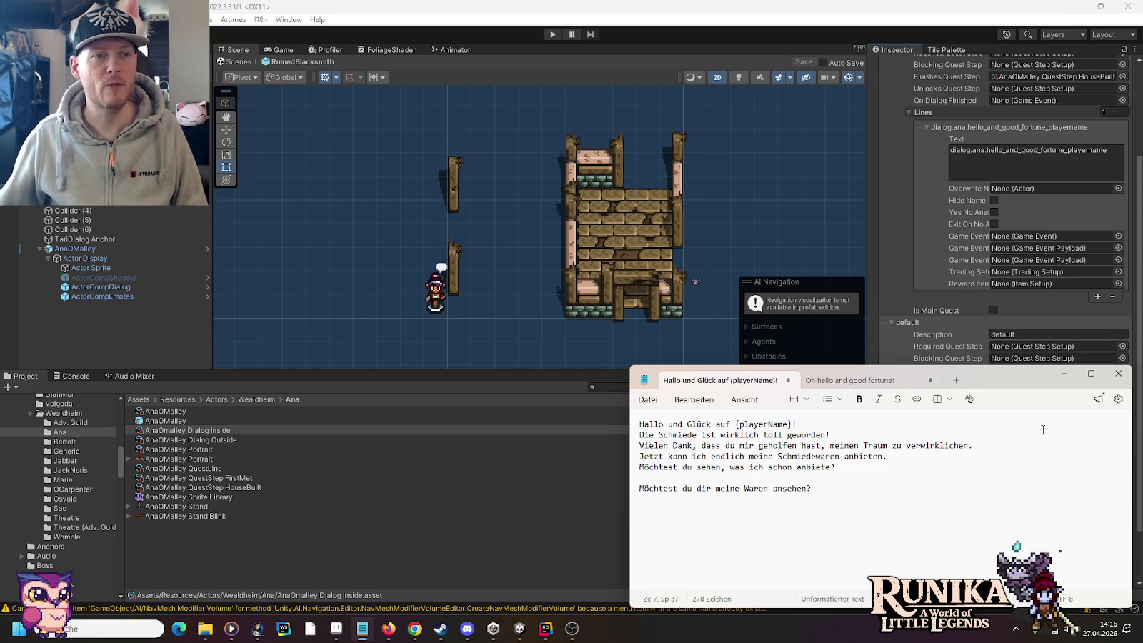
click(554, 35)
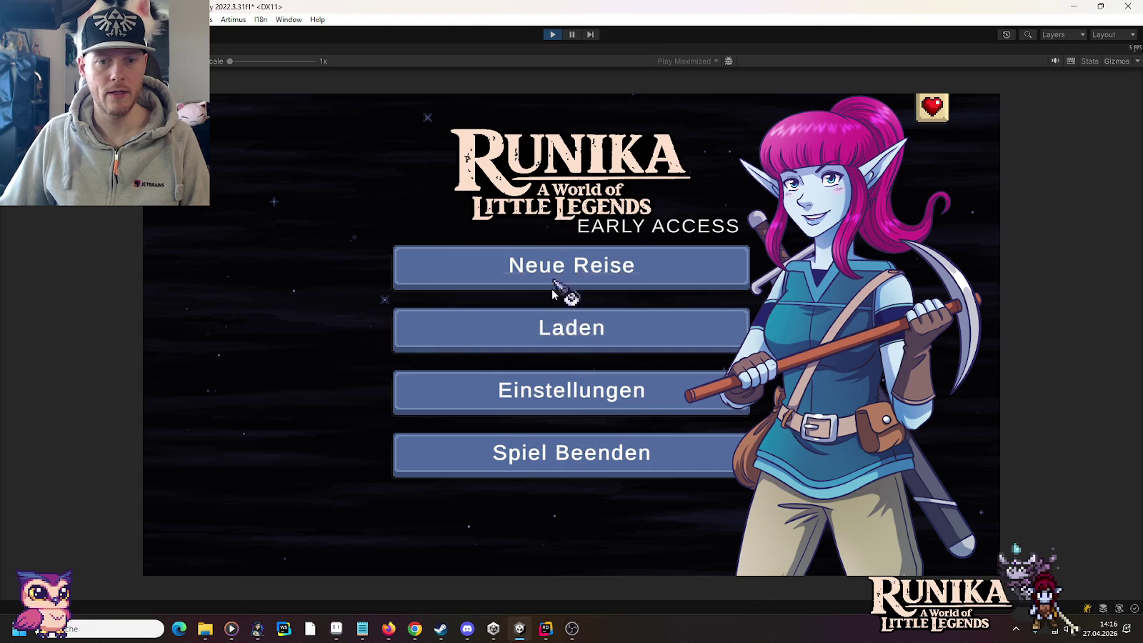
Load the first save slot and walk north through town to Marie's stall.
click(554, 286)
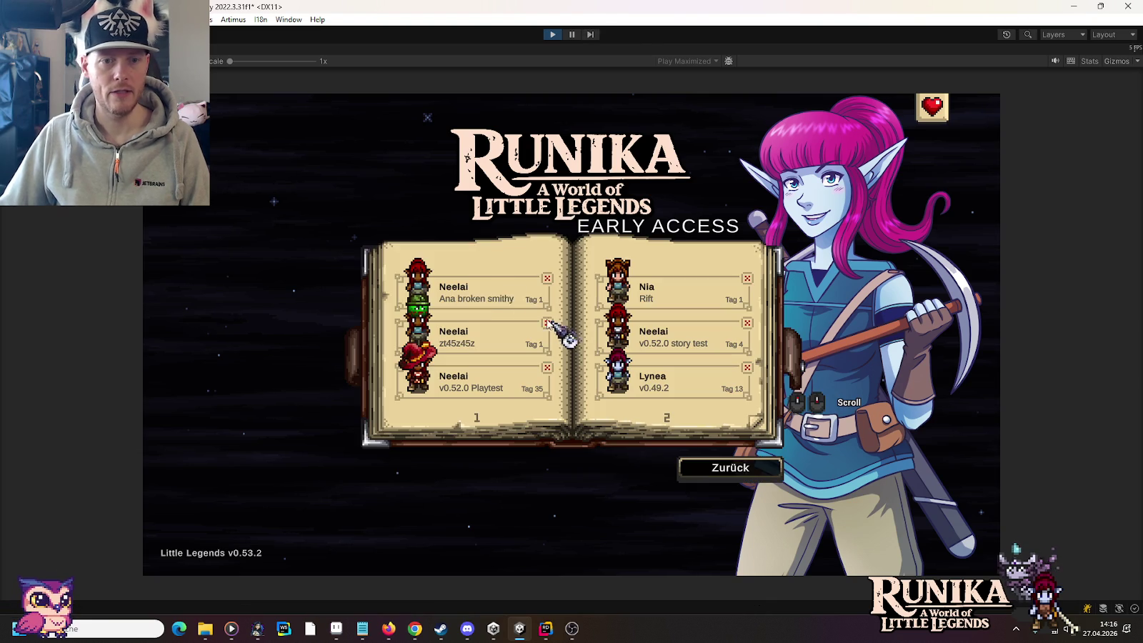
click(494, 288)
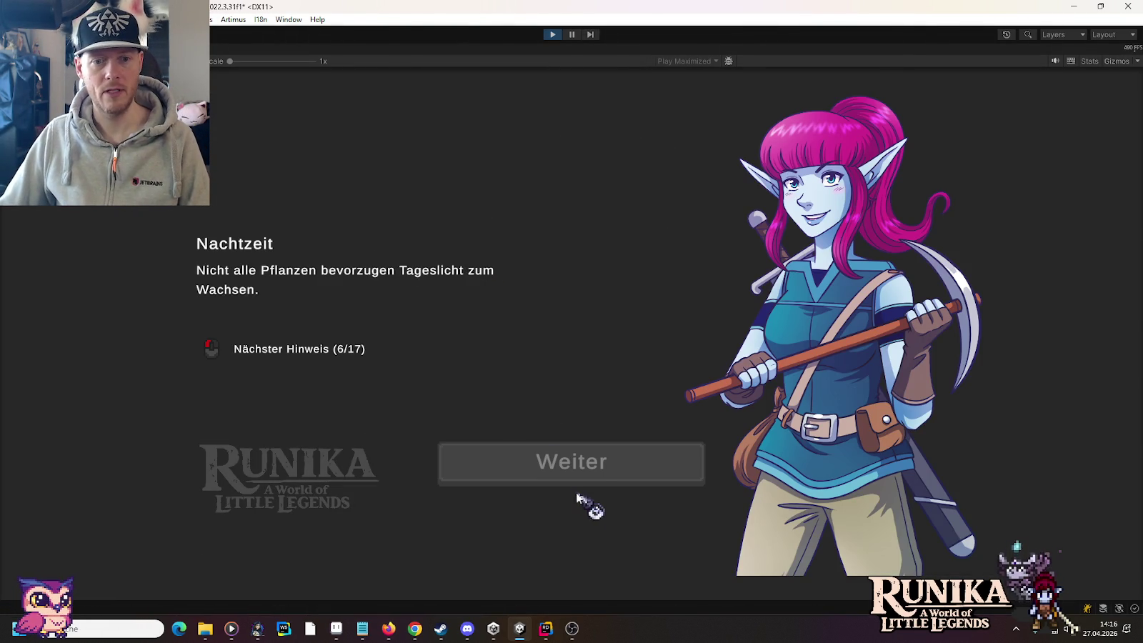
click(580, 471)
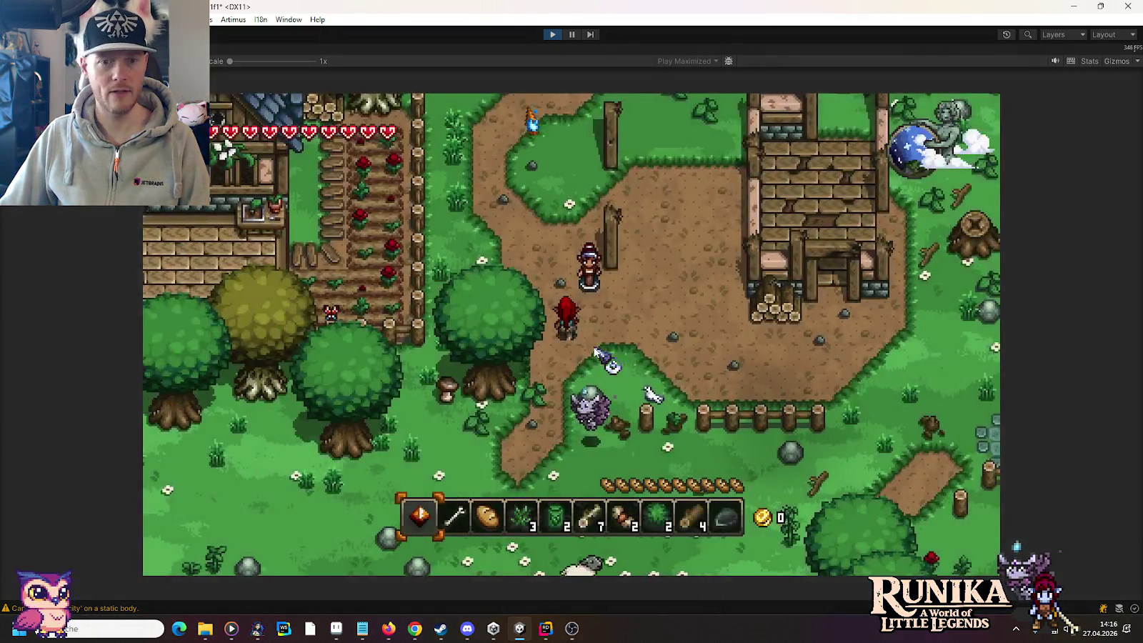
key(w)
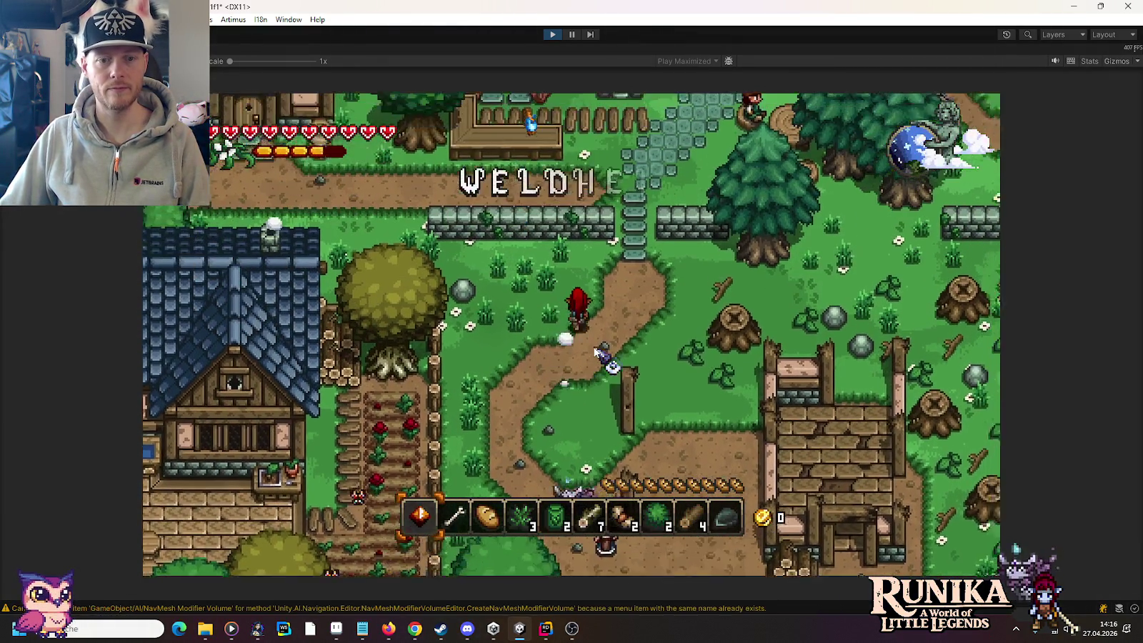
key(w)
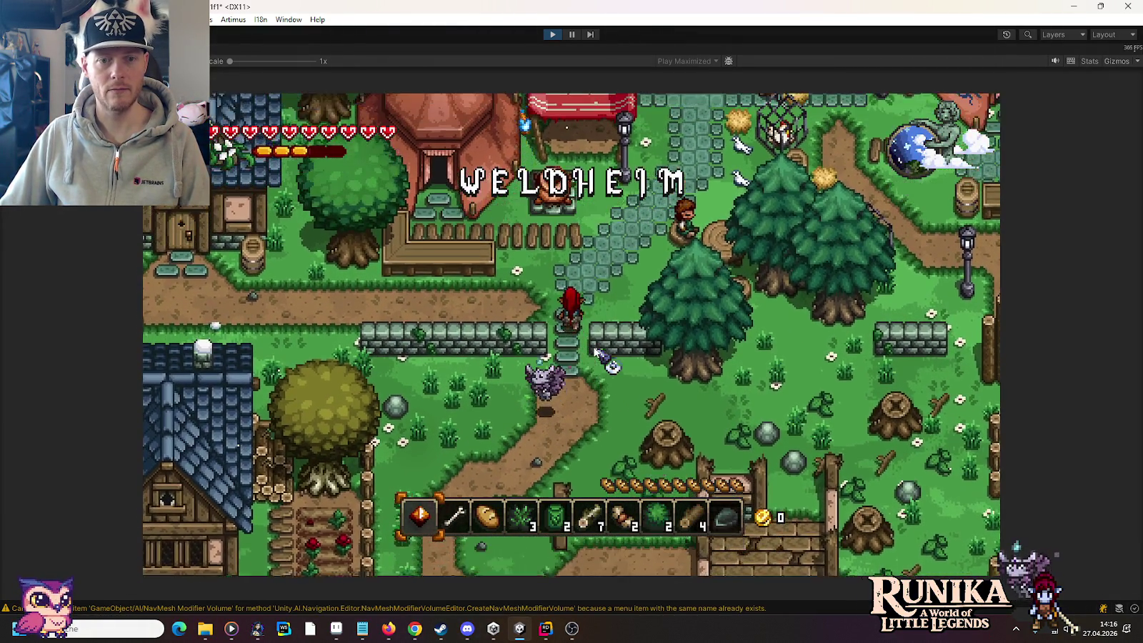
key(w)
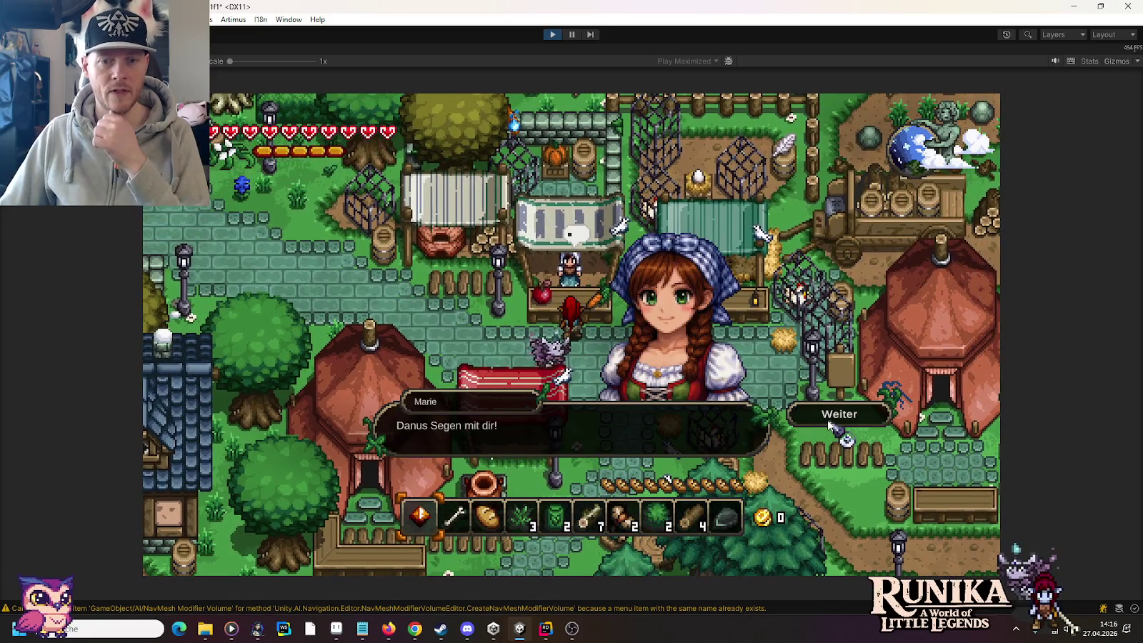
Advance through Marie's German dialogue into her trade screen, then close it.
click(827, 416)
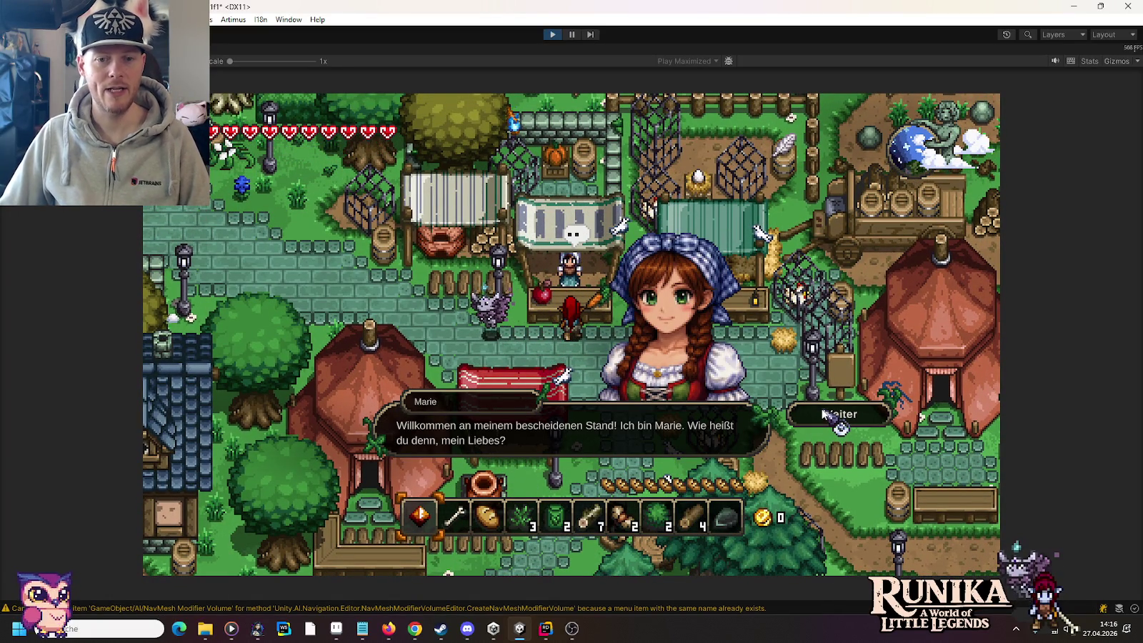
click(827, 415)
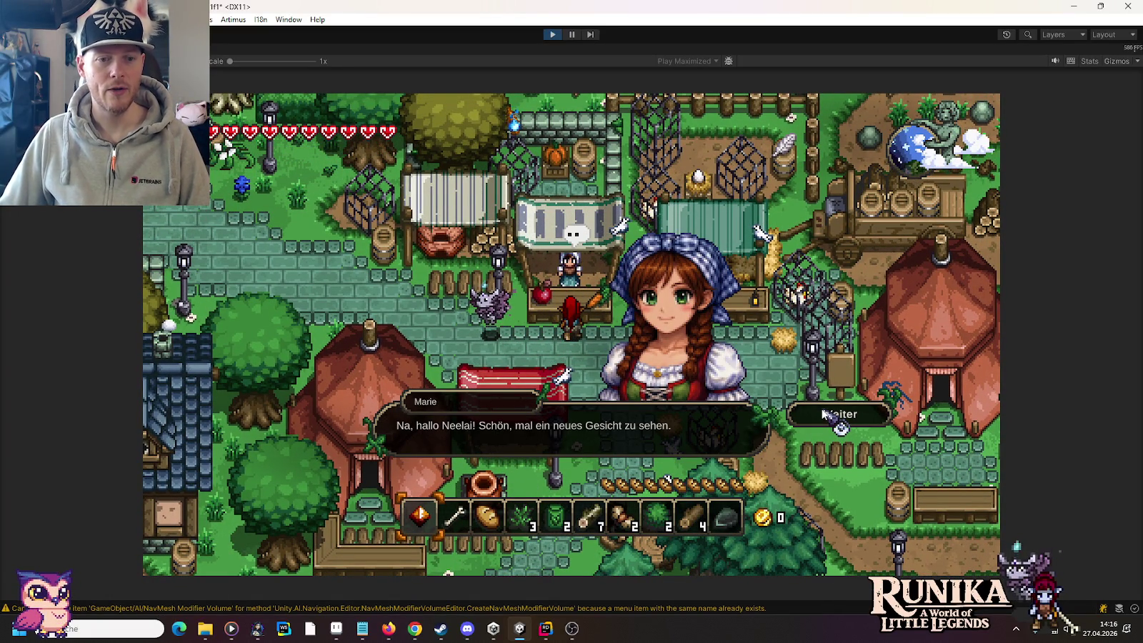
click(825, 415)
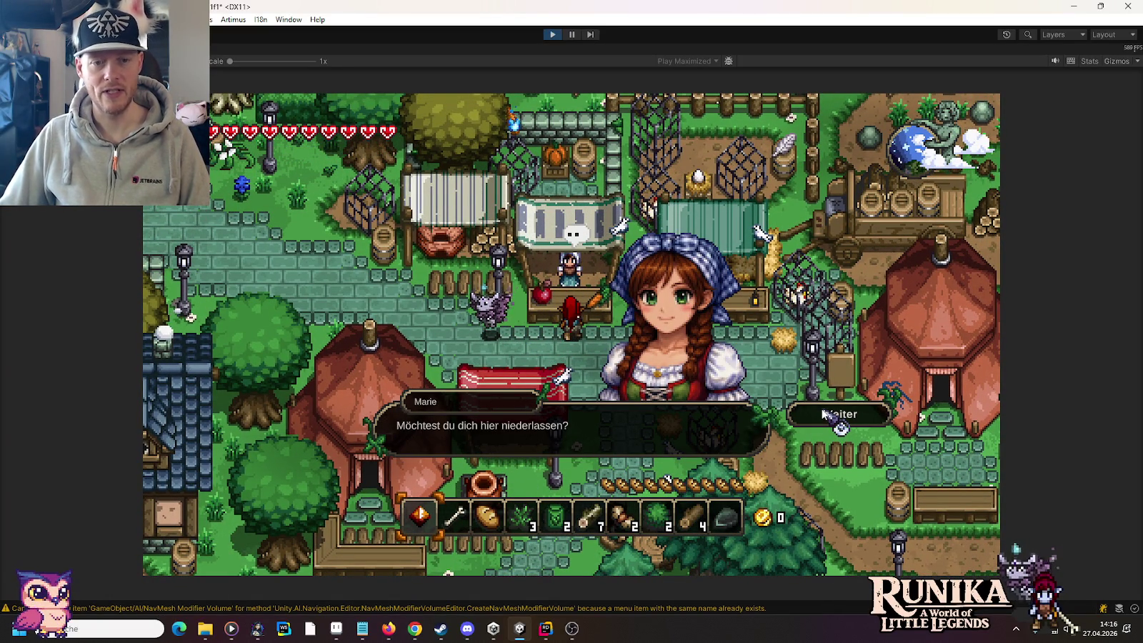
click(825, 414)
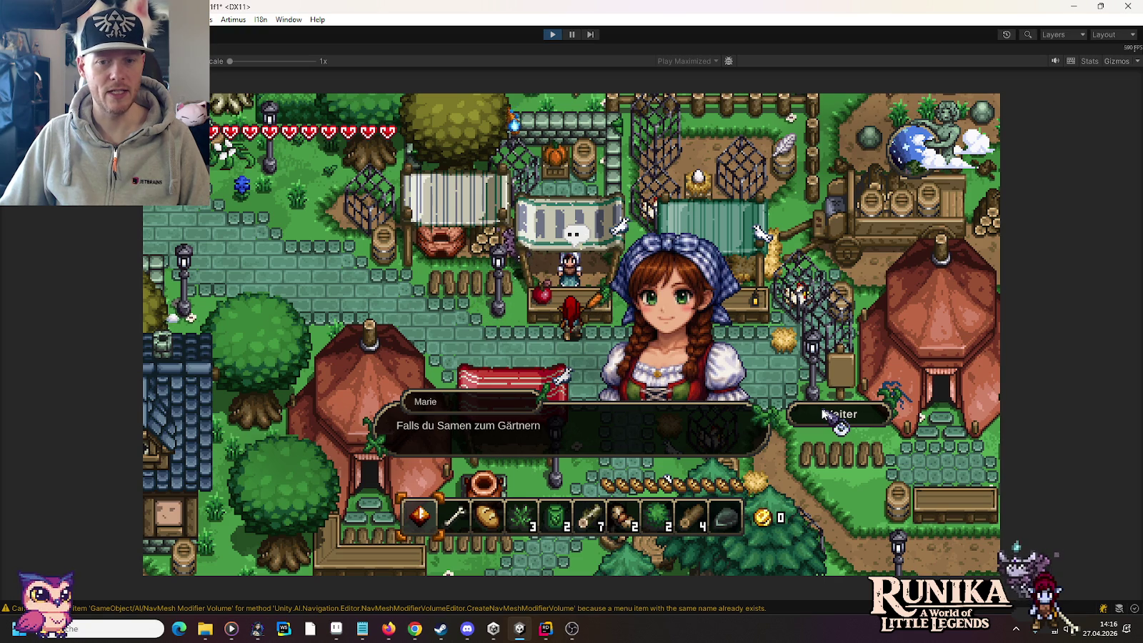
click(825, 415)
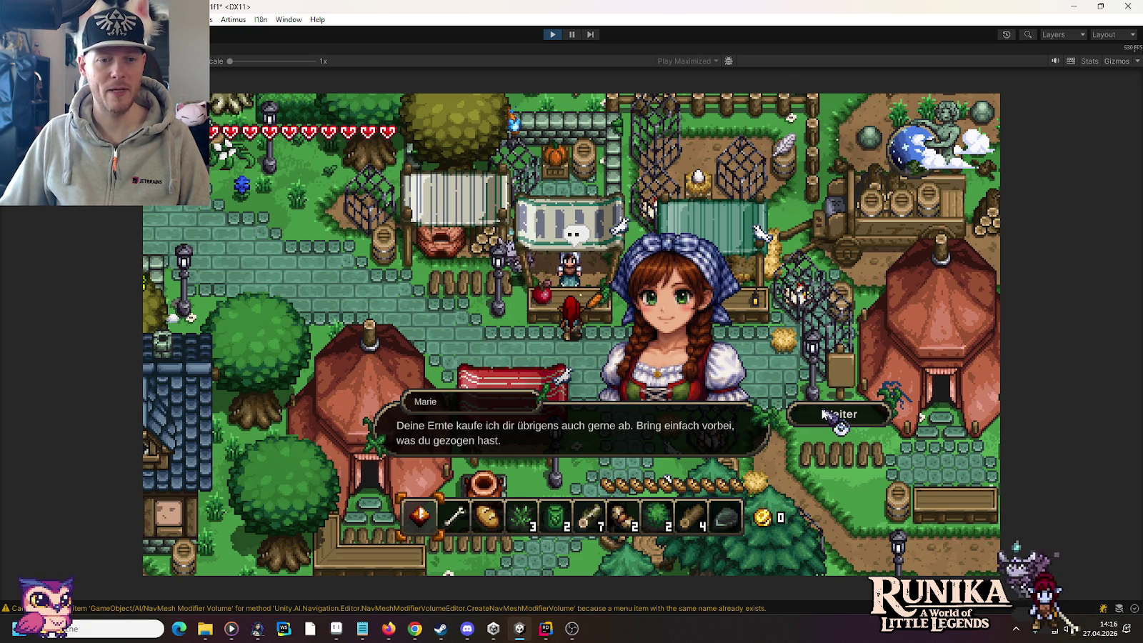
click(826, 415)
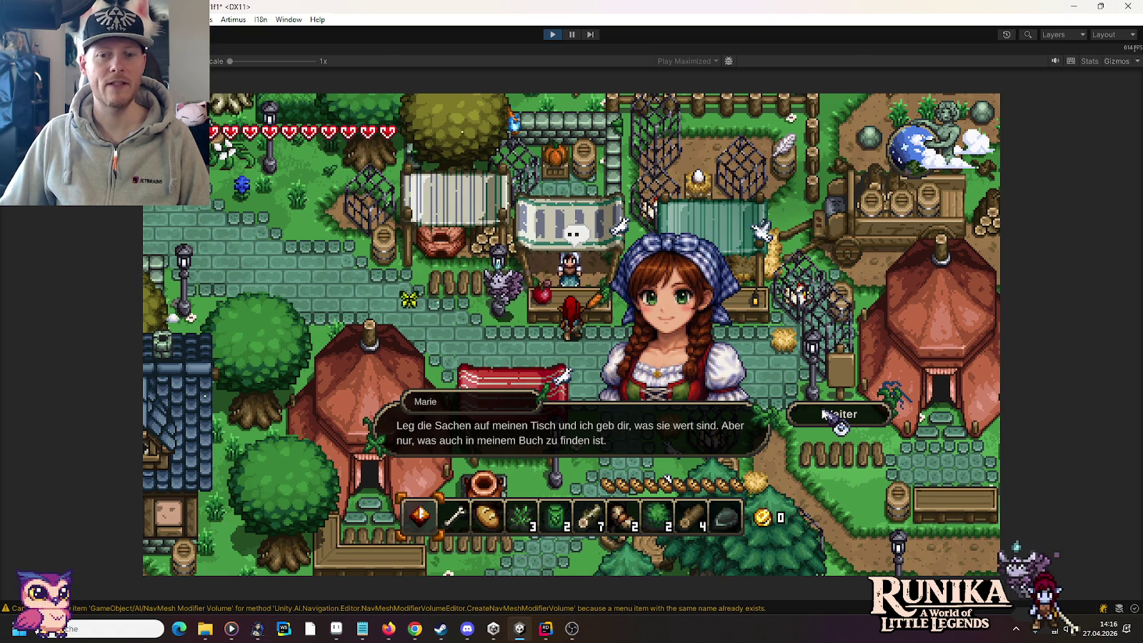
click(825, 414)
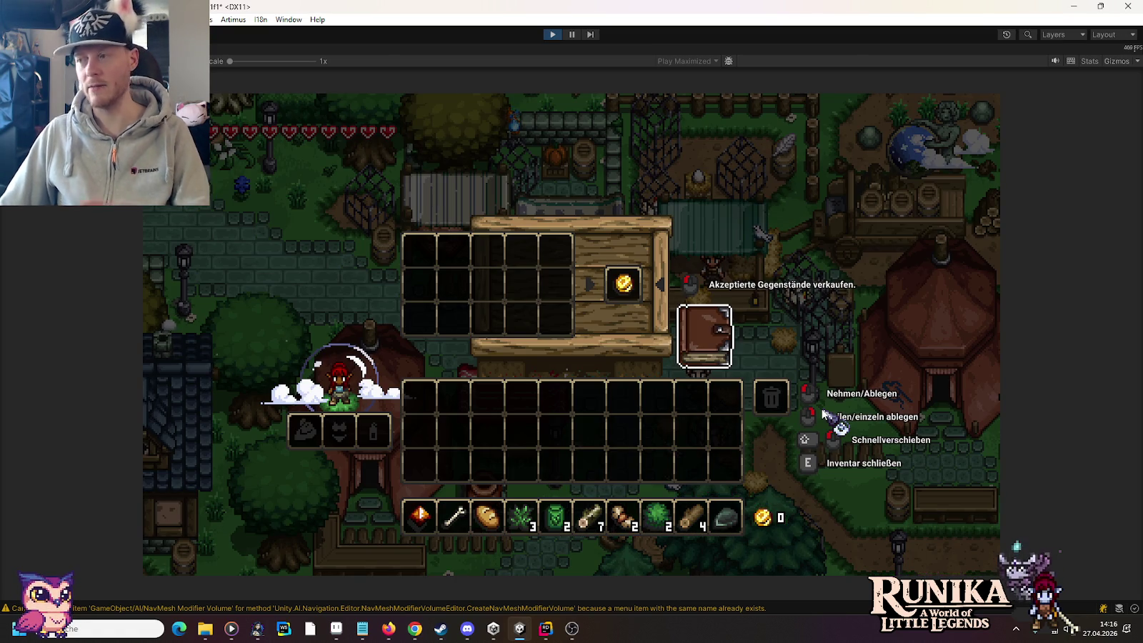
key(e)
Talk to Marie again to reopen her trade screen, then stop the game.
click(582, 297)
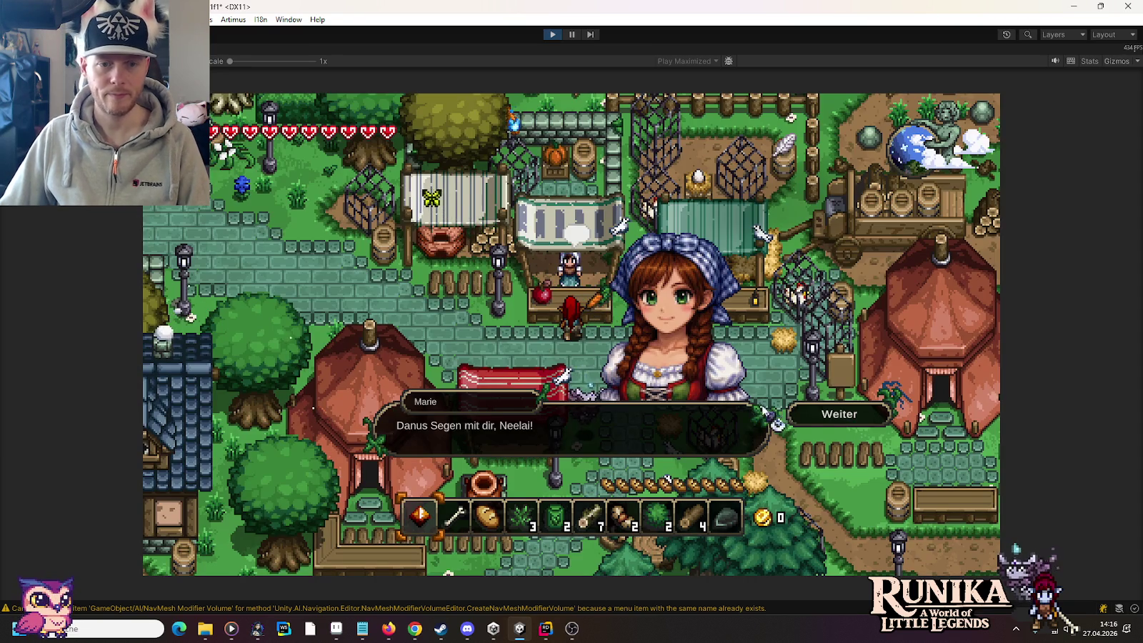
click(830, 418)
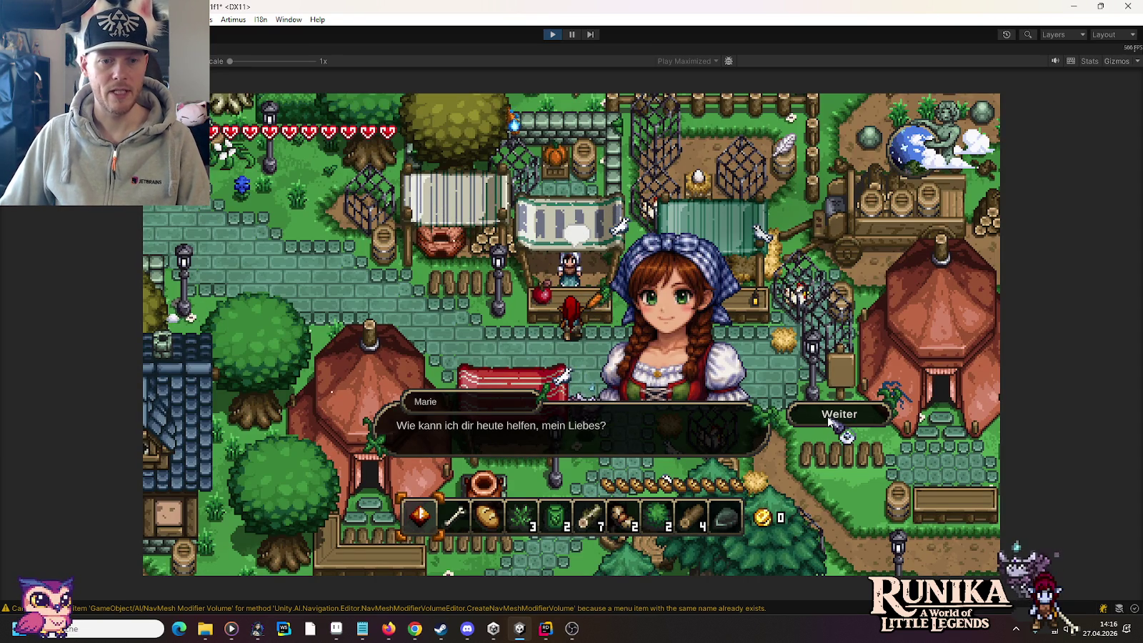
click(829, 420)
click(546, 34)
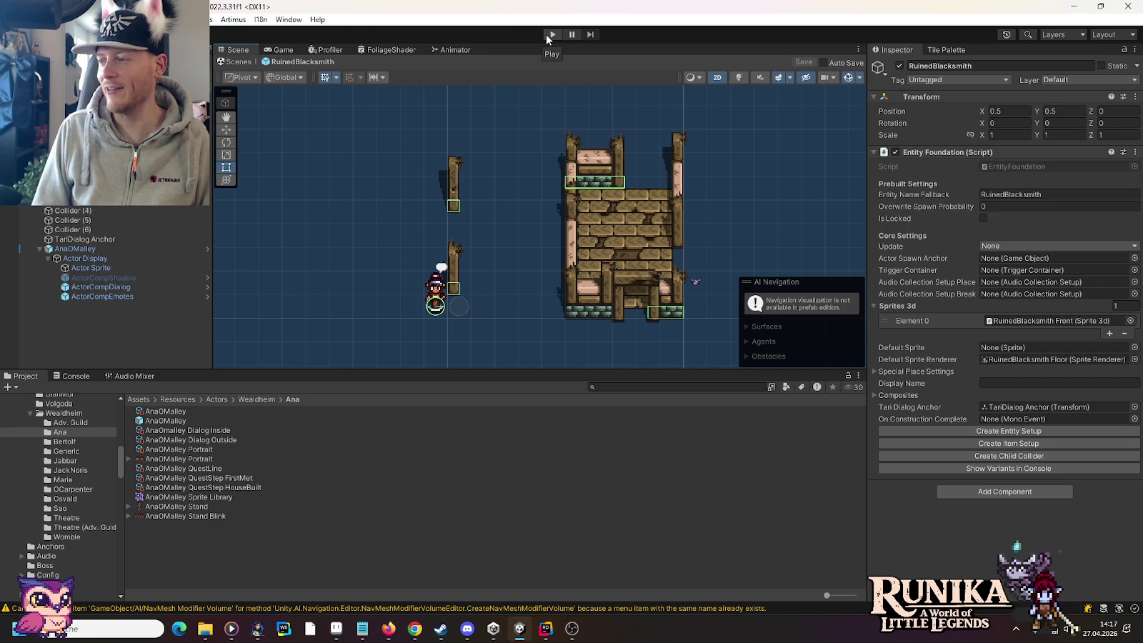
Rework line 5 of the German draft into a 'Schau dir …' phrasing ending with '!'.
click(362, 629)
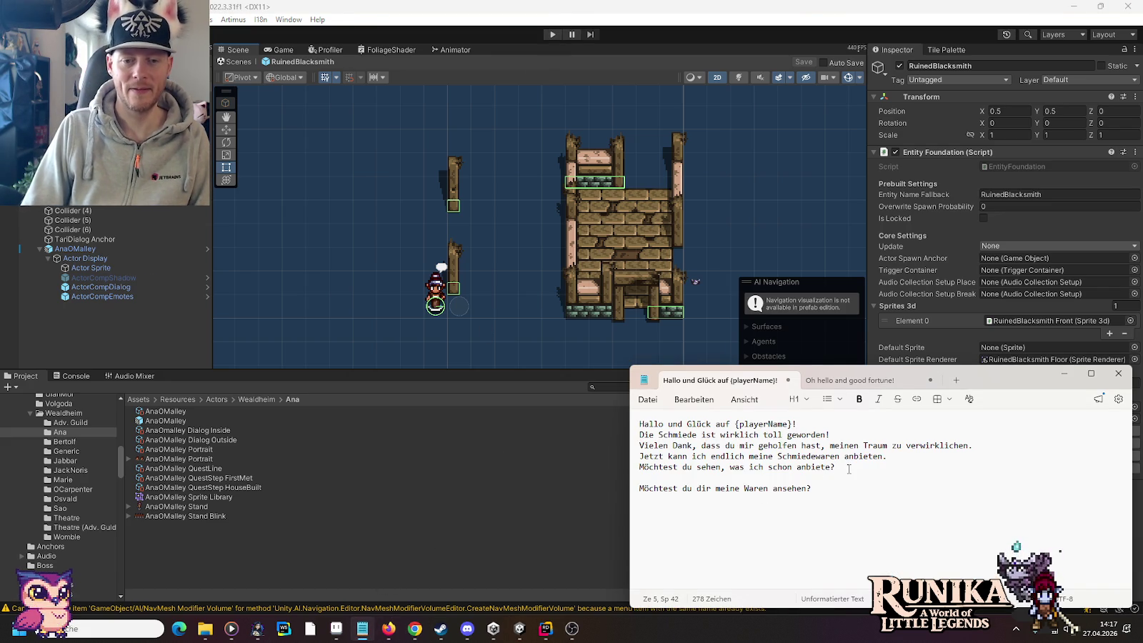
key(ctrl+shift+Right)
key(ctrl+shift+Right)
key(ctrl+shift+Right)
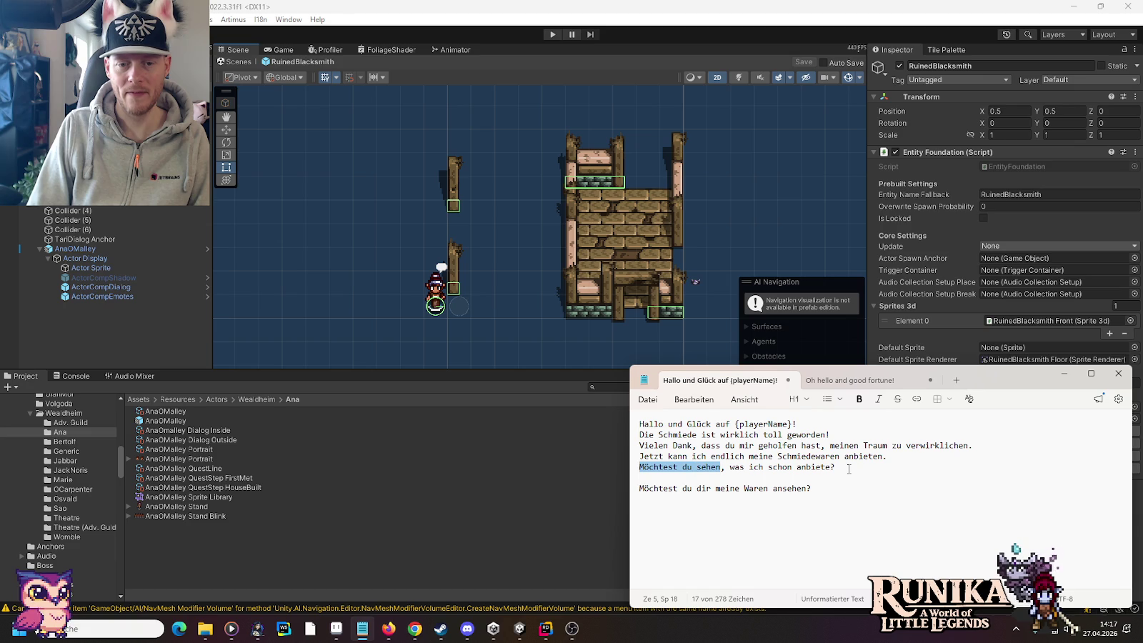
text(Schau )
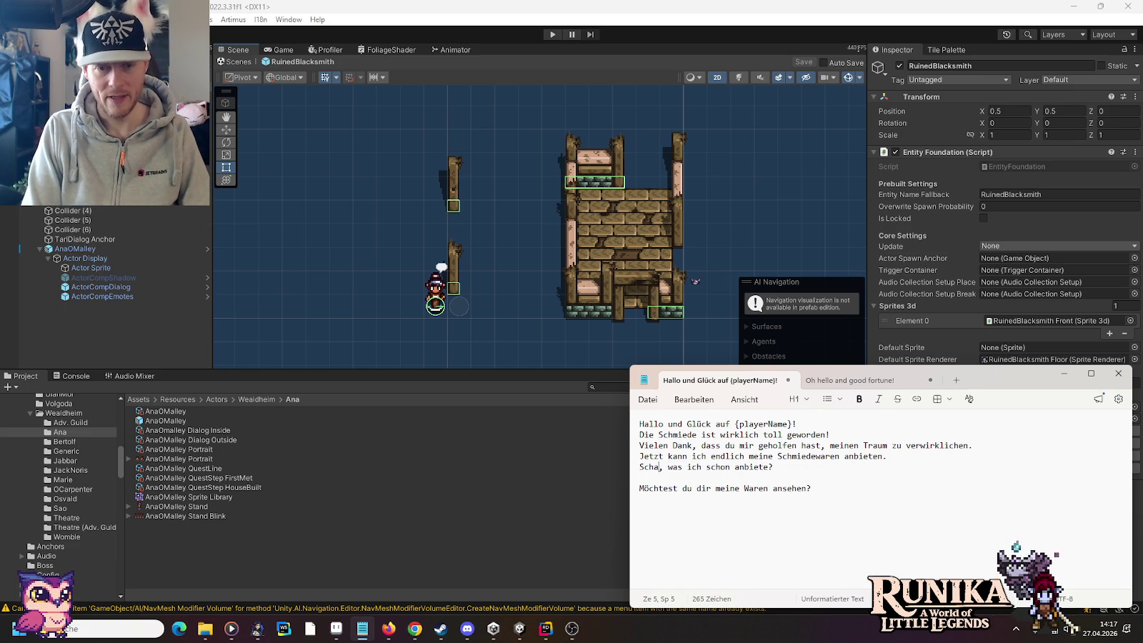
text(dir an)
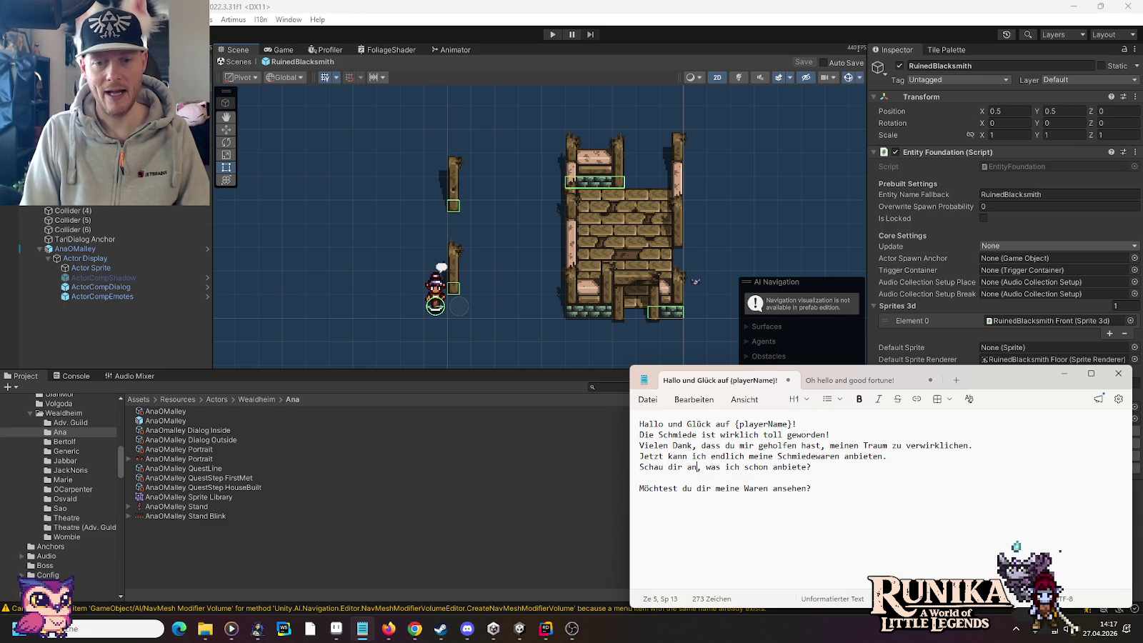
key(End)
key(BackSpace)
text(!)
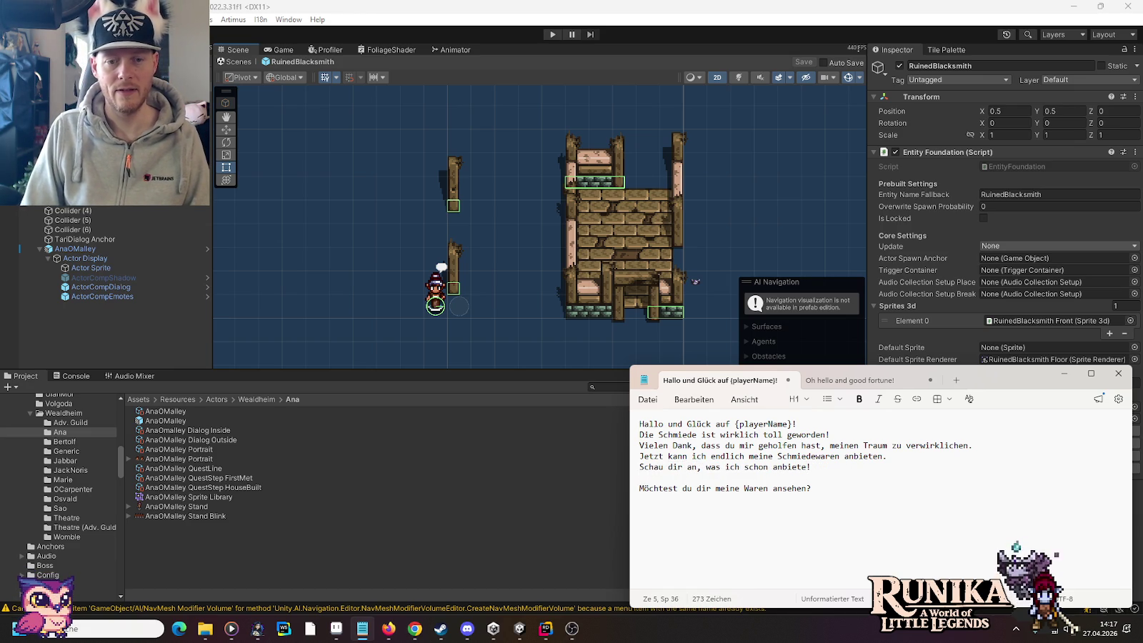
key(ctrl+shift+Left)
key(ctrl+shift+Left)
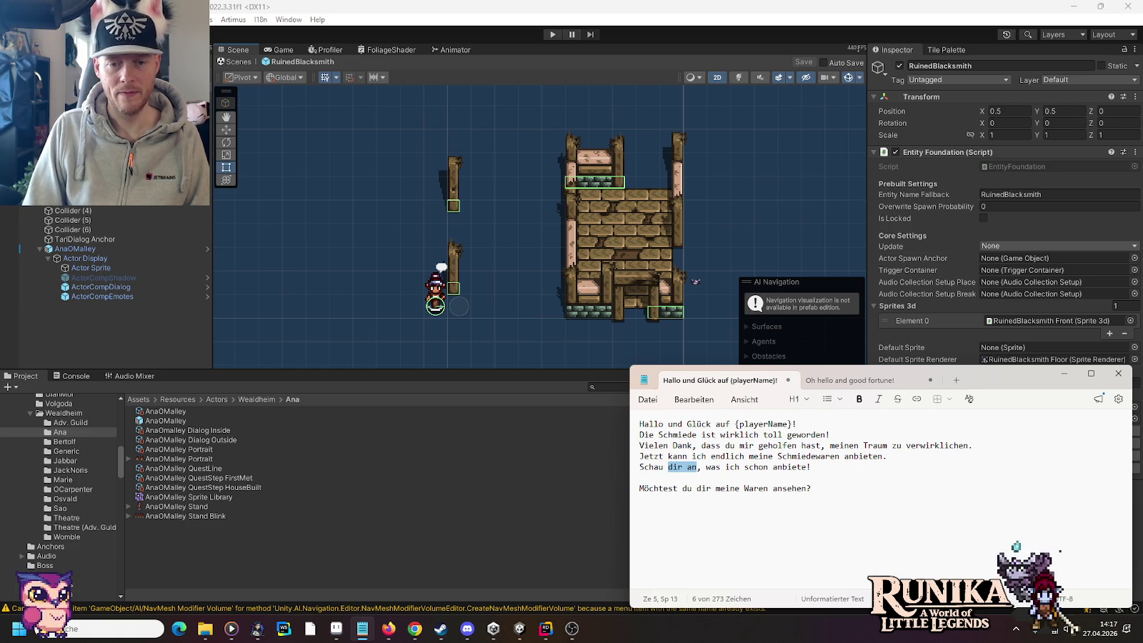
text(nur)
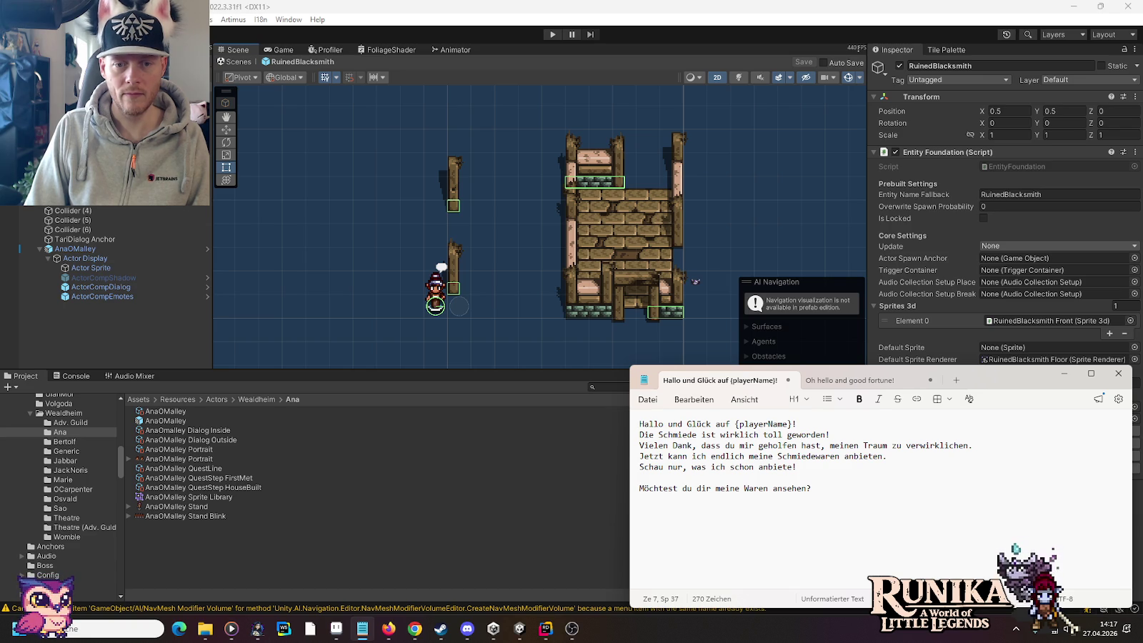
Make the last line 'Schau dir gerne nochmal meine Waren an.' and select the whole German text.
key(shift+Home)
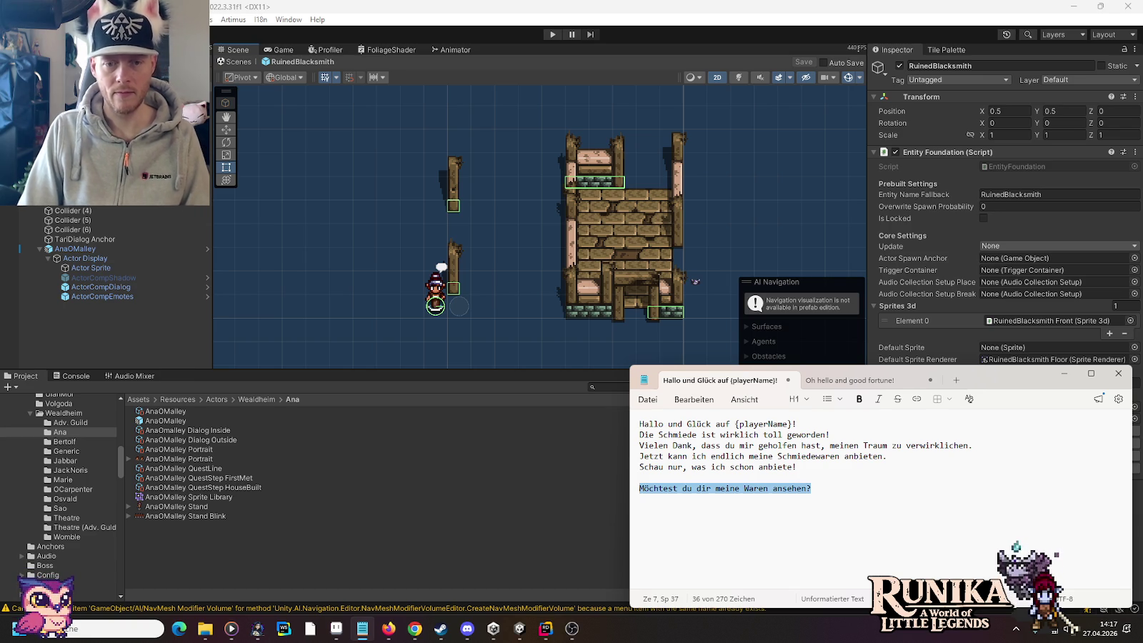
text(Schau)
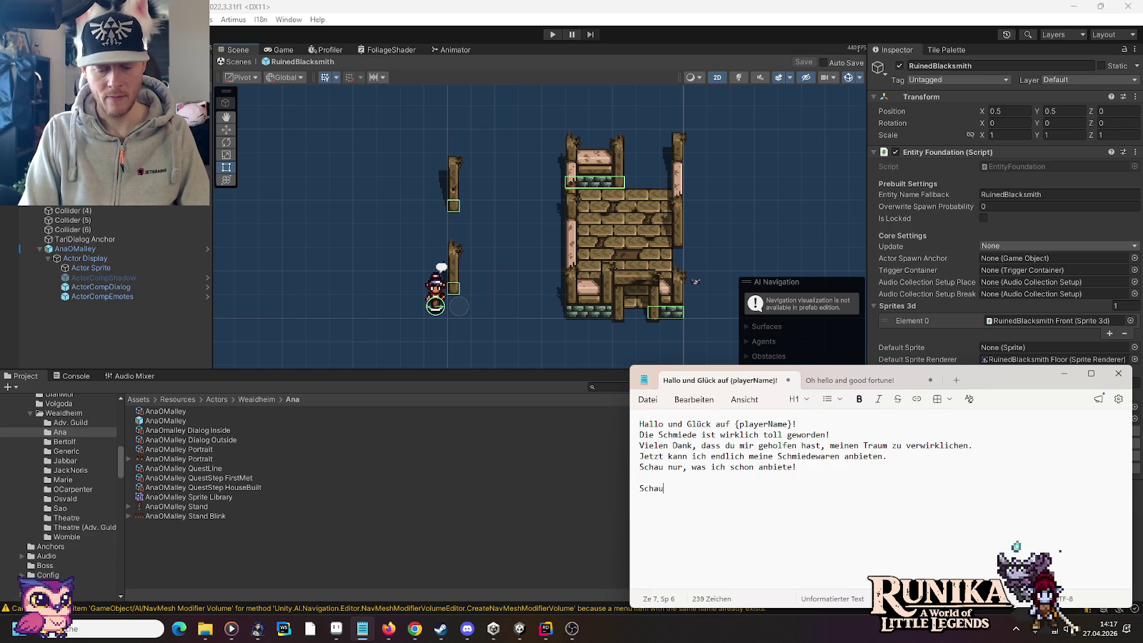
text( dir gerne nochmal meine waren an.)
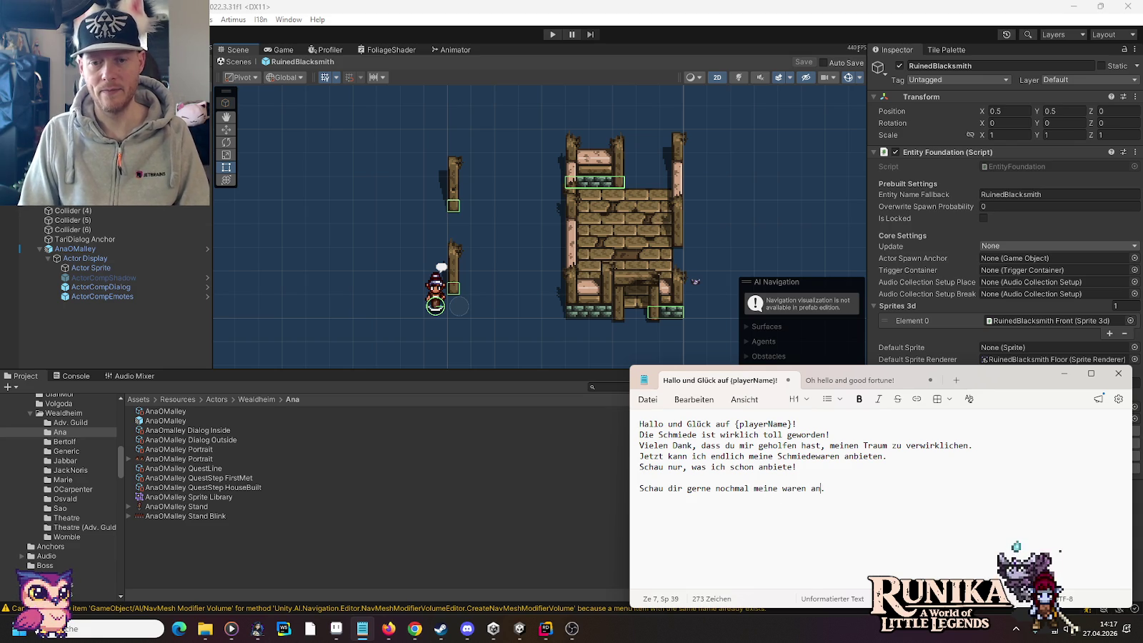
key(Delete)
text(W)
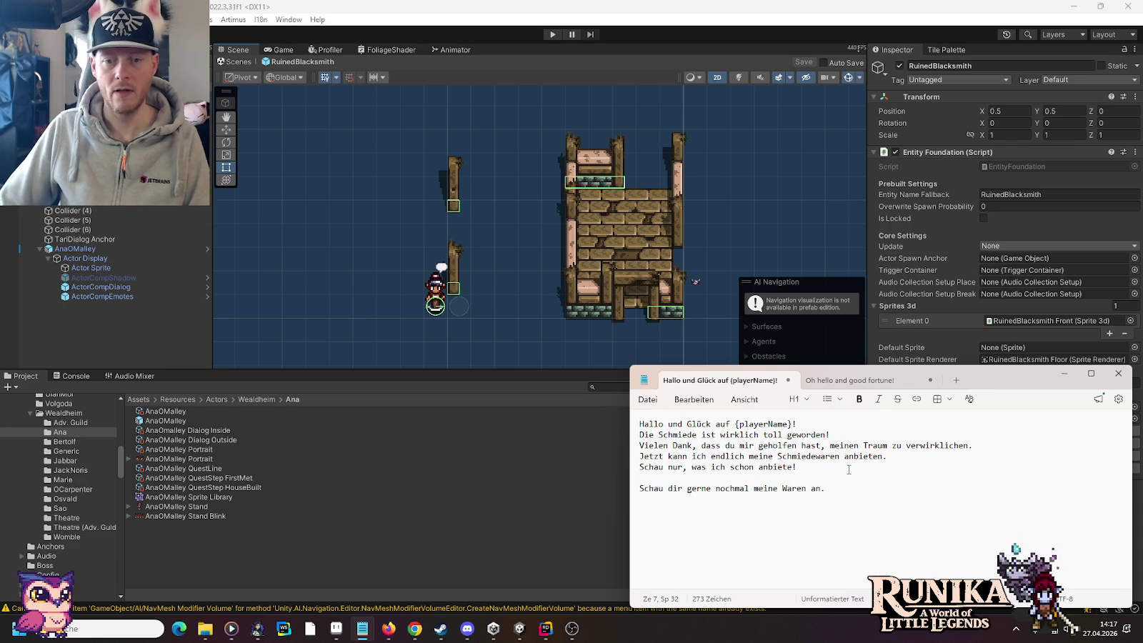
drag(840, 498, 612, 425)
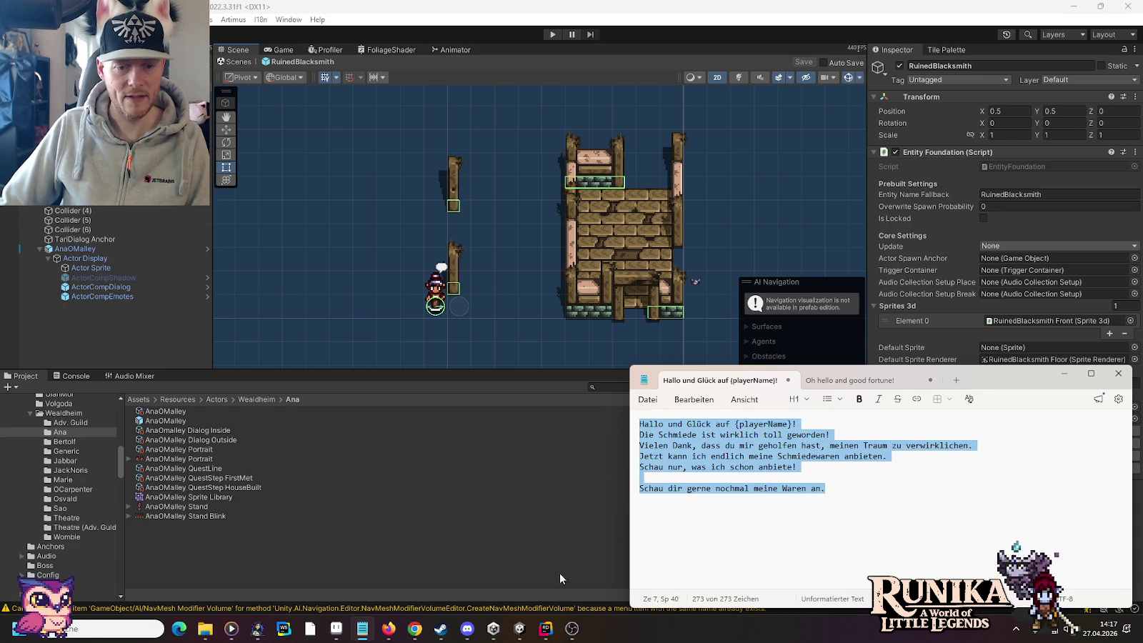
click(546, 629)
click(1004, 527)
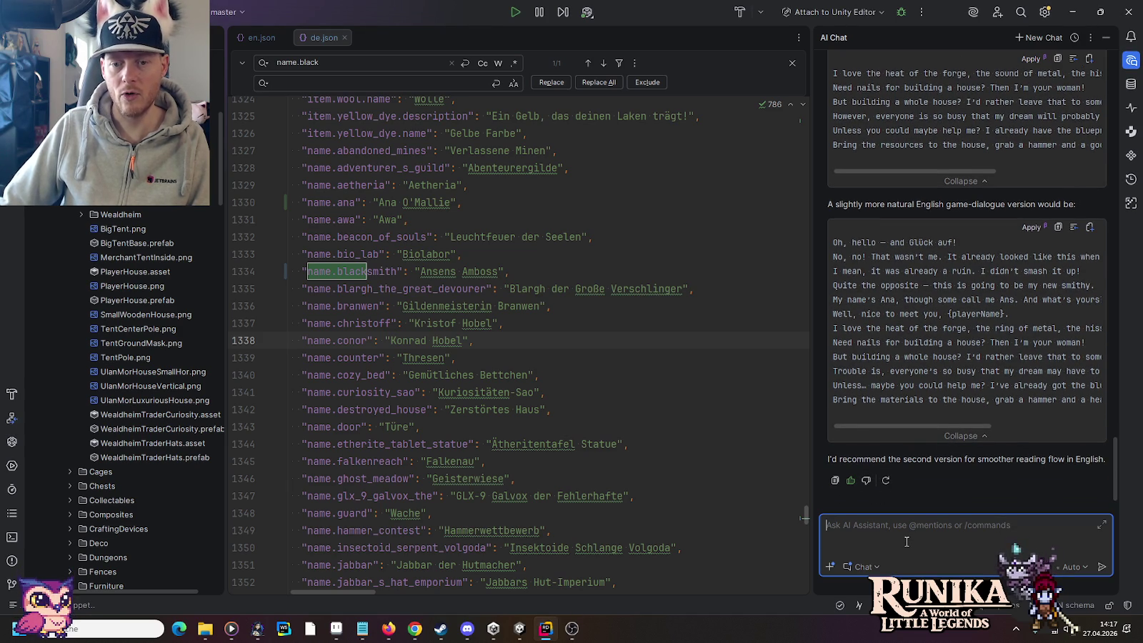
Ask the AI chat to translate the pasted German lines after the house into English.
text(Now)
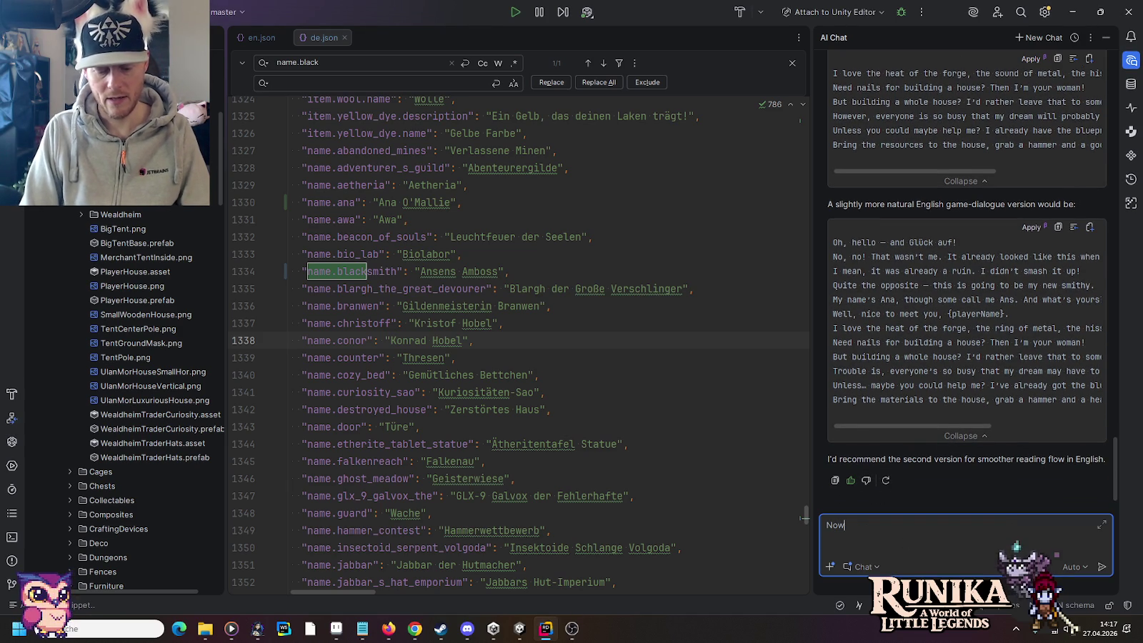
text( please transla)
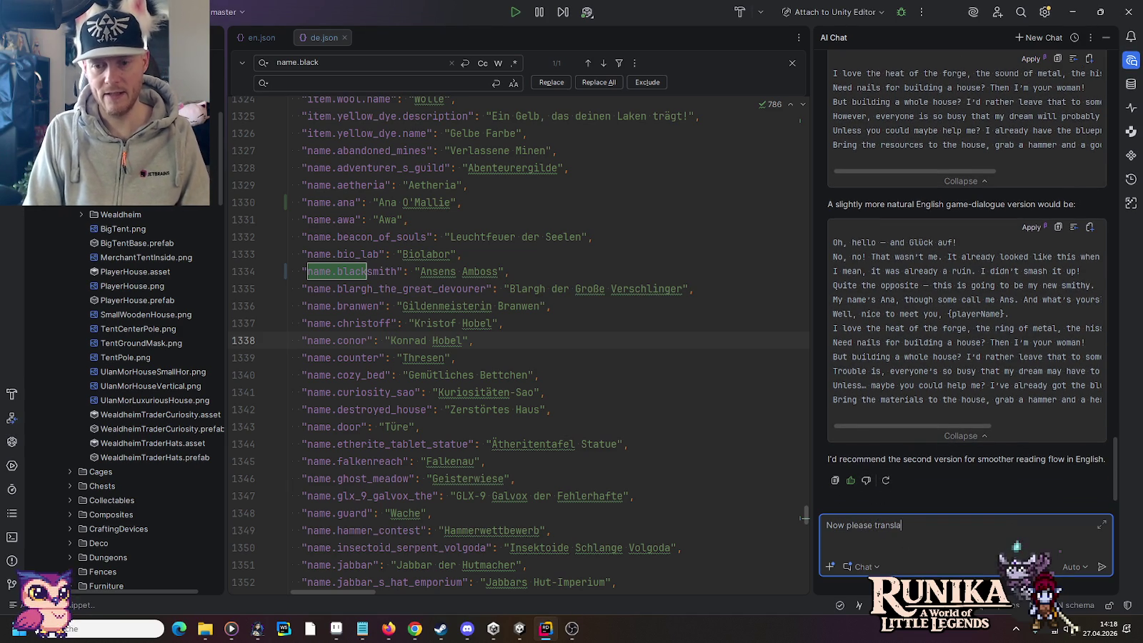
text(te the )
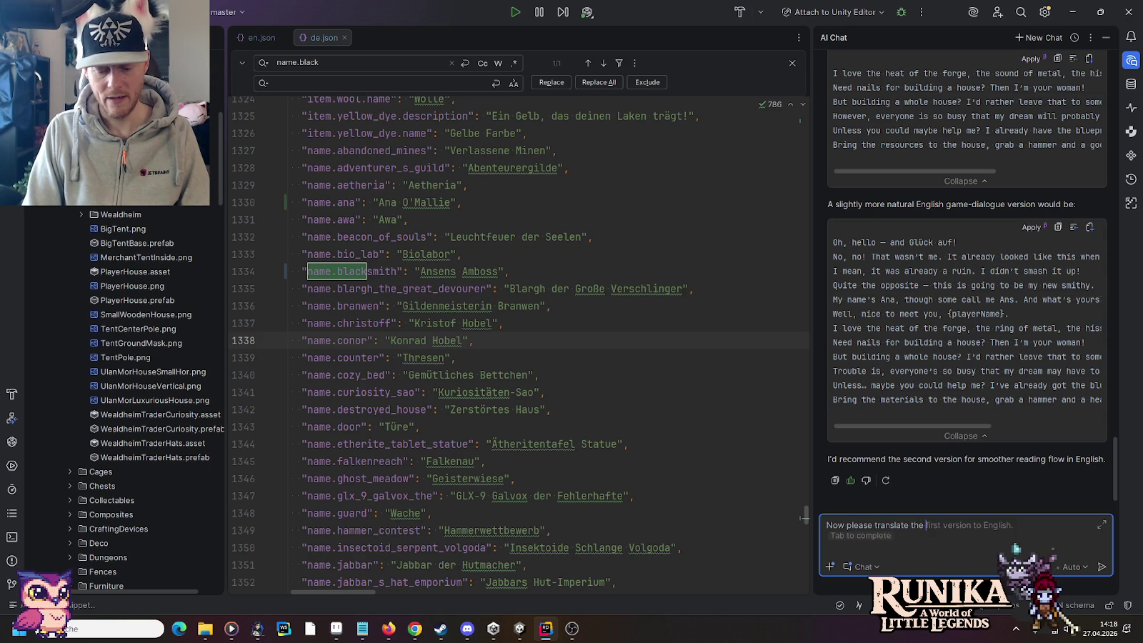
text(lines after the house has been finished:)
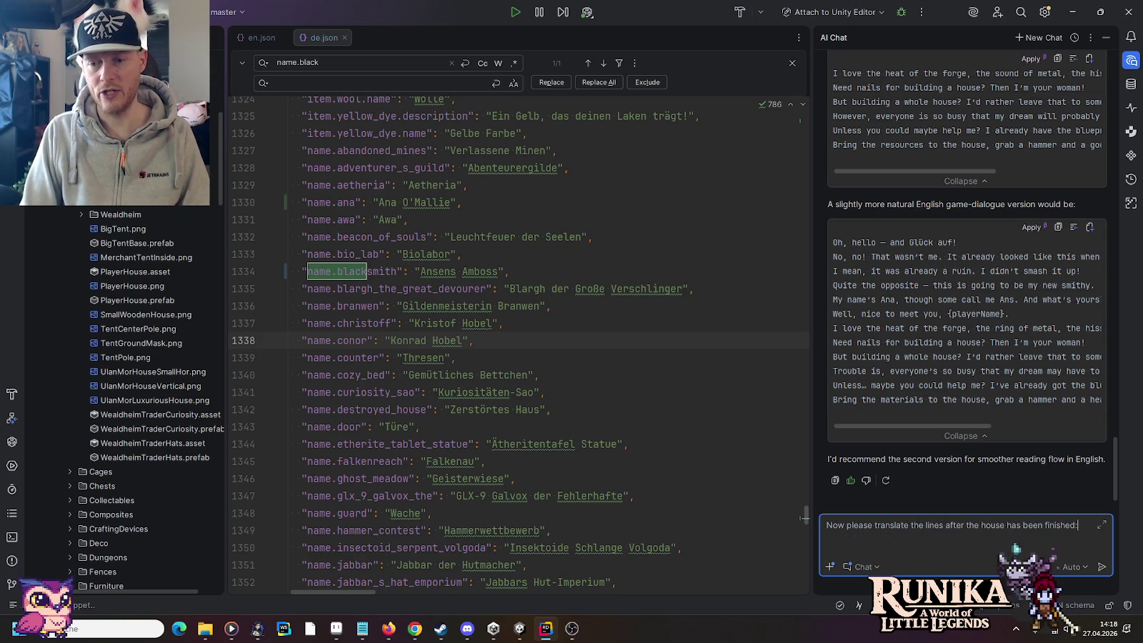
text(Hallo und Glück auf {playerName}! Die Schmiede ist wirklich toll geworden! Vielen Dank, dass du mir geholfen hast, meinen Traum zu verwirklichen. Jetzt kann ich endlich meine Schmiedewaren anbieten. Schau nur, was ich schon anbiete!  Schau dir gerne nochmal meine Waren an.)
key(Return)
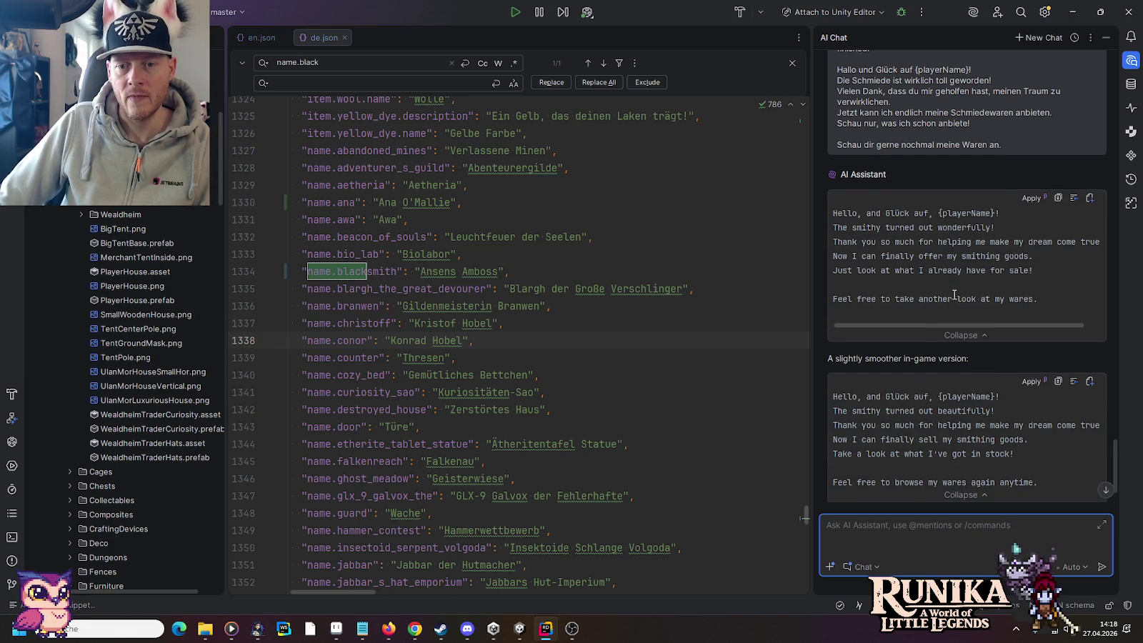
scroll(954, 294, down, 2)
click(1064, 433)
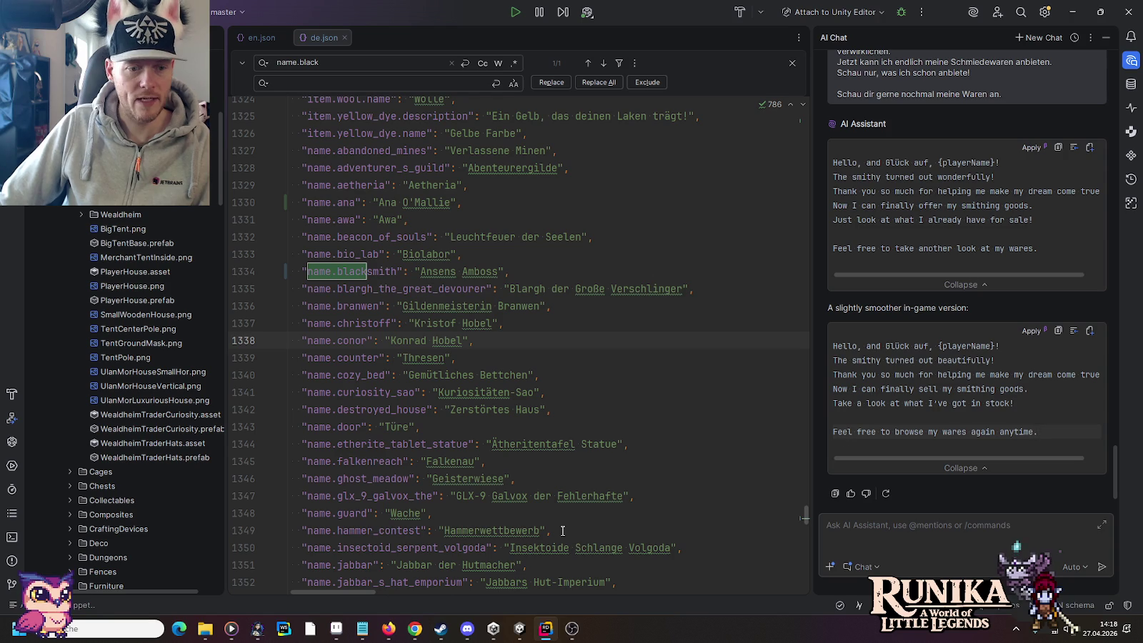
click(363, 629)
Paste the AI's English translation below the German lines.
click(874, 509)
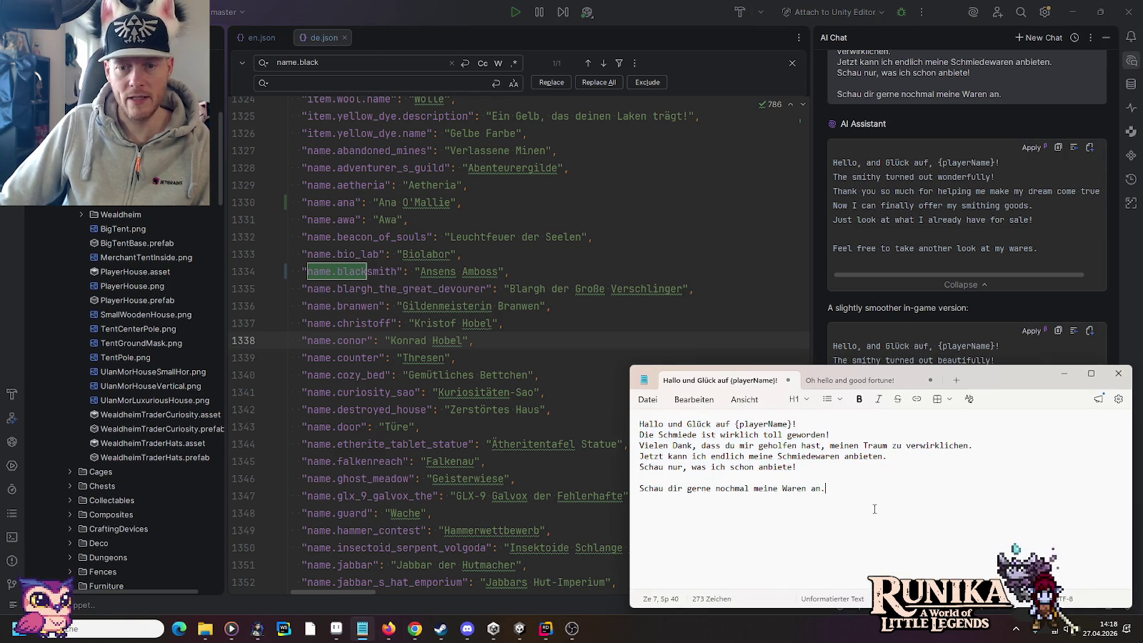
key(Return)
key(Return)
text(Hello, and Glück auf, {playerName}! The smithy turned out beautifully! Thank you so much for helping me make my dream come true. Now I can finally sell my smithing goods. Take a look at what I've got in stock!  Feel free to browse my wares again anytime.)
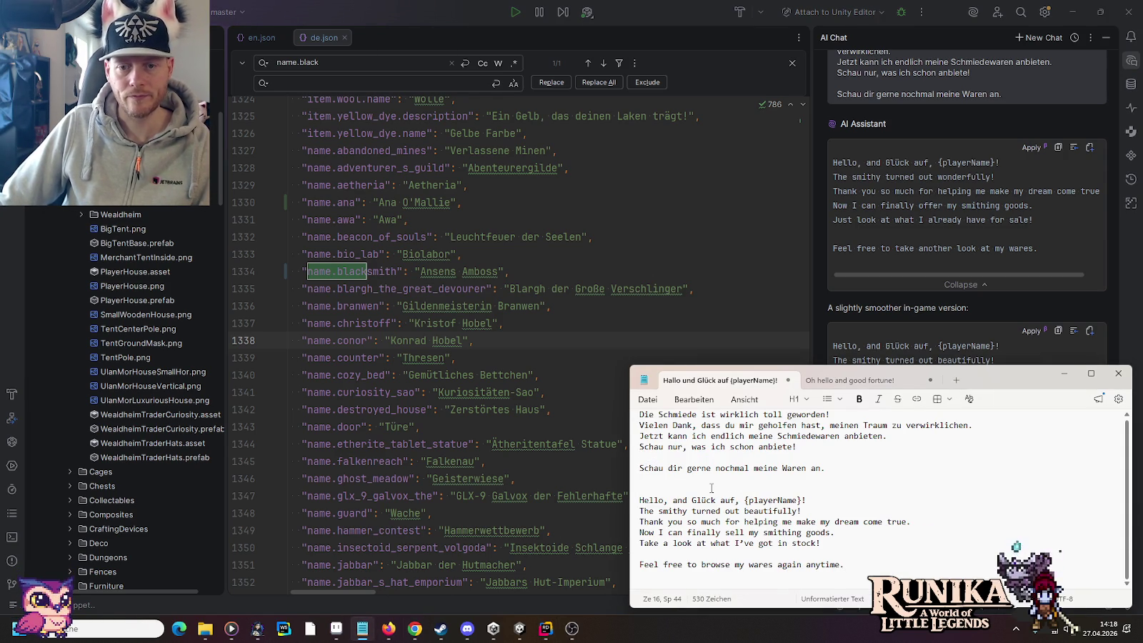
Copy the 'hello and good fortune' greeting above the English lines, capitalised as 'Hello'.
click(851, 380)
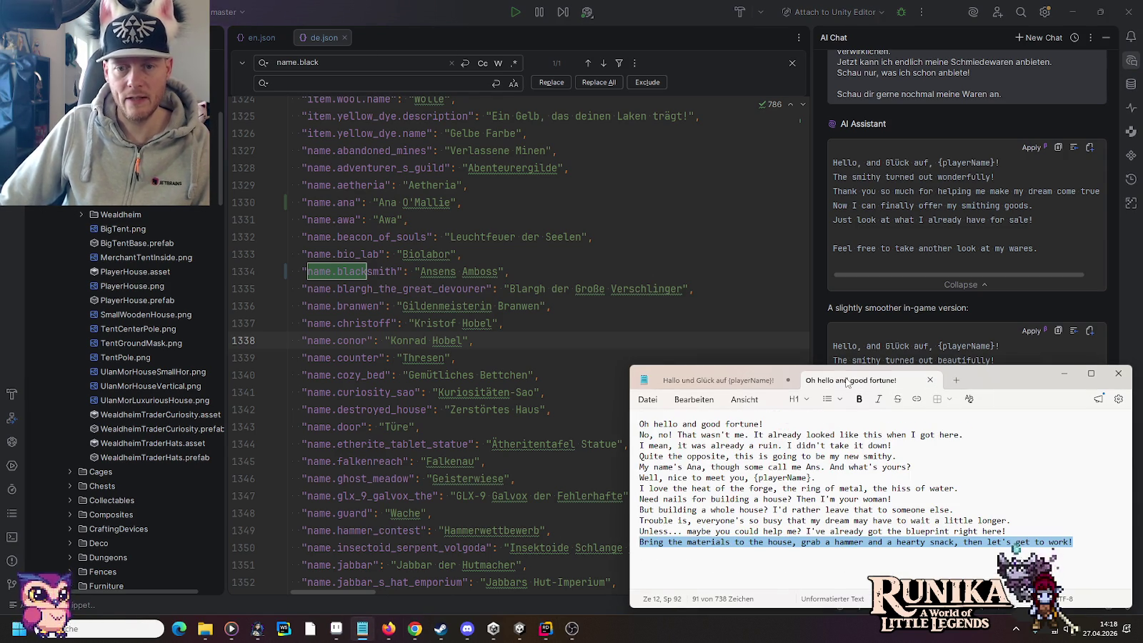
triple_click(770, 422)
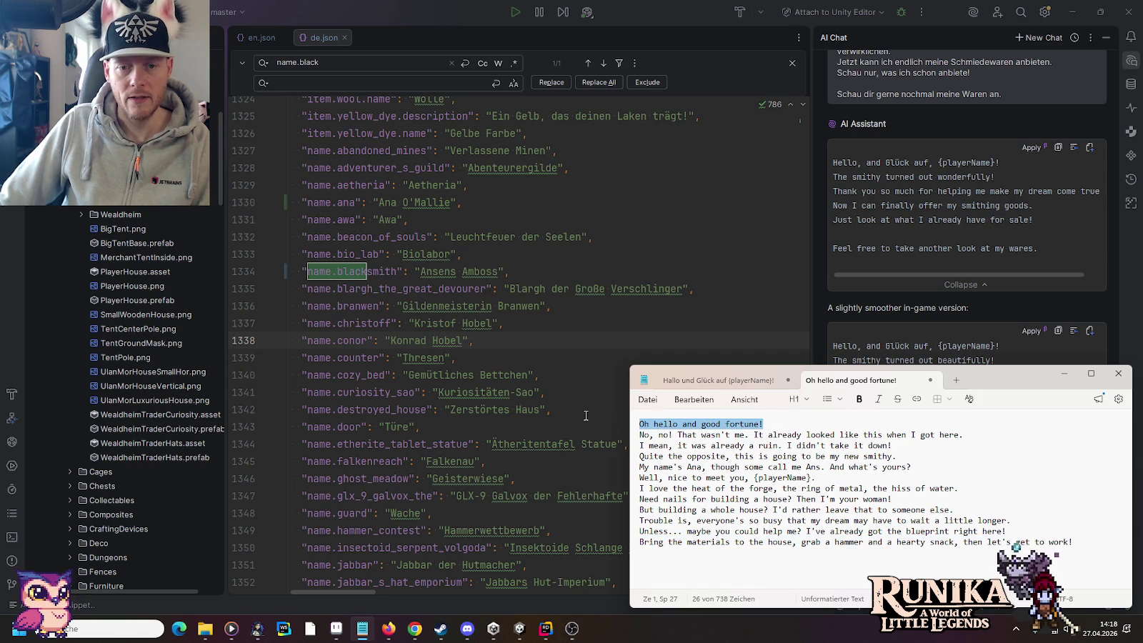
click(723, 382)
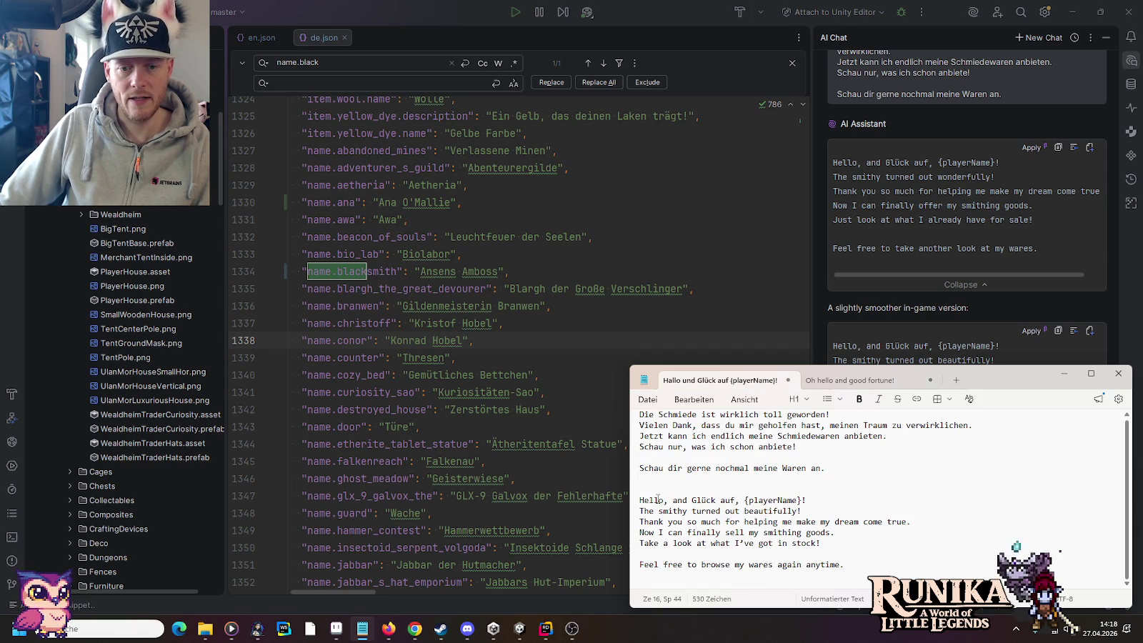
click(695, 498)
key(Home)
key(ctrl+v)
key(Up)
key(Delete)
key(Delete)
key(Delete)
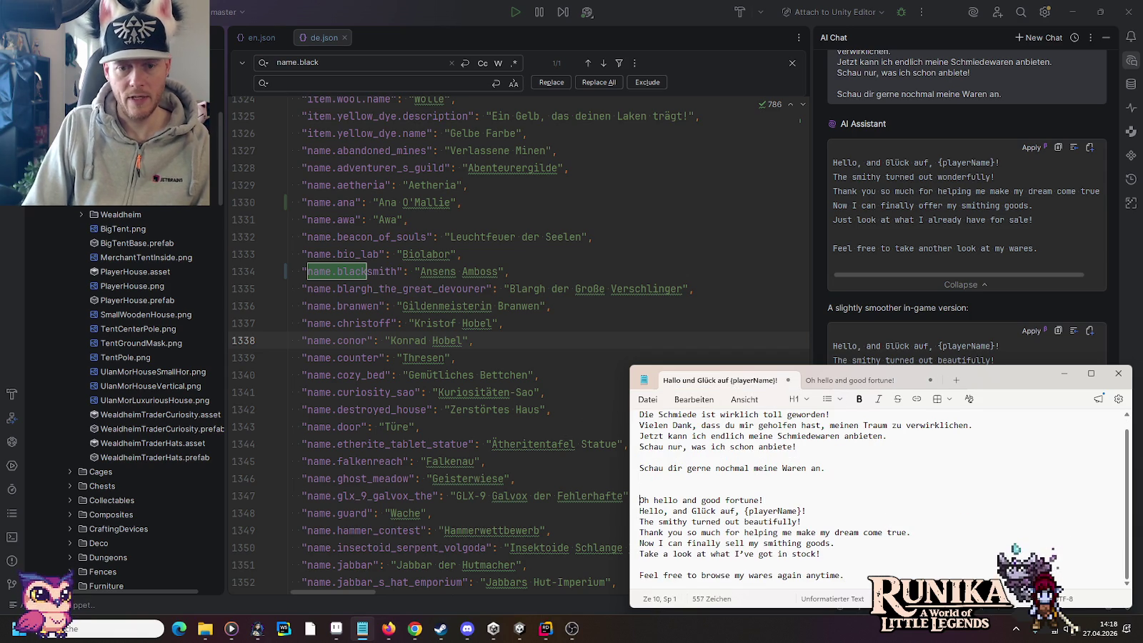
key(Delete)
text(H)
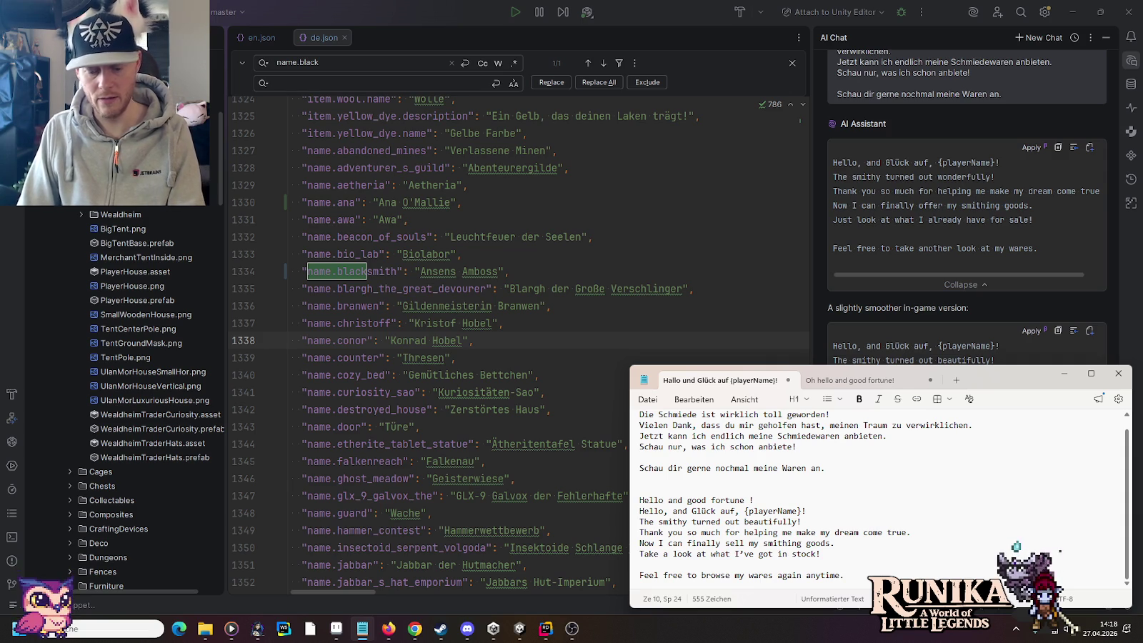
click(519, 629)
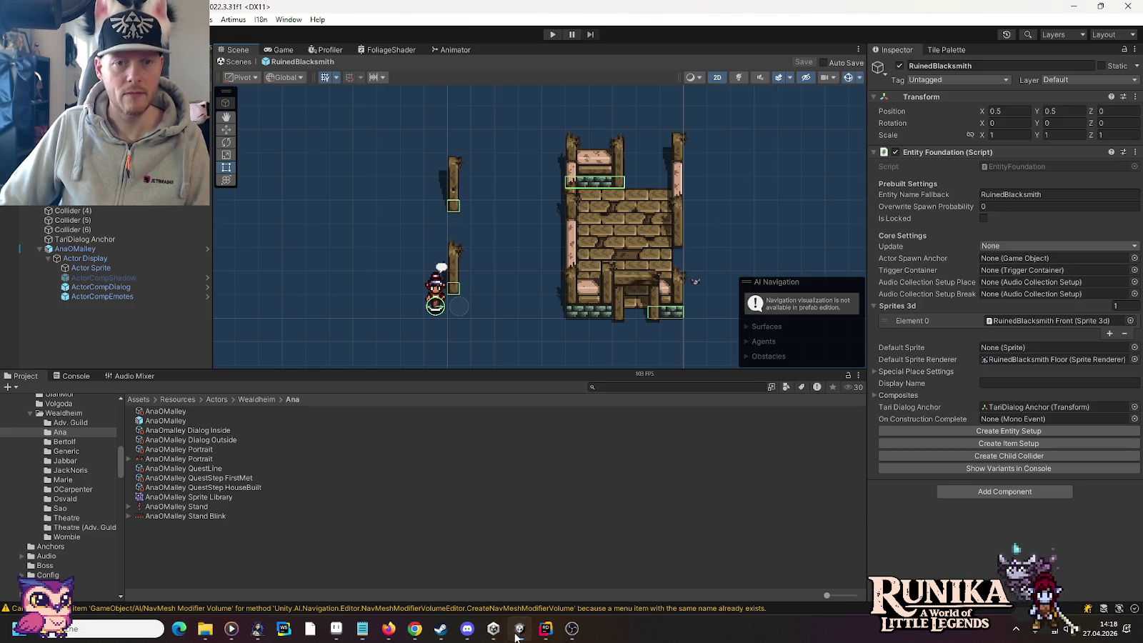
Select AnaOmalley Dialog Inside in the Project window and cut the two Hello lines from the English draft.
click(230, 430)
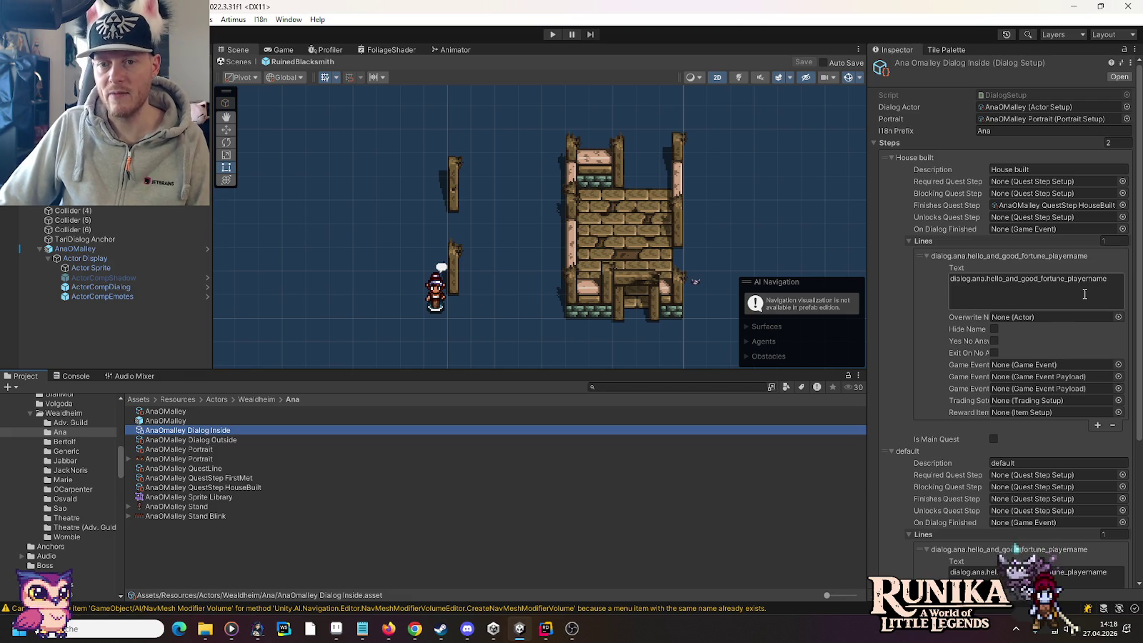
key(alt+Tab)
key(ctrl+x)
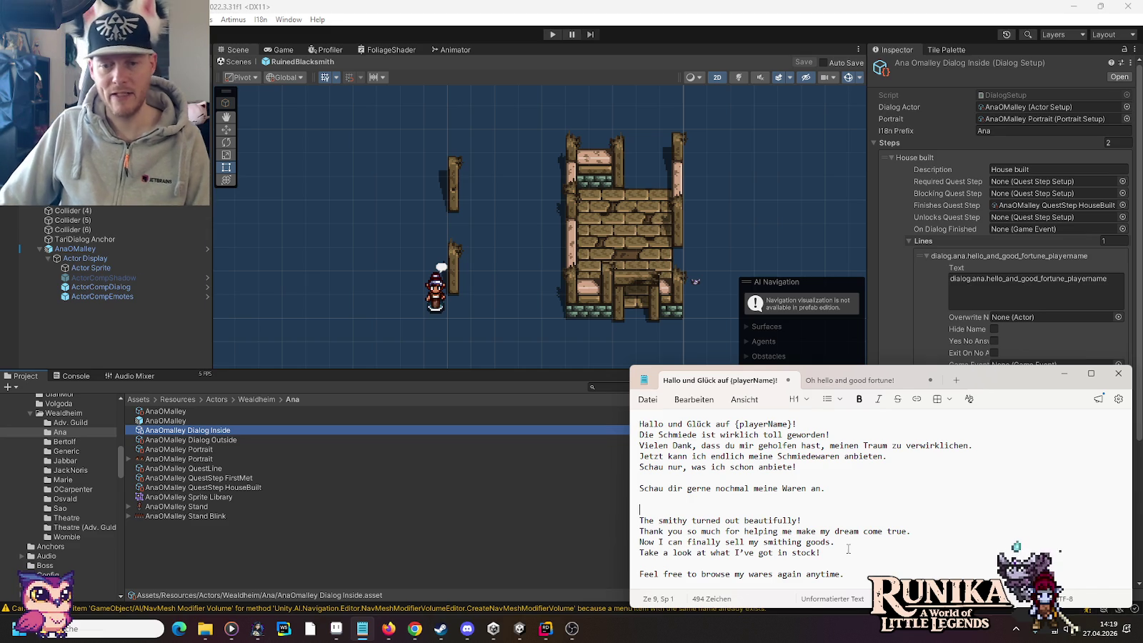
Insert 'already' so the line reads 'what I've already got in stock', then select 'The smithy turned out beautifully!'.
click(737, 553)
key(Right)
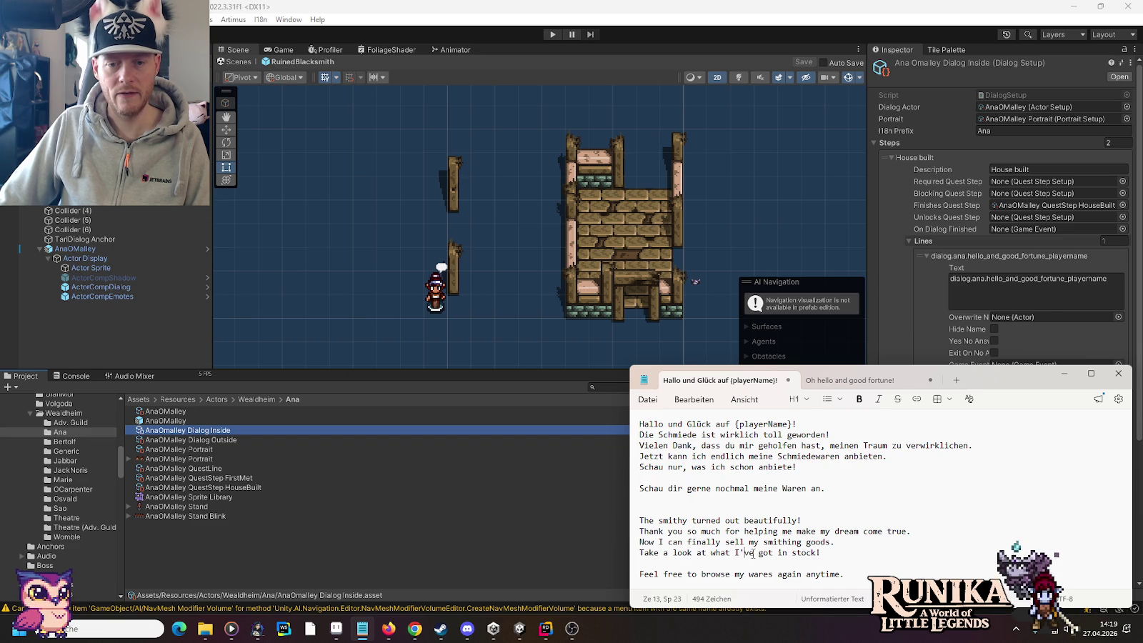
key(Right)
key(Right)
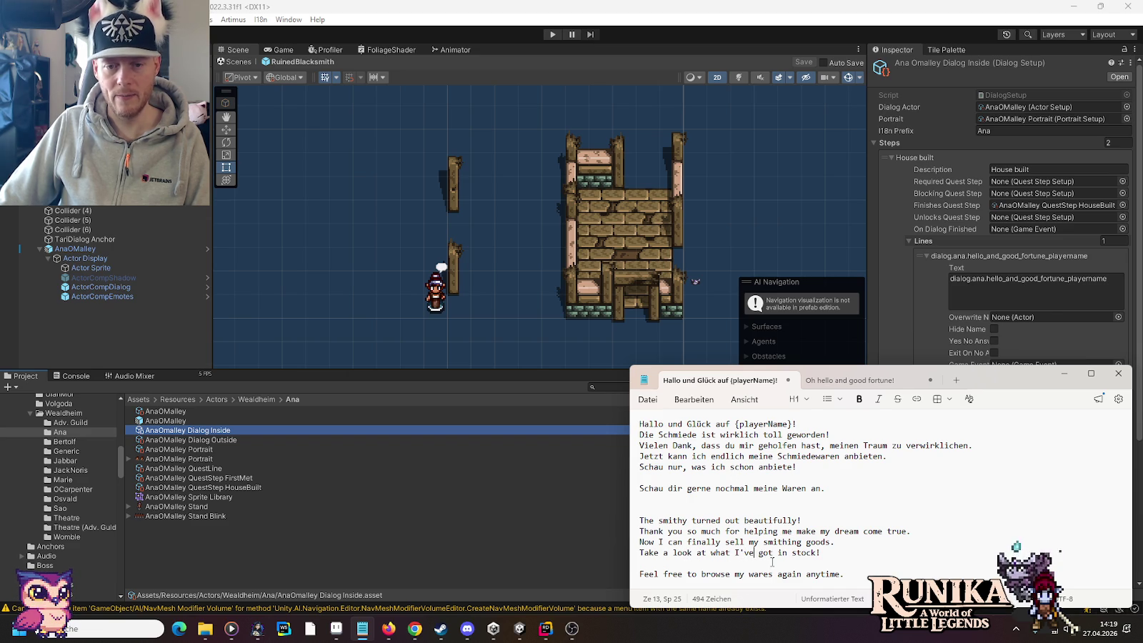
text(already)
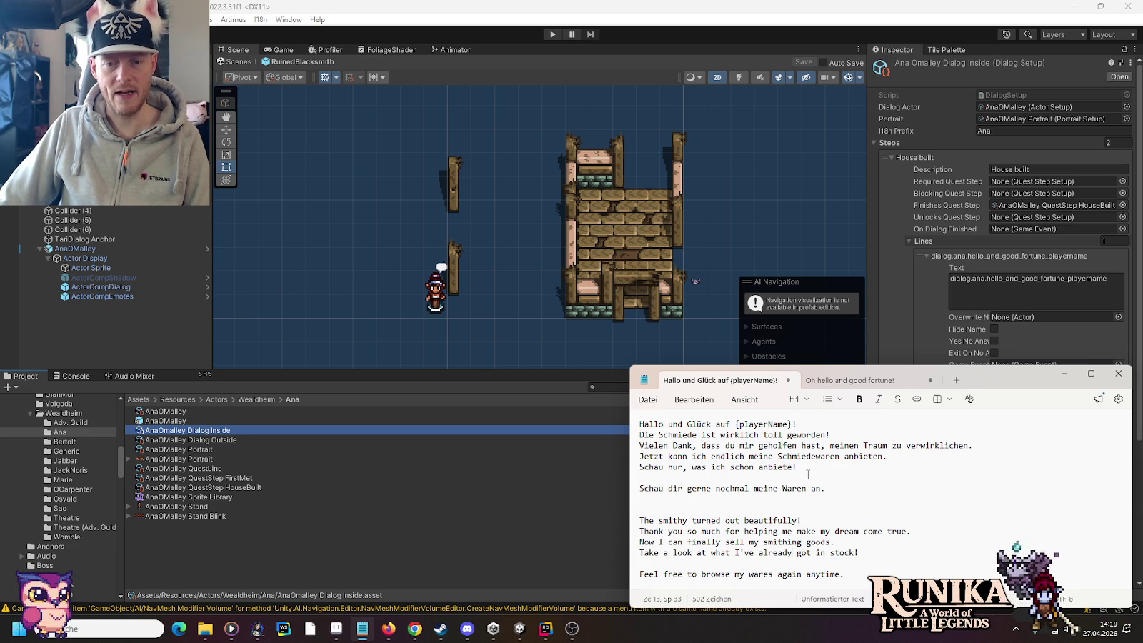
drag(803, 520, 645, 518)
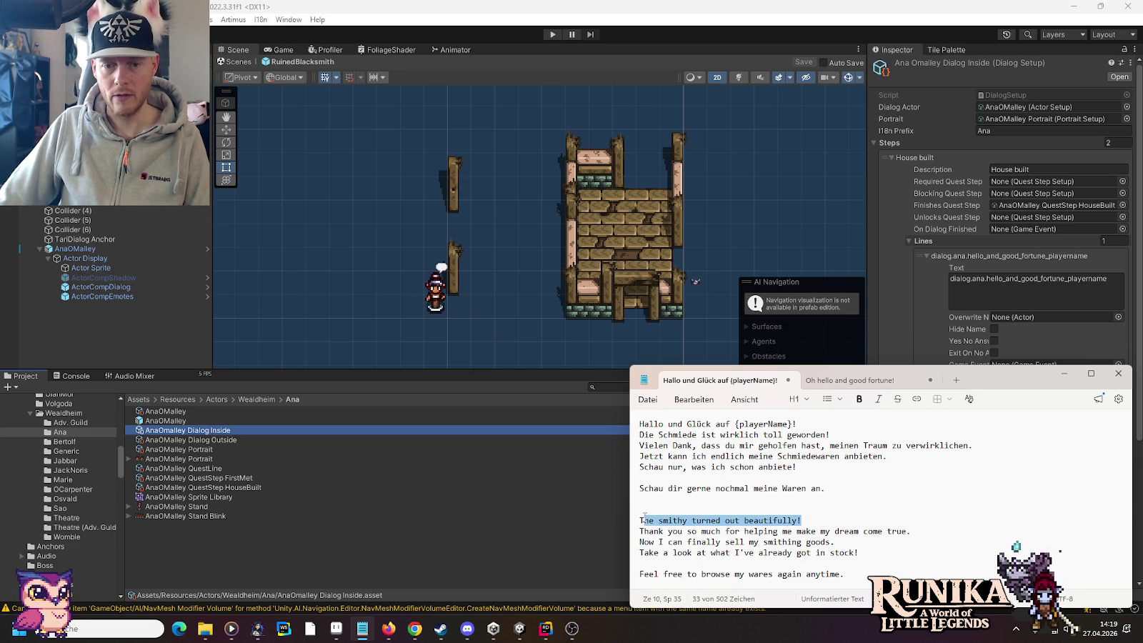
click(894, 285)
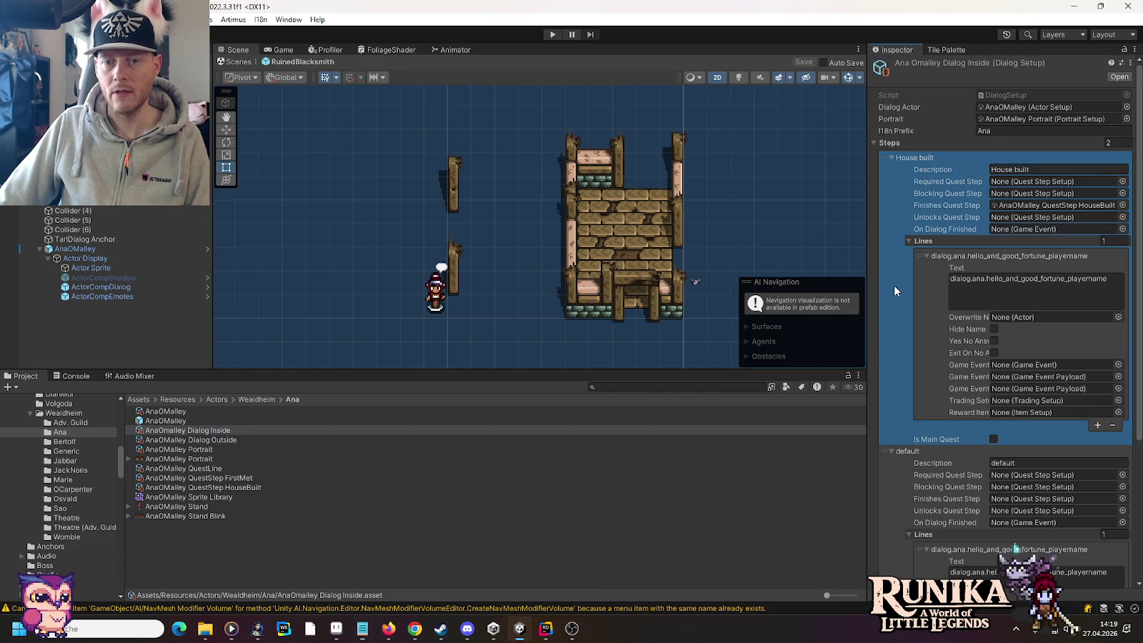
Add a second House built line with the text 'The smithy turned out beautifully!'.
click(1099, 425)
scroll(1036, 357, down, 3)
click(1036, 361)
key(ctrl+v)
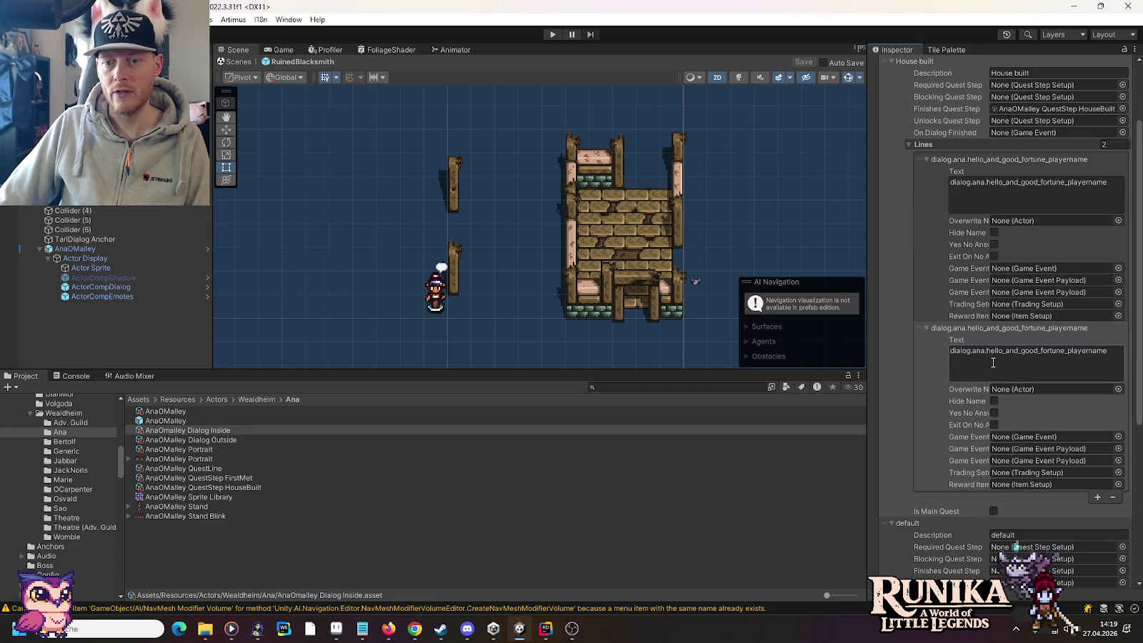
click(928, 158)
Add a third House built line with the 'Thank you so much' sentence.
key(alt+Tab)
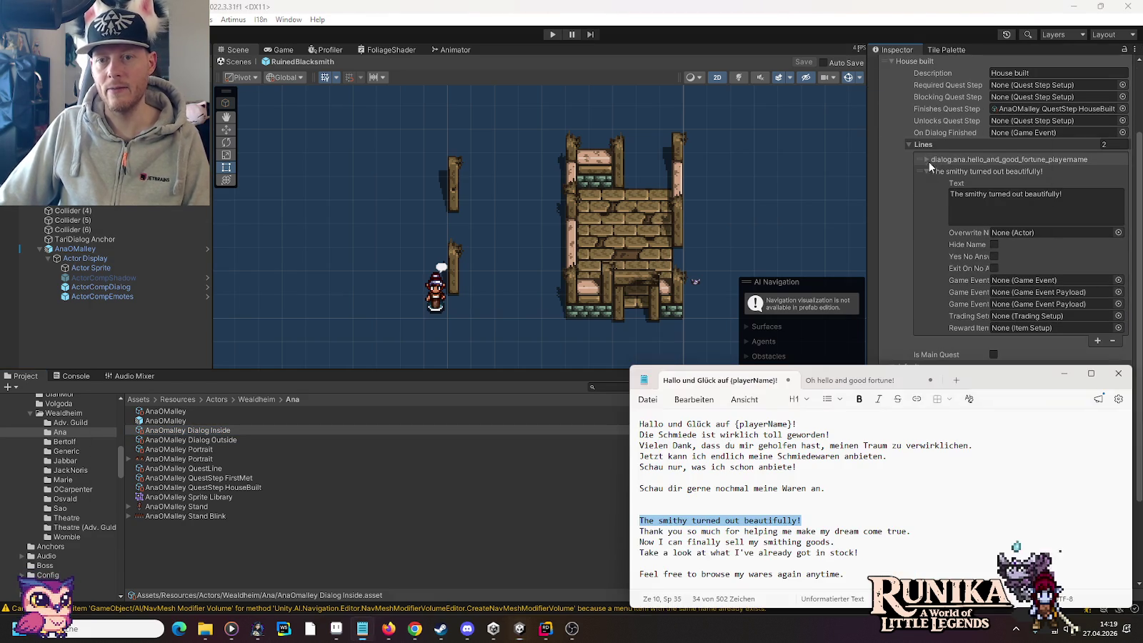
drag(912, 532, 640, 532)
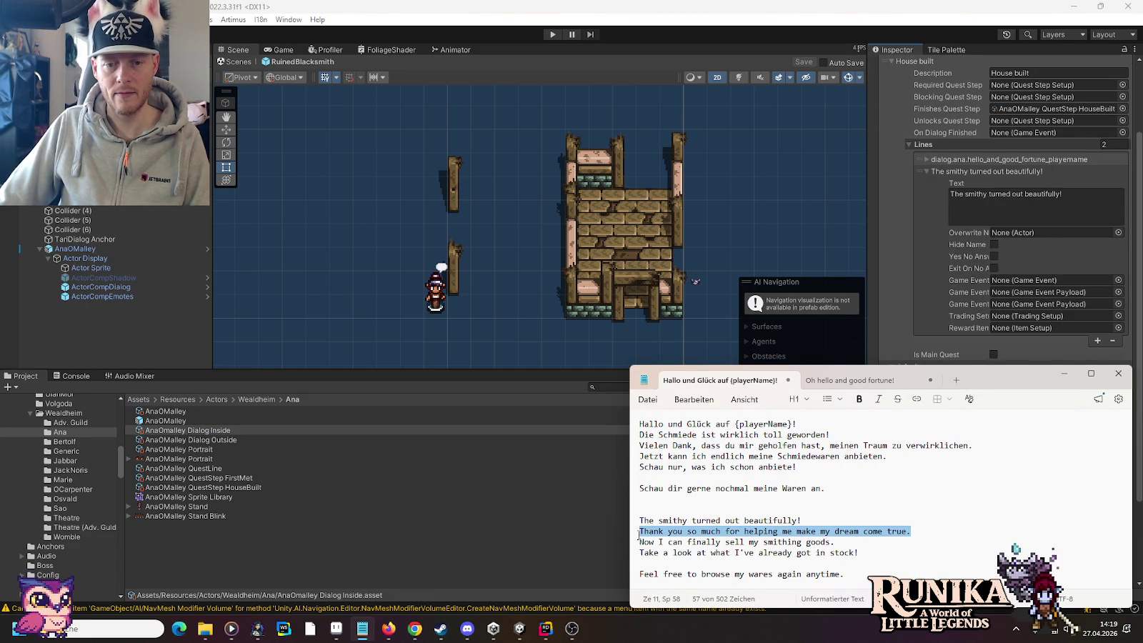
key(ctrl+c)
key(alt+Tab)
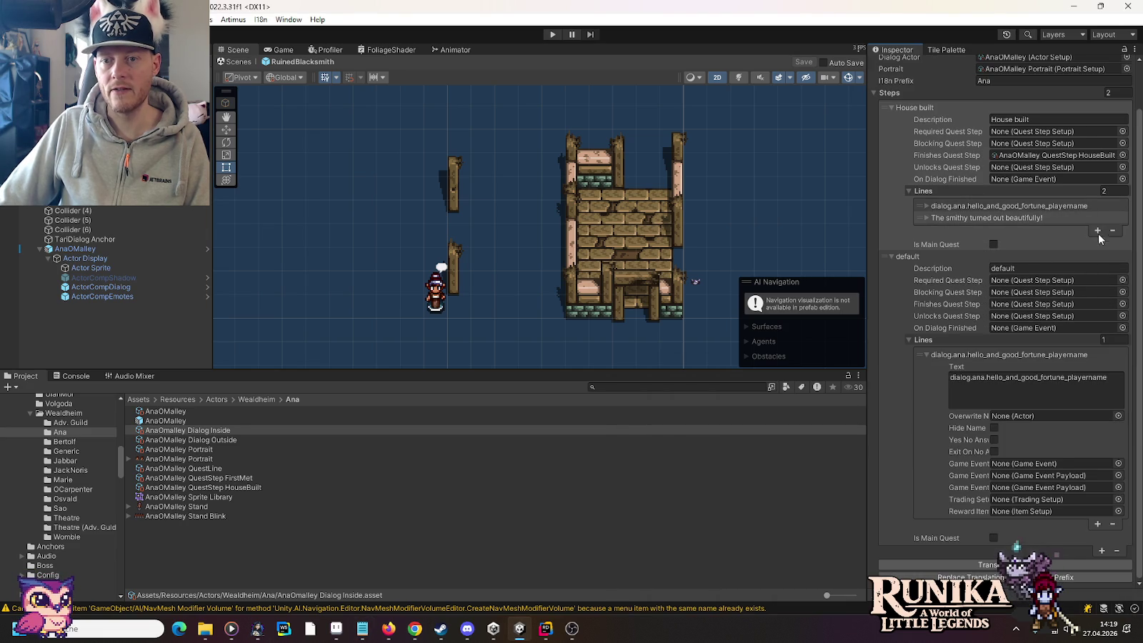
click(1098, 240)
click(1001, 227)
click(1000, 256)
key(ctrl+a)
key(ctrl+v)
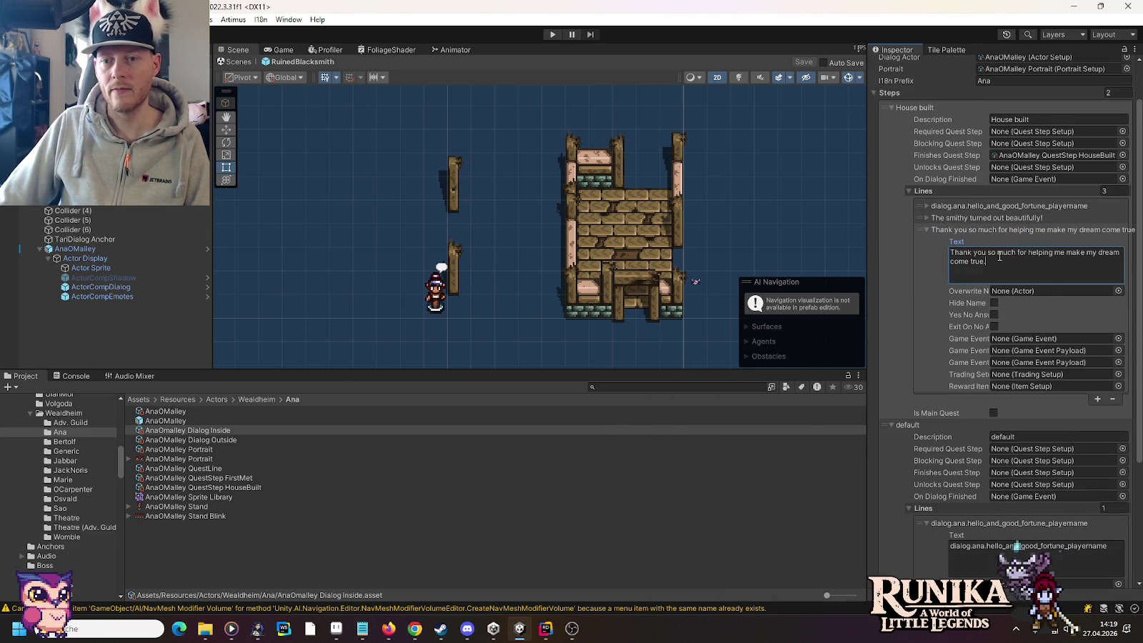
Add a fourth House built line: 'Now I can finally sell my smithing goods.'.
key(alt+Tab)
mouse_move(835, 542)
mouse_down()
mouse_move(686, 532)
mouse_move(630, 545)
mouse_up()
click(997, 232)
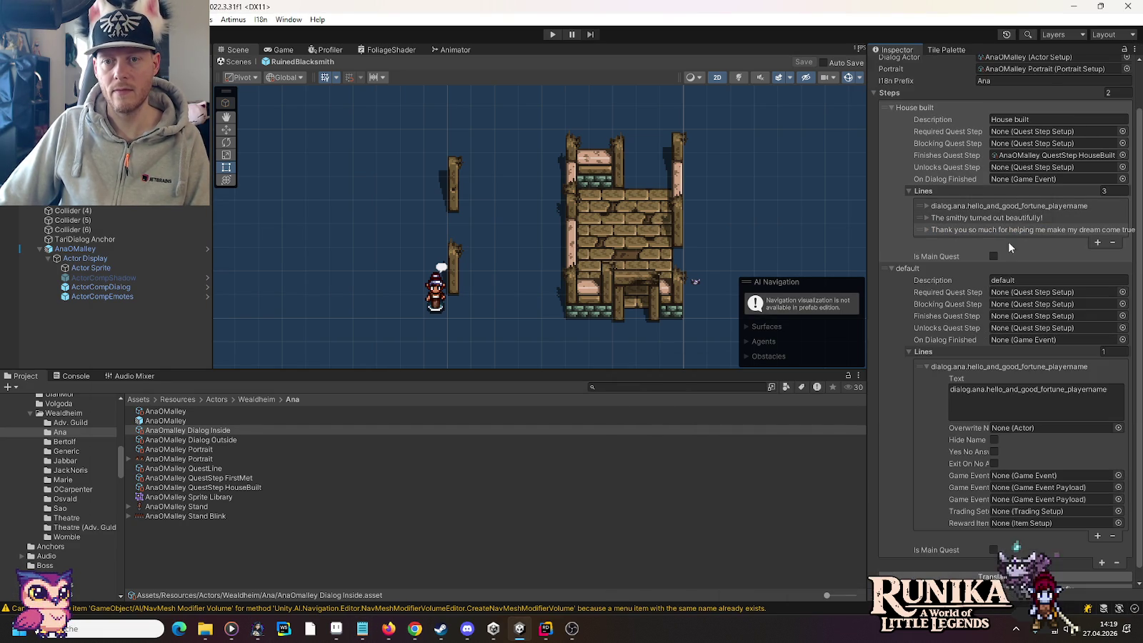
click(1101, 243)
click(1038, 242)
click(1034, 264)
key(ctrl+a)
key(ctrl+v)
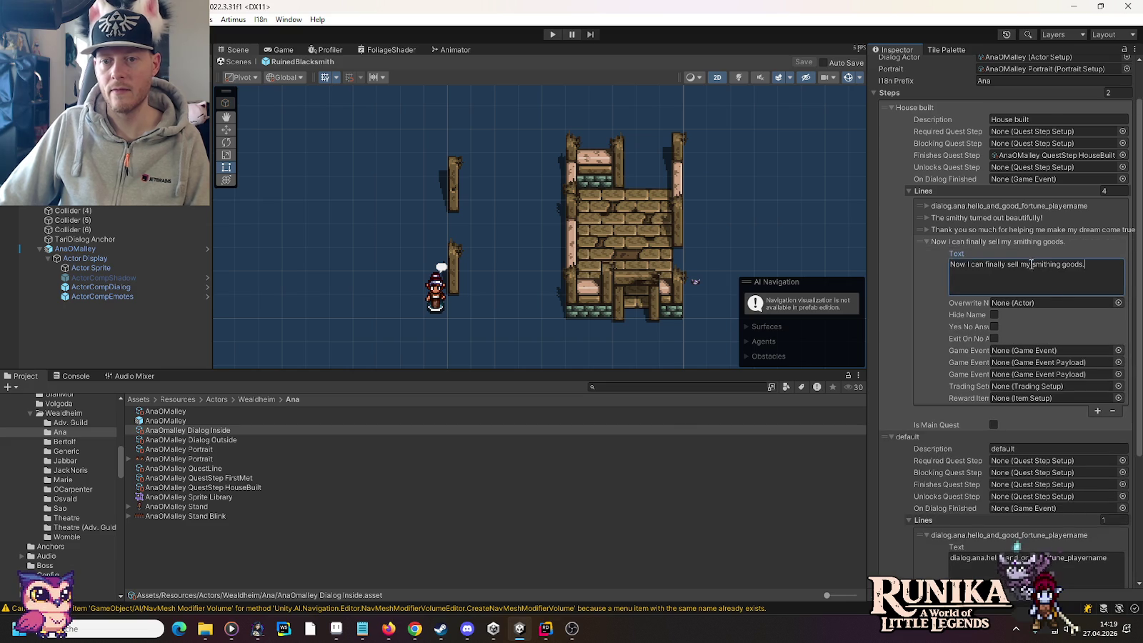
Add a fifth House built line with the 'already got in stock' sentence.
key(alt+Tab)
drag(861, 552, 638, 554)
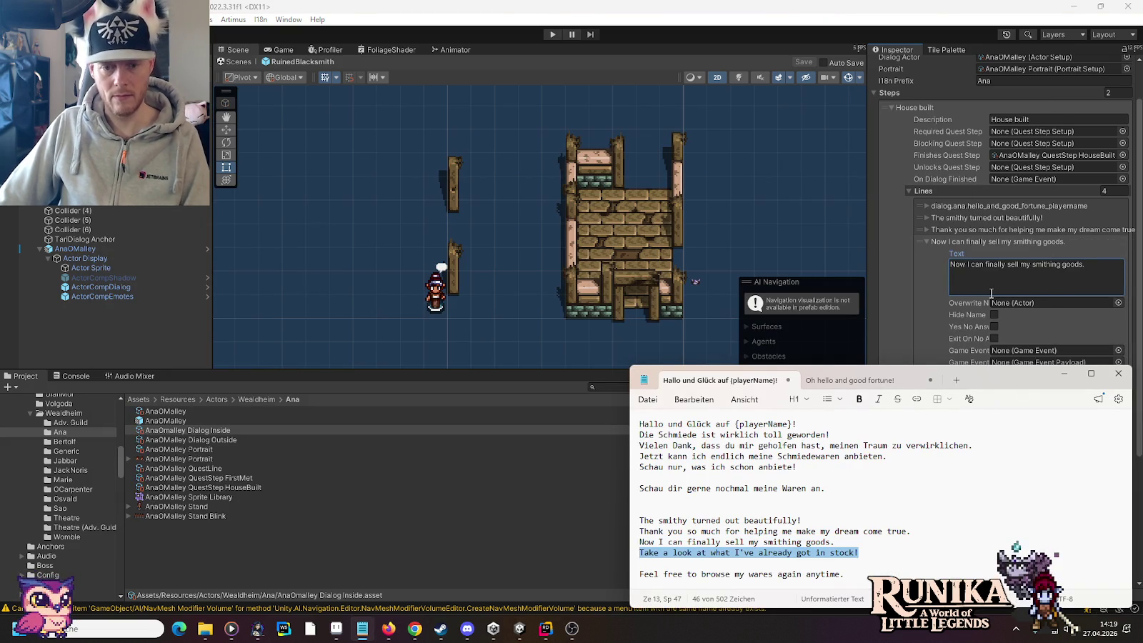
click(993, 241)
key(ctrl+d)
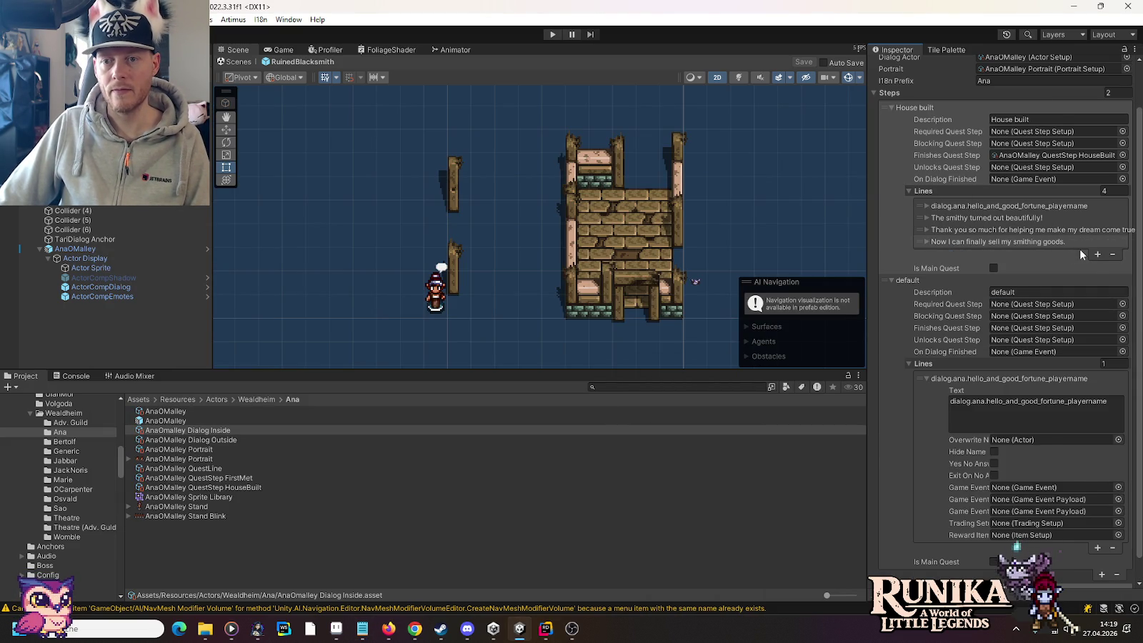
click(1036, 286)
key(ctrl+a)
key(ctrl+v)
click(983, 253)
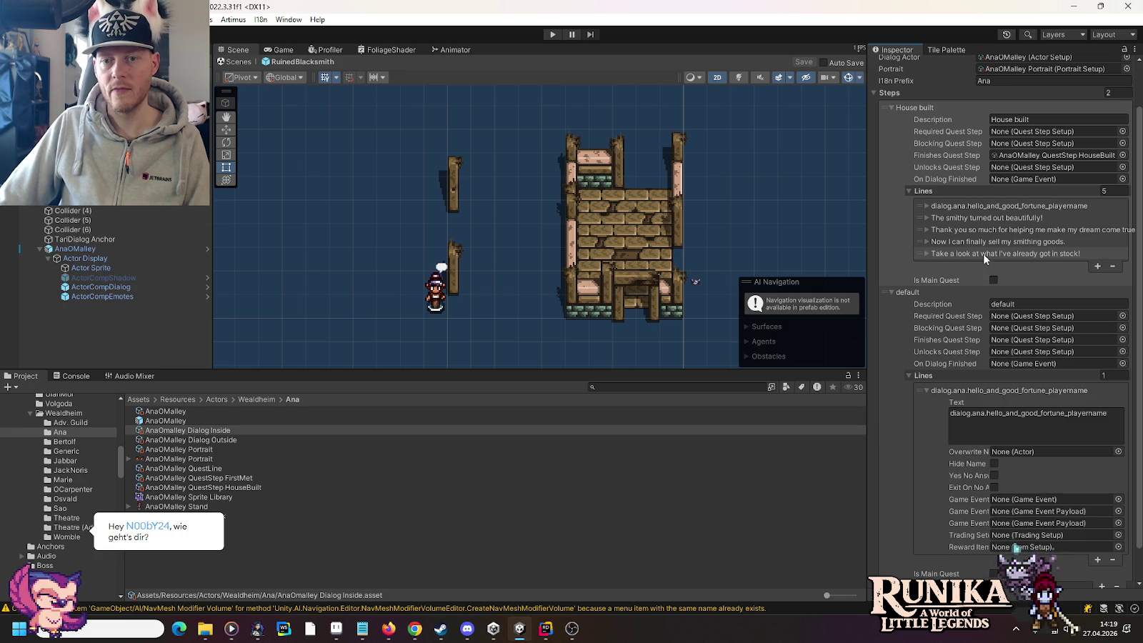
Add a second default-step line with the browse-my-wares-again sentence.
click(971, 390)
click(1106, 453)
key(alt+Tab)
key(Down)
key(Down)
key(Home)
key(shift+End)
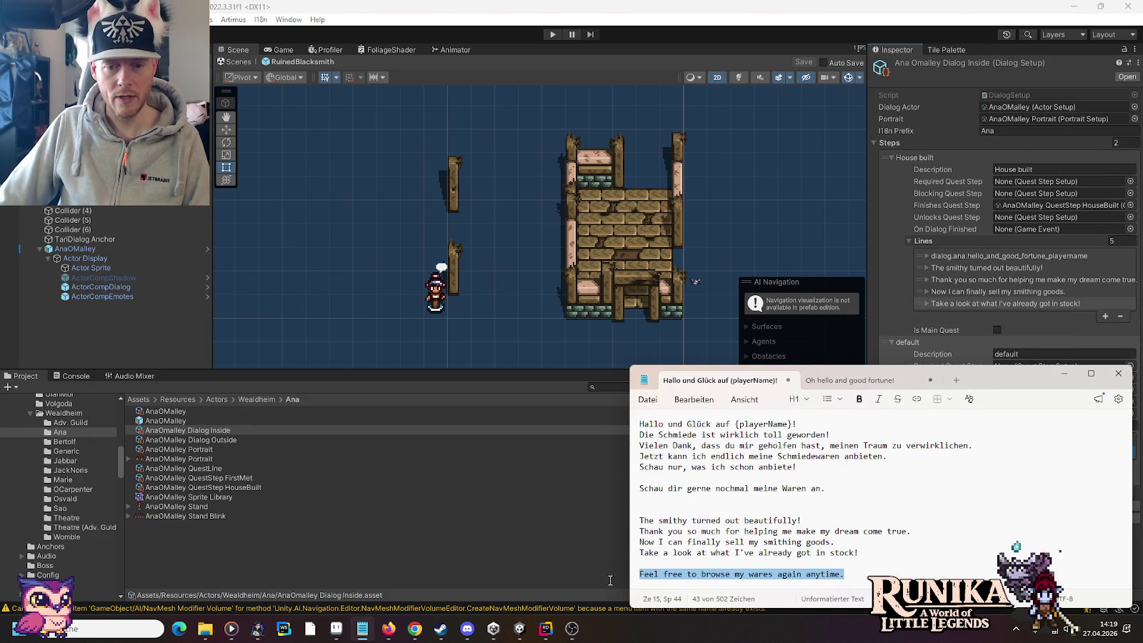
key(alt+Tab)
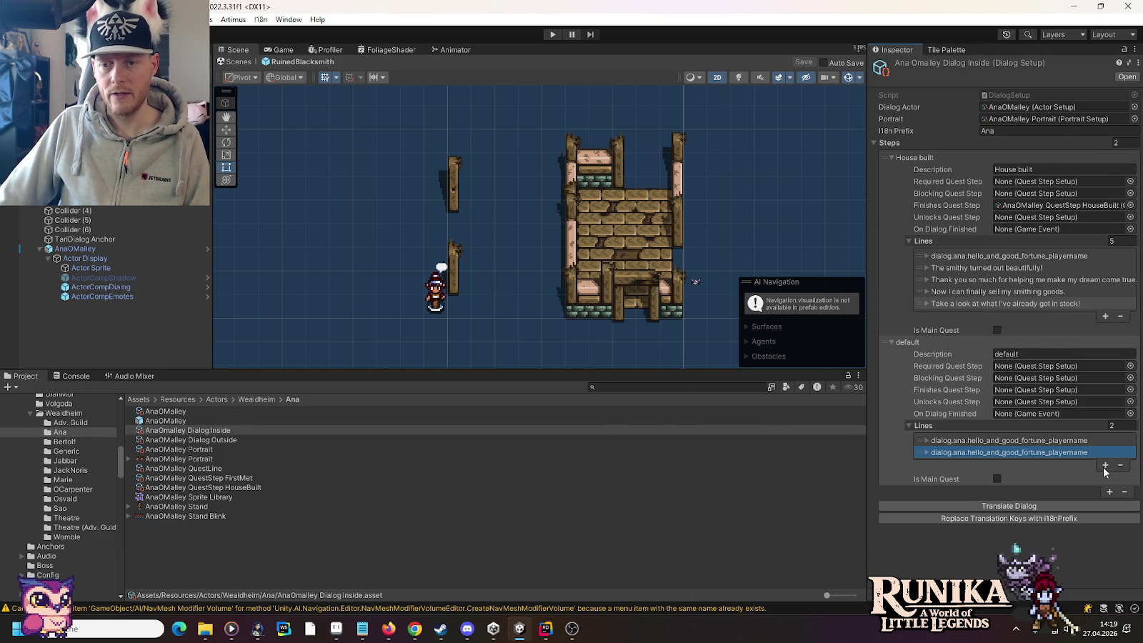
click(1105, 465)
click(1049, 456)
click(1029, 475)
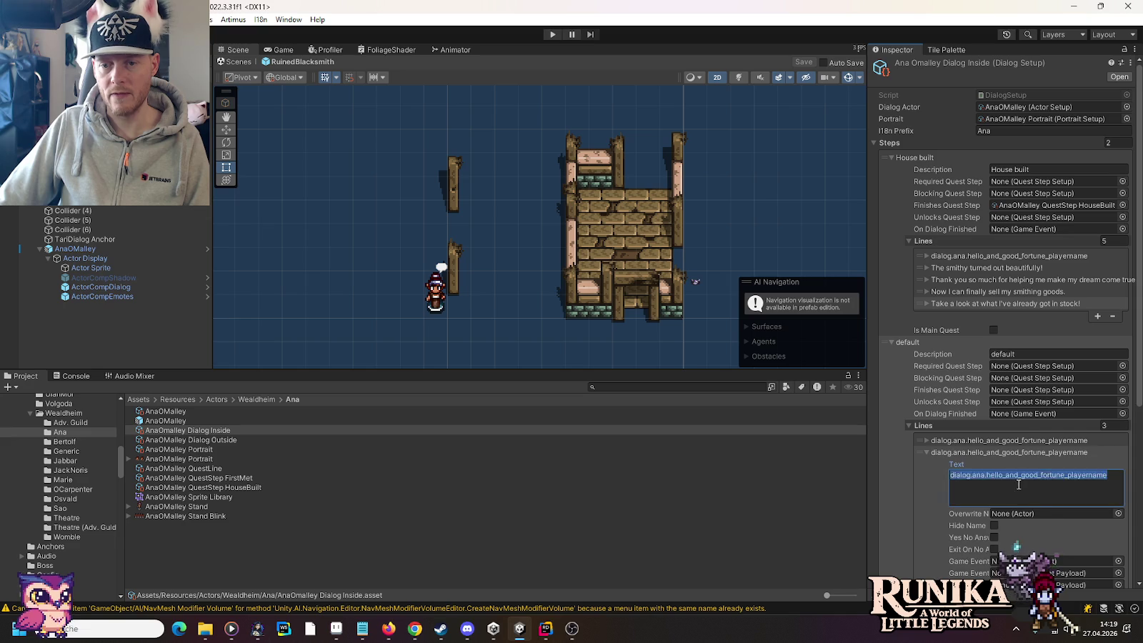
key(ctrl+v)
Delete the extra third default line and convert the dialog texts to translation keys.
click(966, 455)
click(922, 465)
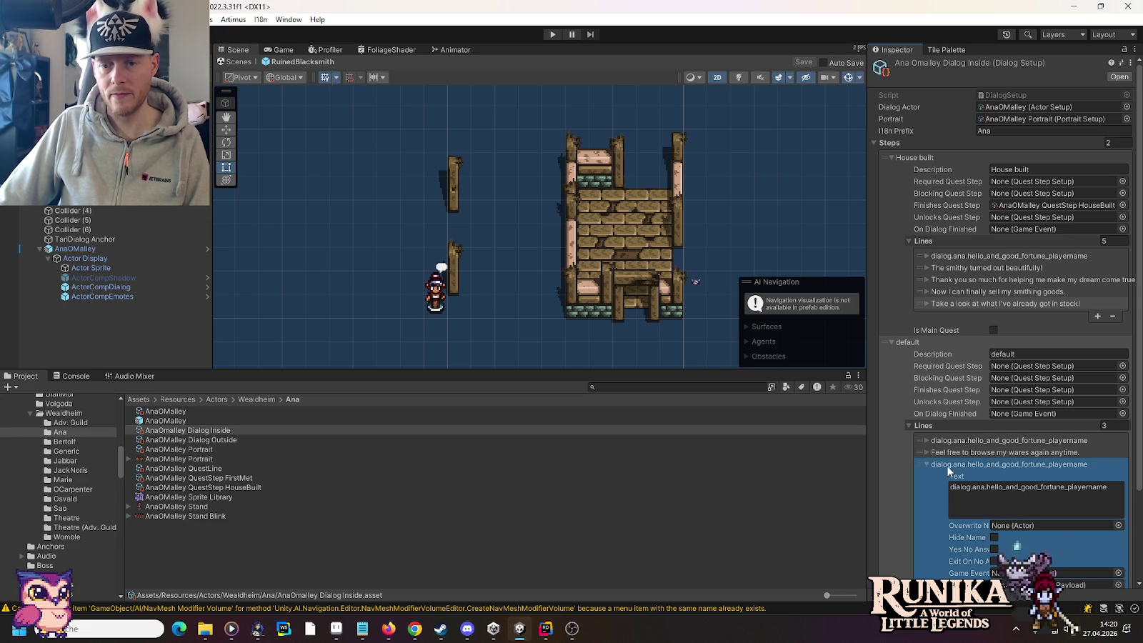
scroll(944, 466, down, 3)
click(1113, 524)
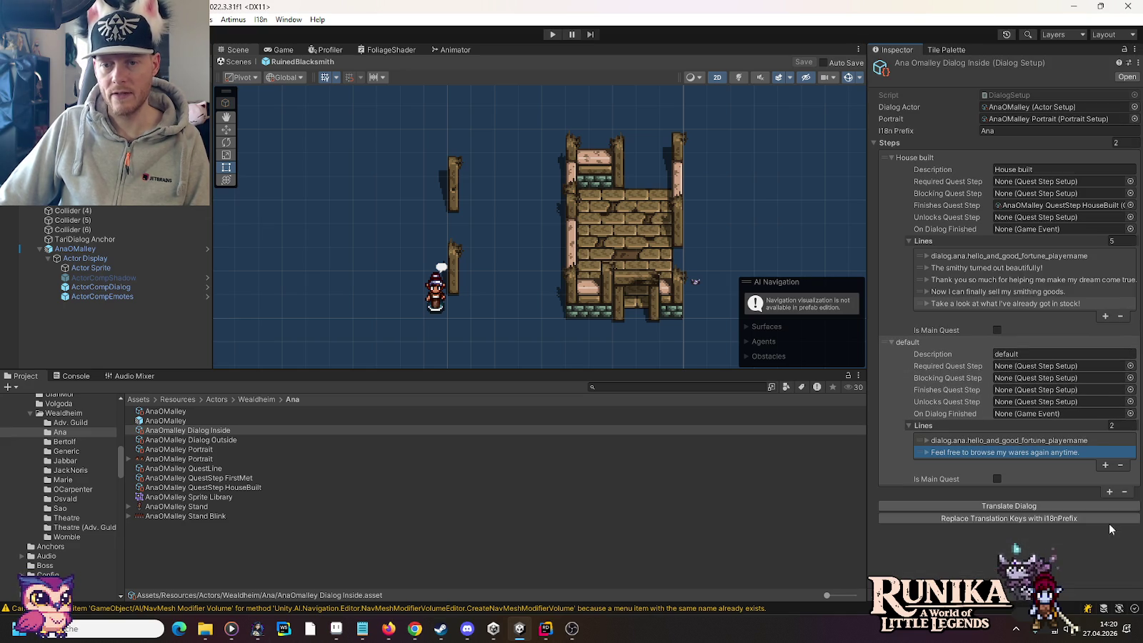
click(999, 508)
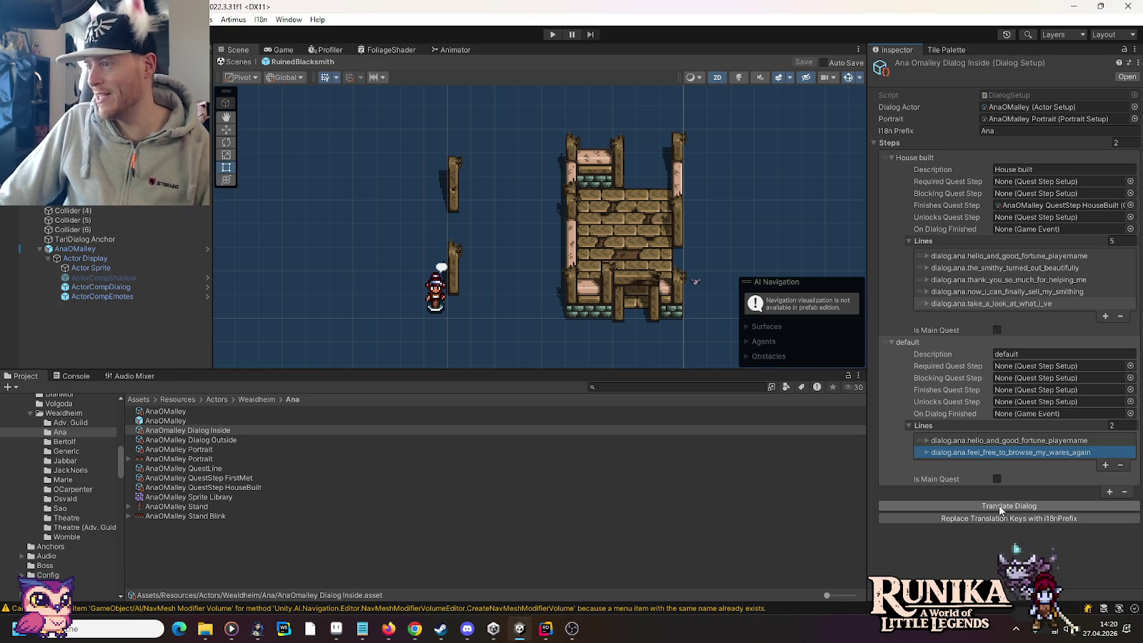
Open the i18n Editor filtered to the smithy line's key, with language set to de.
click(959, 270)
click(1003, 290)
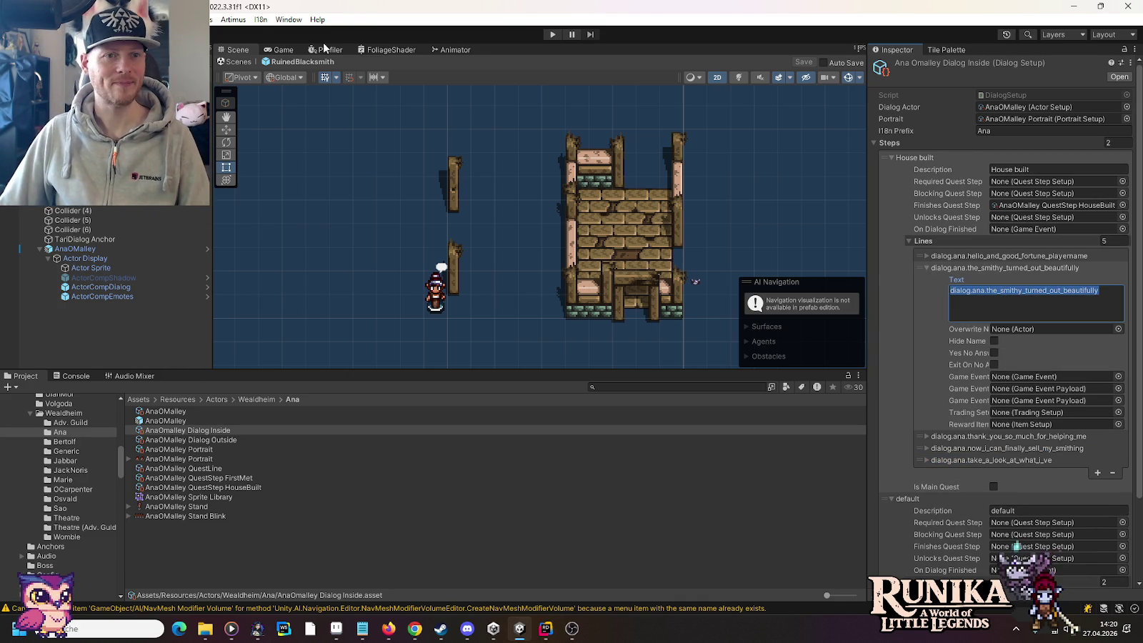
click(260, 20)
click(275, 45)
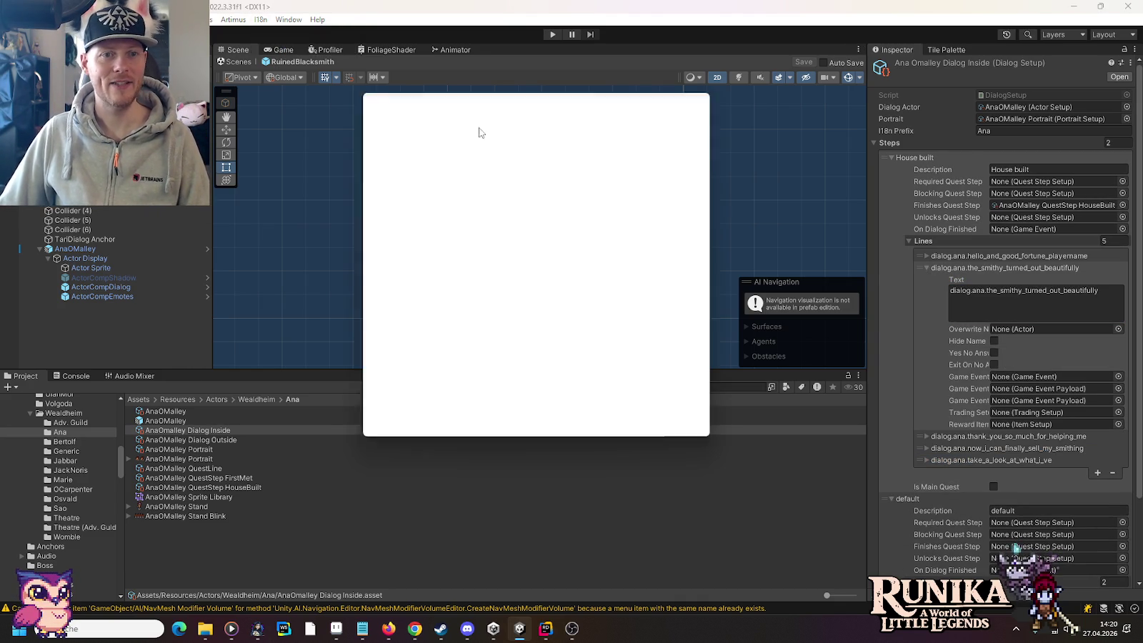
click(549, 136)
key(ctrl+v)
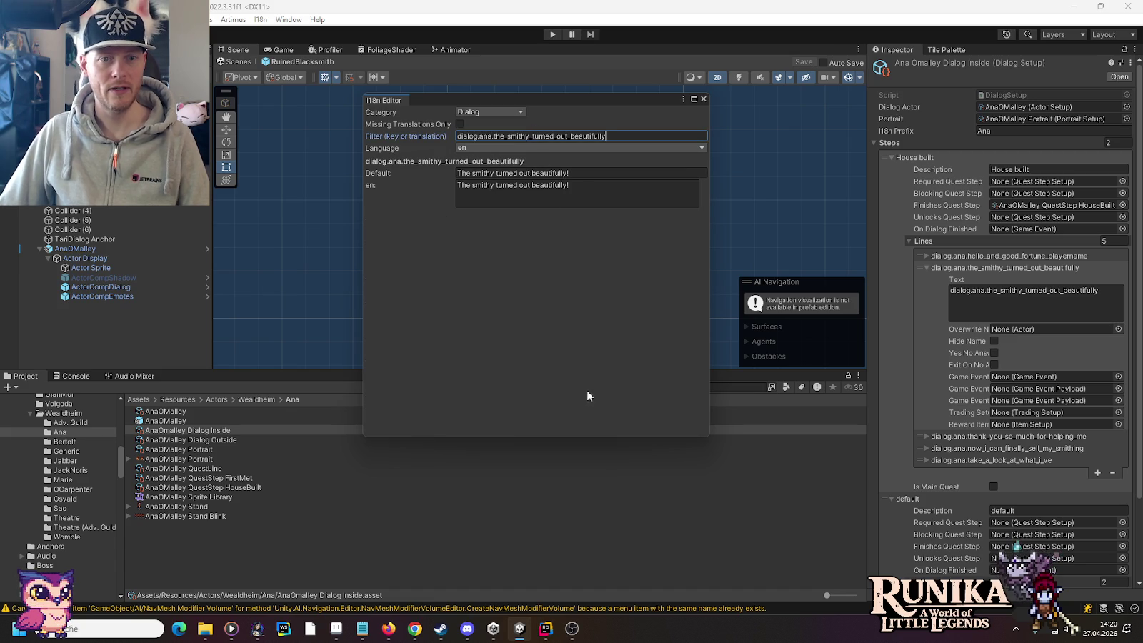
click(543, 147)
click(493, 169)
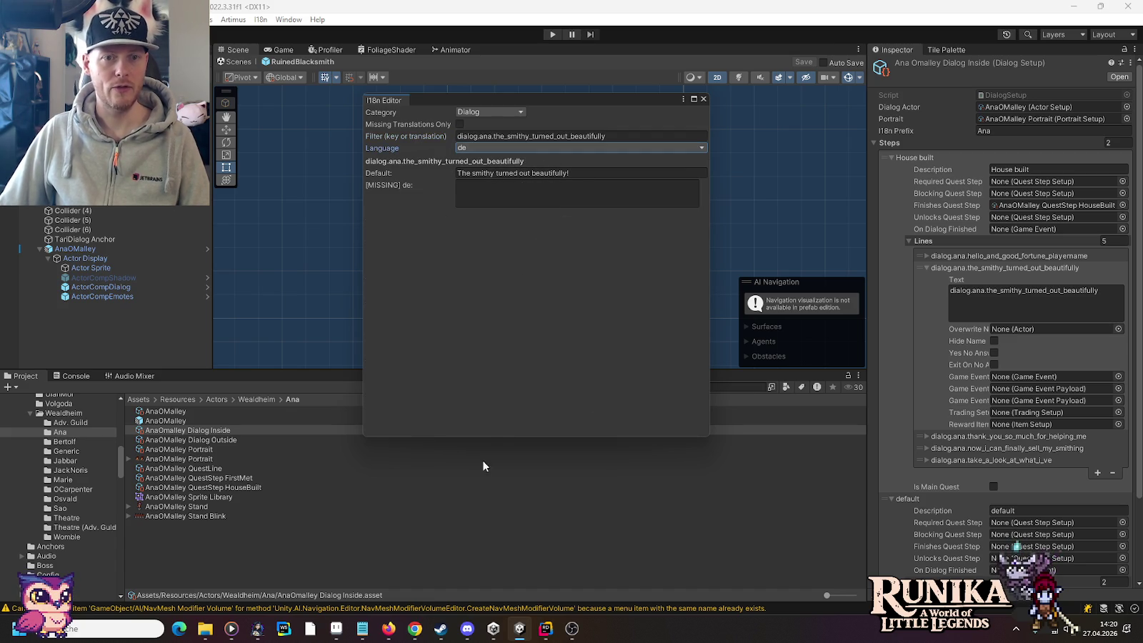
Enter the German translation of the smithy line from the notes.
key(alt+Tab)
drag(857, 435, 640, 435)
key(ctrl+c)
click(549, 192)
key(ctrl+v)
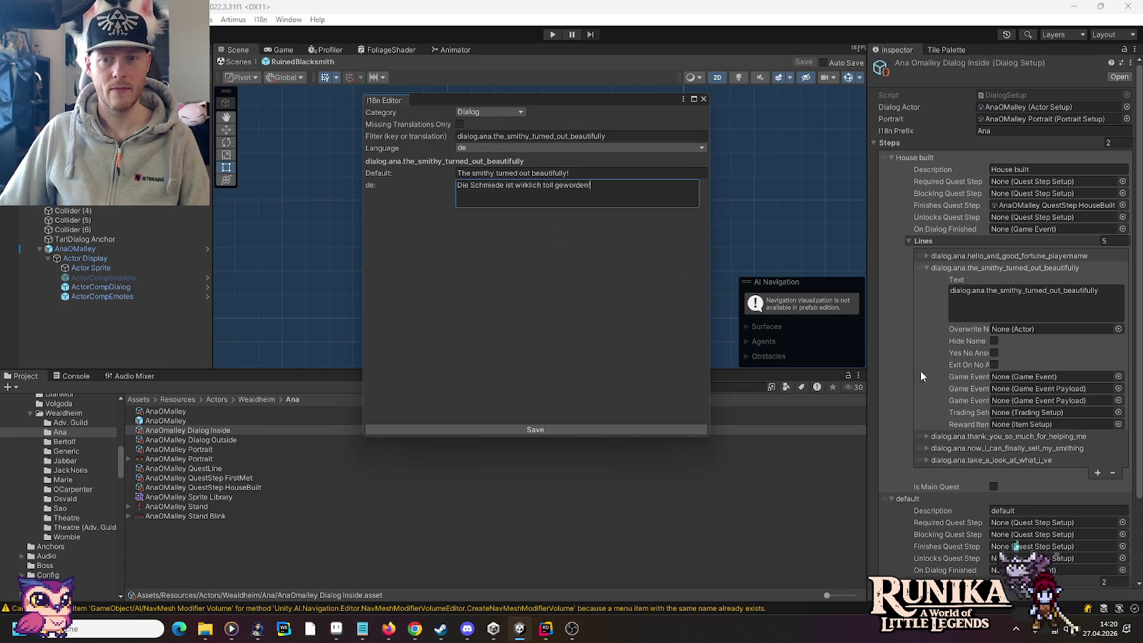
Filter to the thank-you line's key and enter its German translation.
click(979, 270)
click(979, 280)
click(1000, 303)
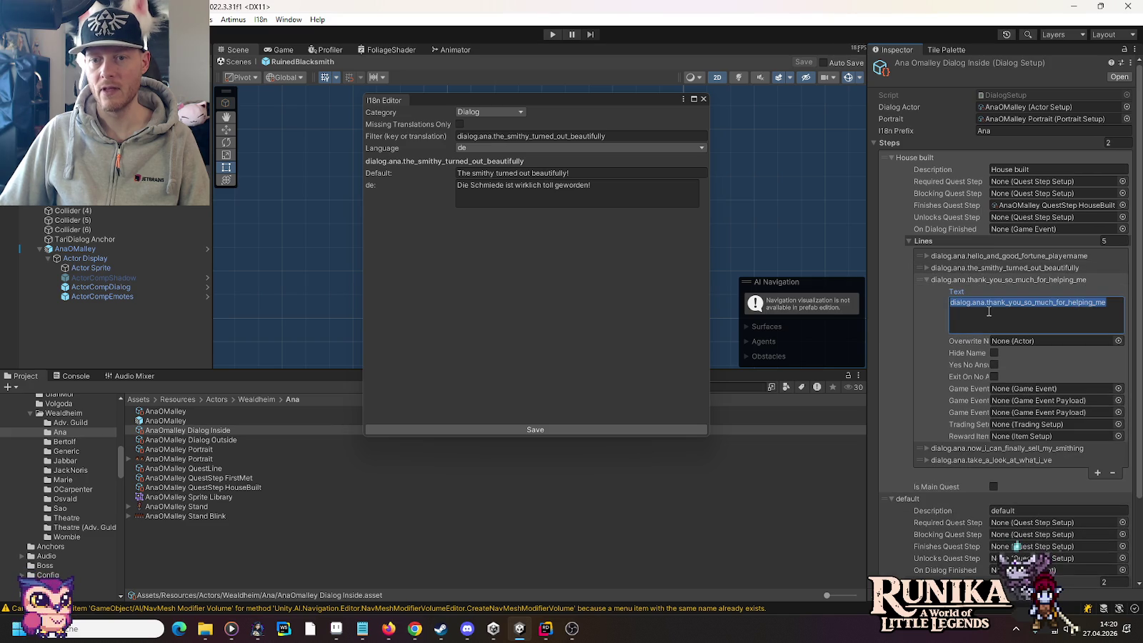
key(ctrl+c)
click(572, 140)
key(ctrl+v)
key(alt+Tab)
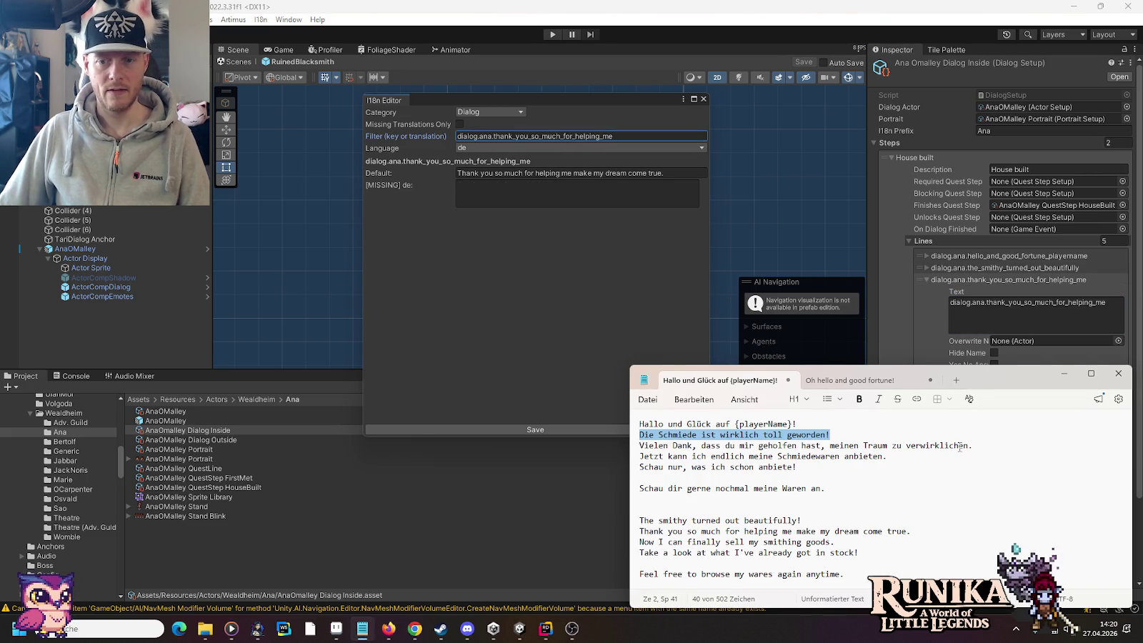
click(970, 446)
drag(979, 444, 627, 442)
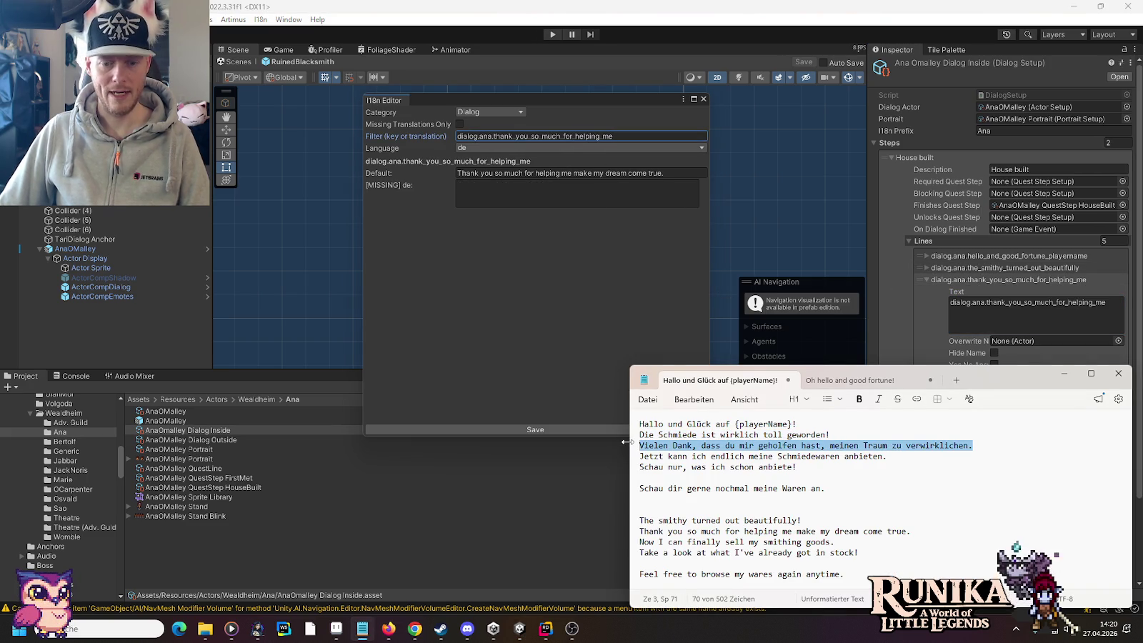
key(ctrl+c)
click(578, 193)
key(ctrl+v)
Filter to the smithing goods line's key and enter its German translation.
click(956, 279)
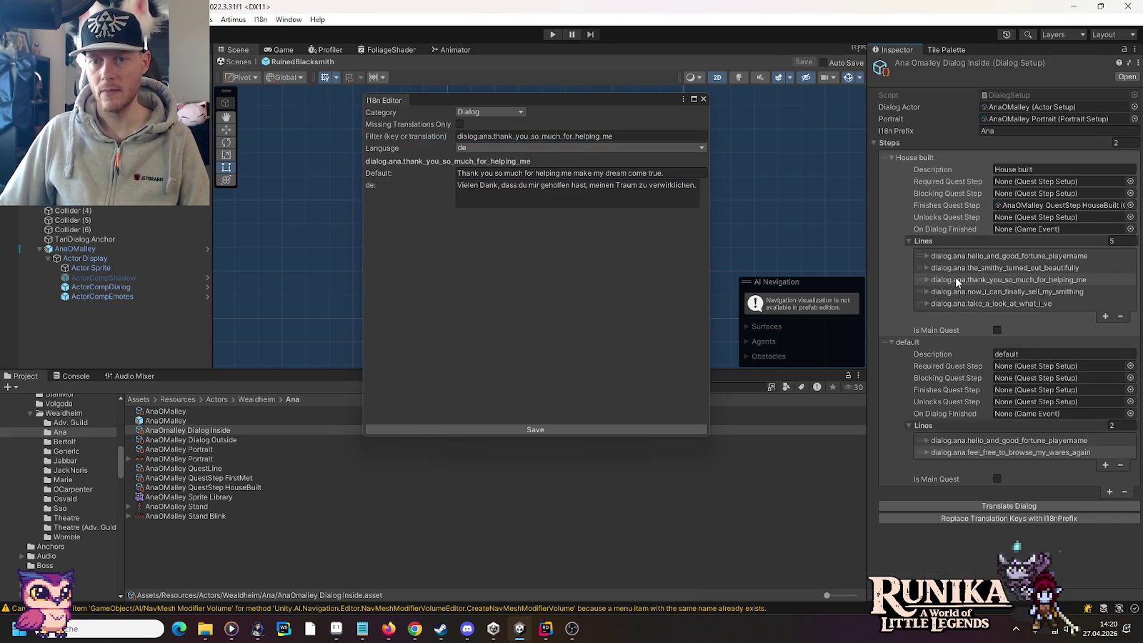
click(959, 291)
click(1029, 315)
key(ctrl+c)
click(603, 137)
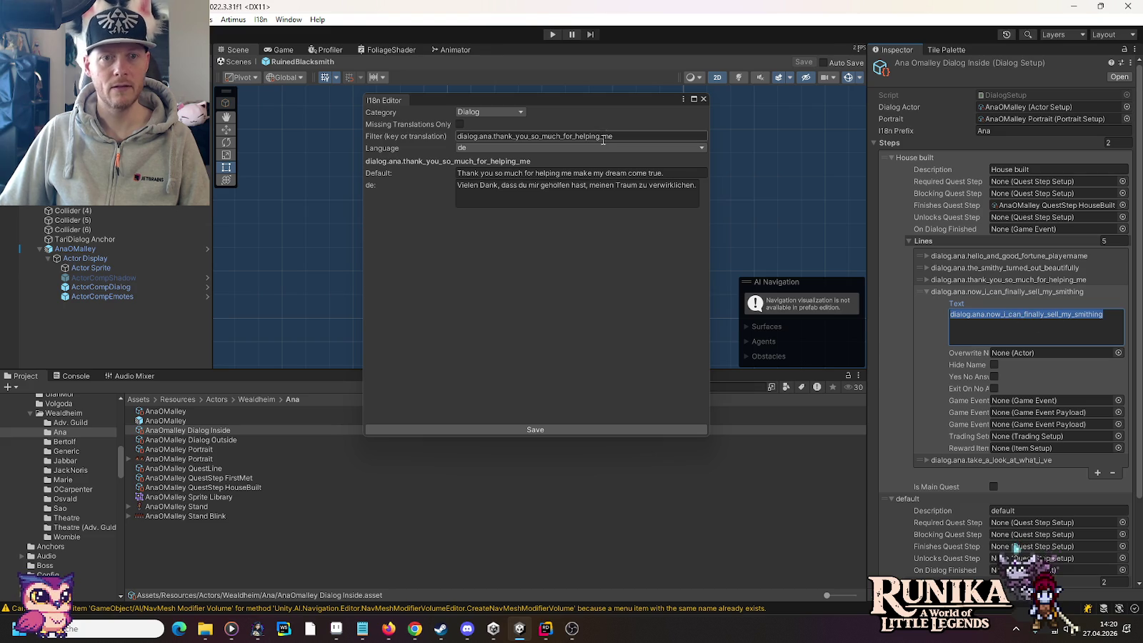
key(ctrl+v)
key(alt+Tab)
click(639, 457)
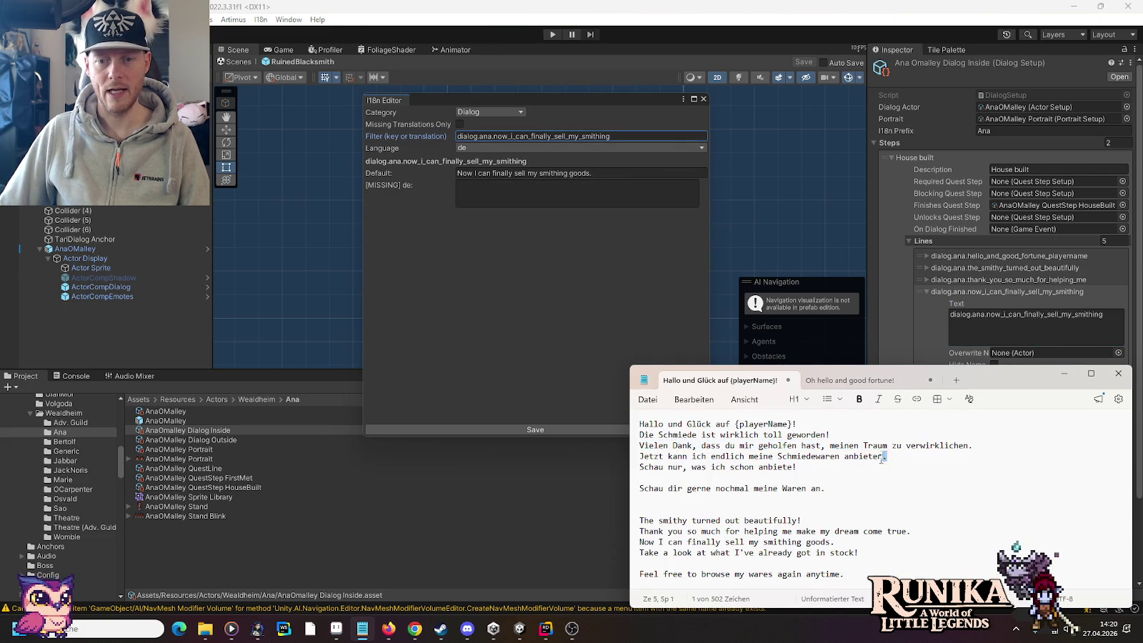
key(ctrl+shift+Right)
key(ctrl+shift+Right)
key(ctrl+shift+Right)
key(ctrl+c)
click(536, 193)
key(ctrl+v)
Filter to the stock line's key and enter its German translation.
click(961, 291)
click(985, 305)
click(1012, 337)
key(ctrl+c)
click(584, 136)
key(ctrl+v)
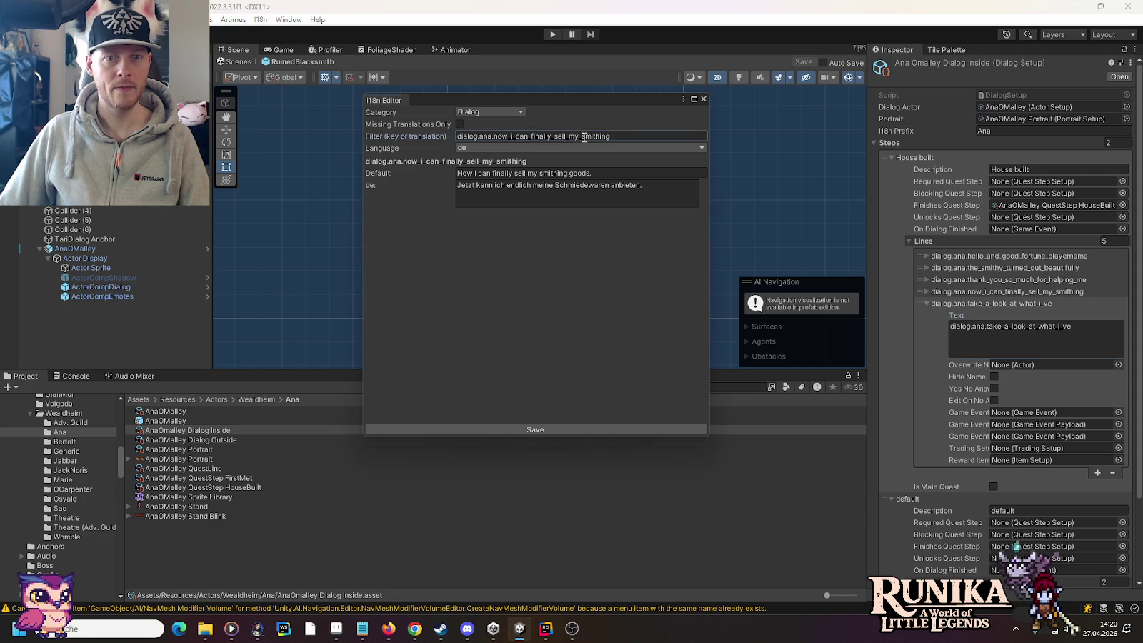
key(alt+Tab)
drag(800, 467, 619, 466)
key(ctrl+c)
click(555, 205)
key(ctrl+v)
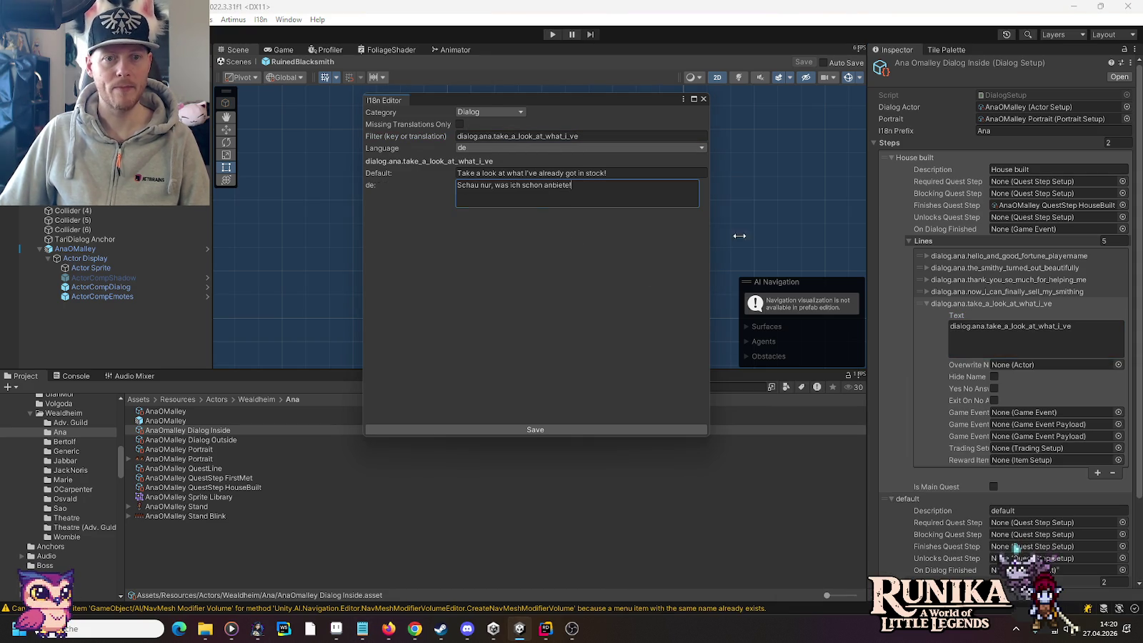
Enter 'Schau dir gerne nochmal meine Waren an.' for the browse line and save the translations.
click(970, 301)
click(1011, 452)
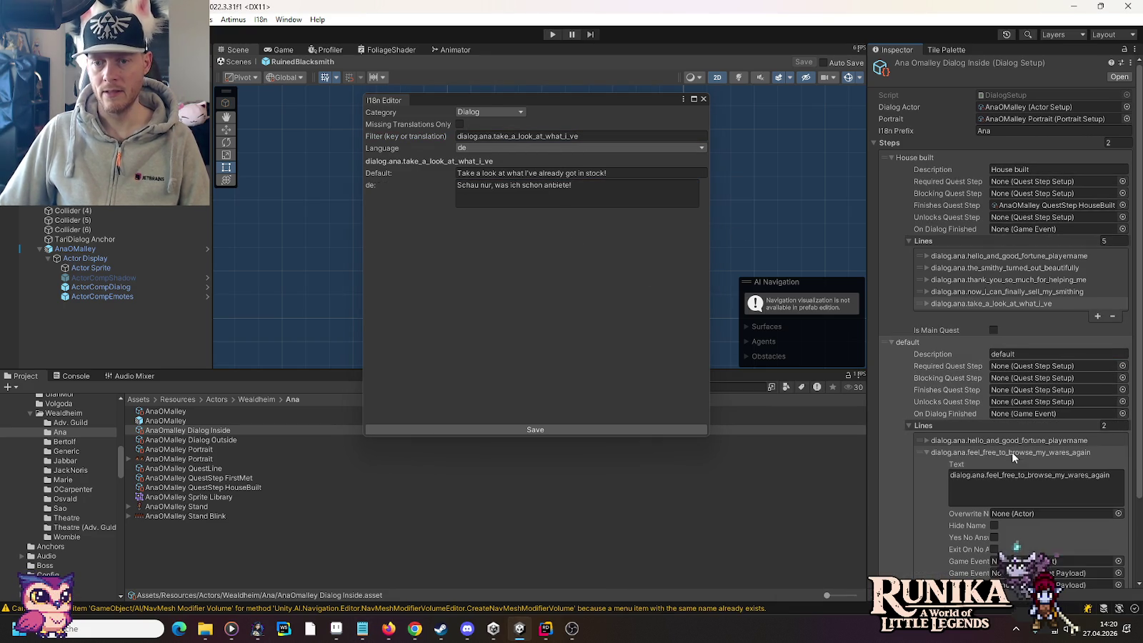
click(623, 137)
key(ctrl+v)
key(alt+Tab)
drag(825, 488, 629, 486)
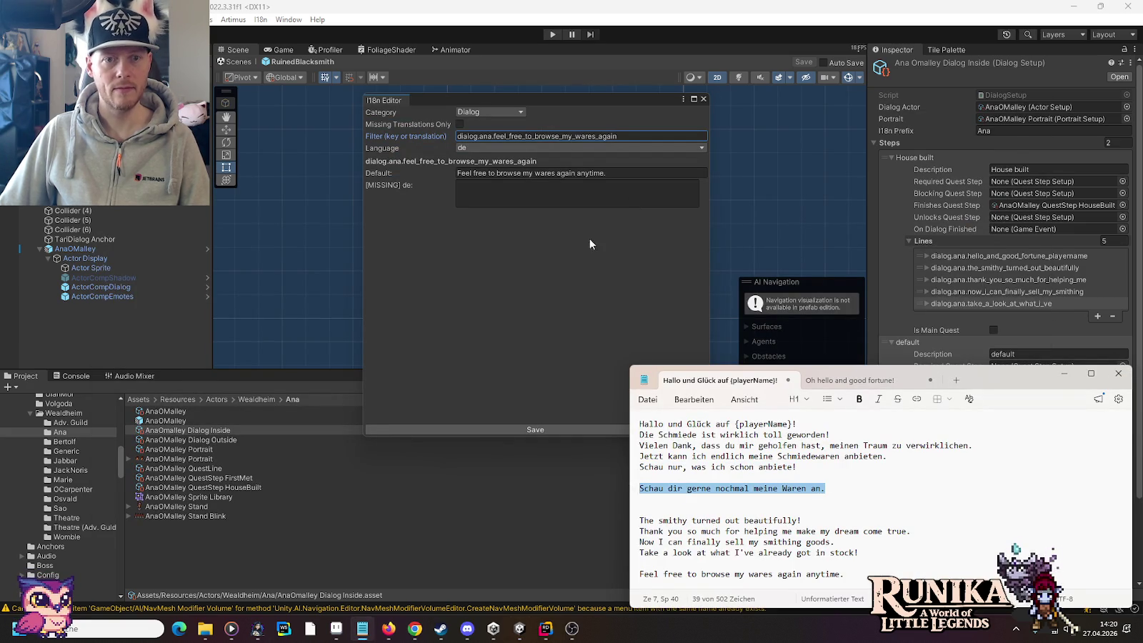
key(ctrl+c)
click(575, 196)
key(ctrl+v)
click(965, 452)
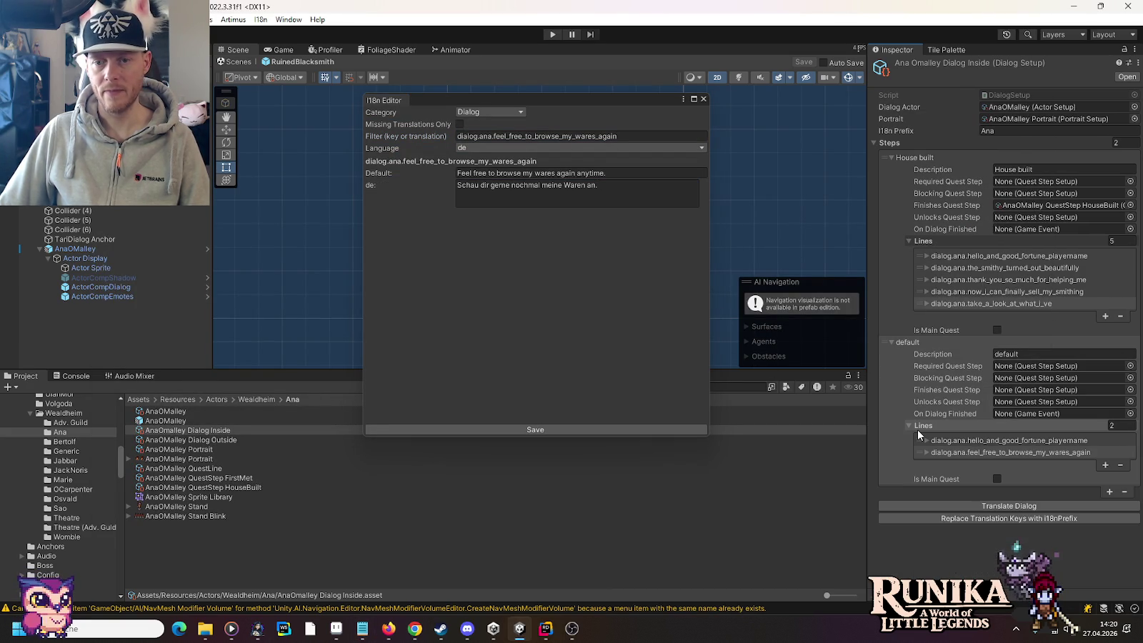
click(579, 428)
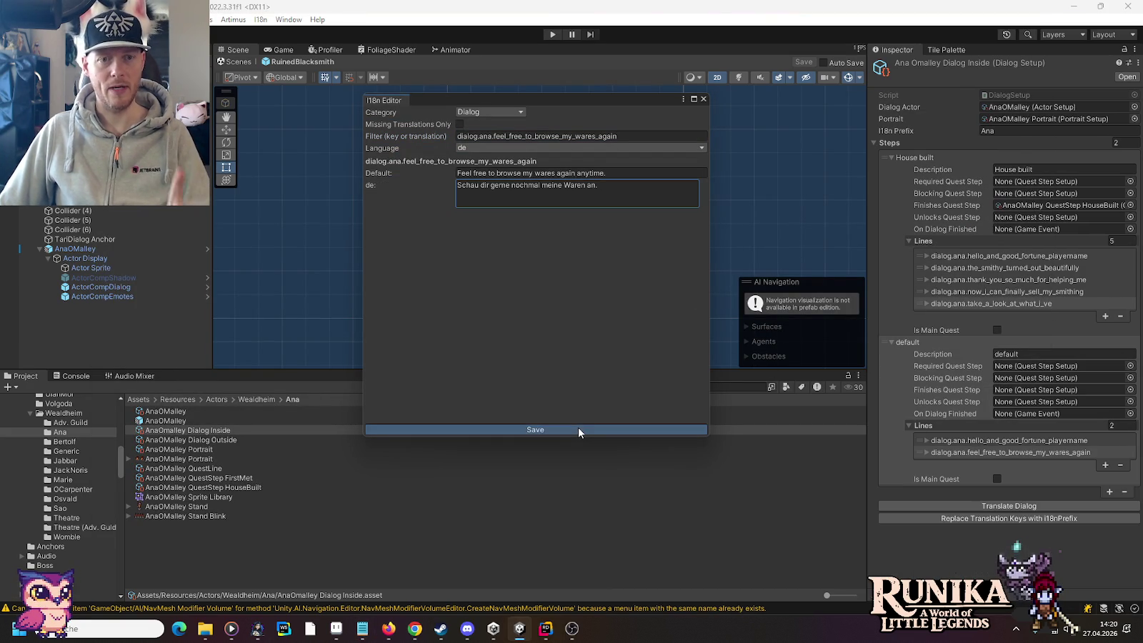
click(703, 99)
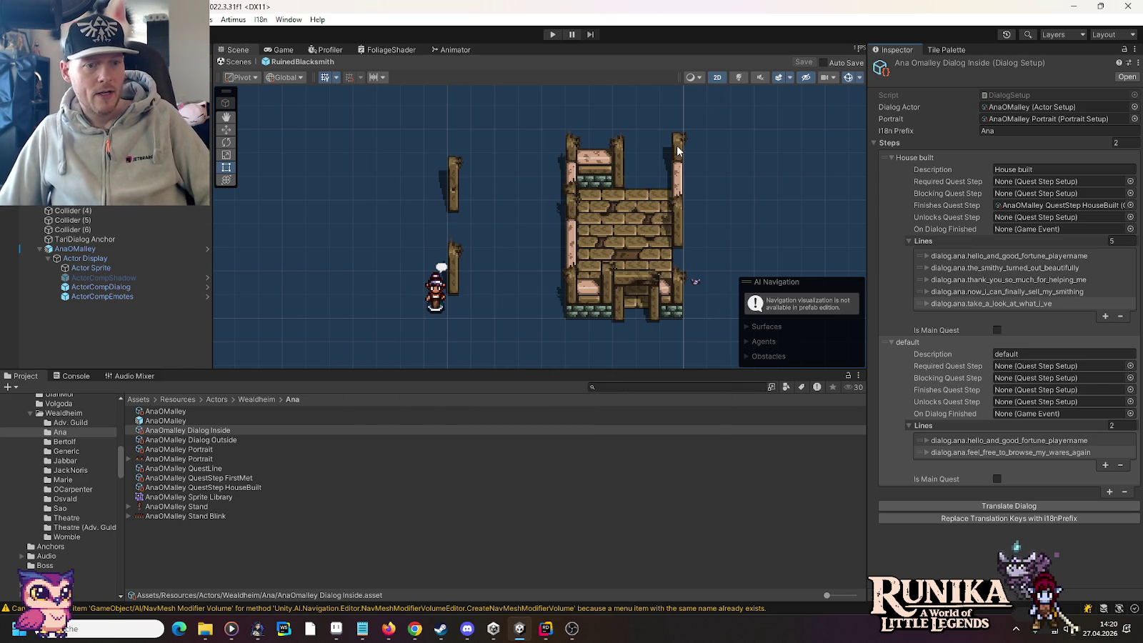
Create a Trading Setup asset named AnaOMalley Trading in Ana's folder and add one trade offer.
right_click(322, 543)
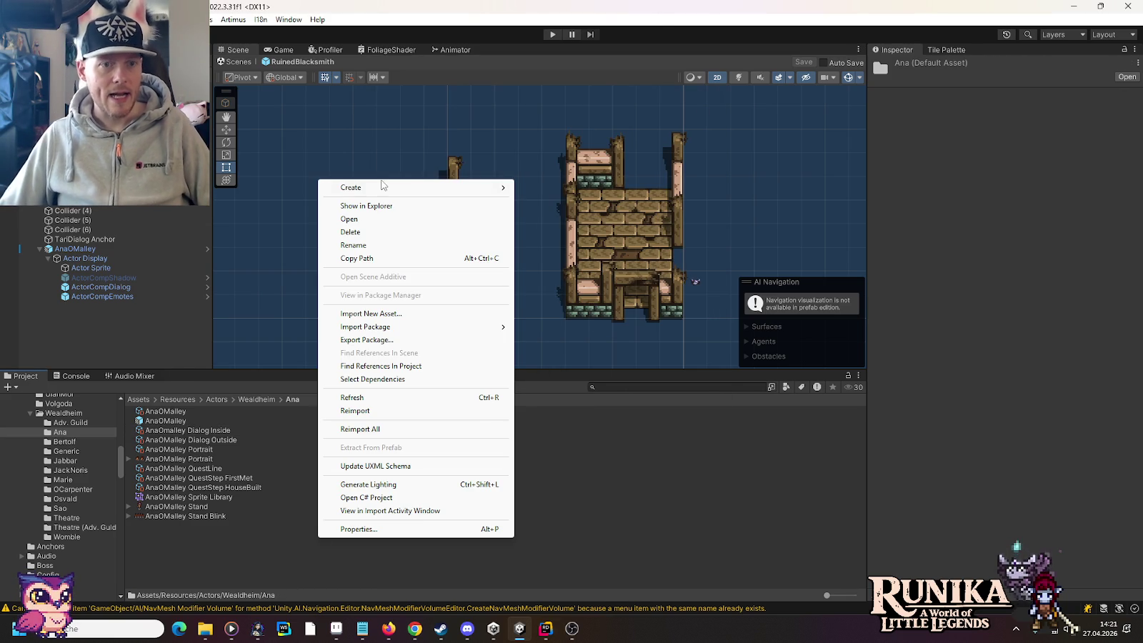
mouse_move(372, 188)
mouse_move(561, 30)
mouse_move(684, 32)
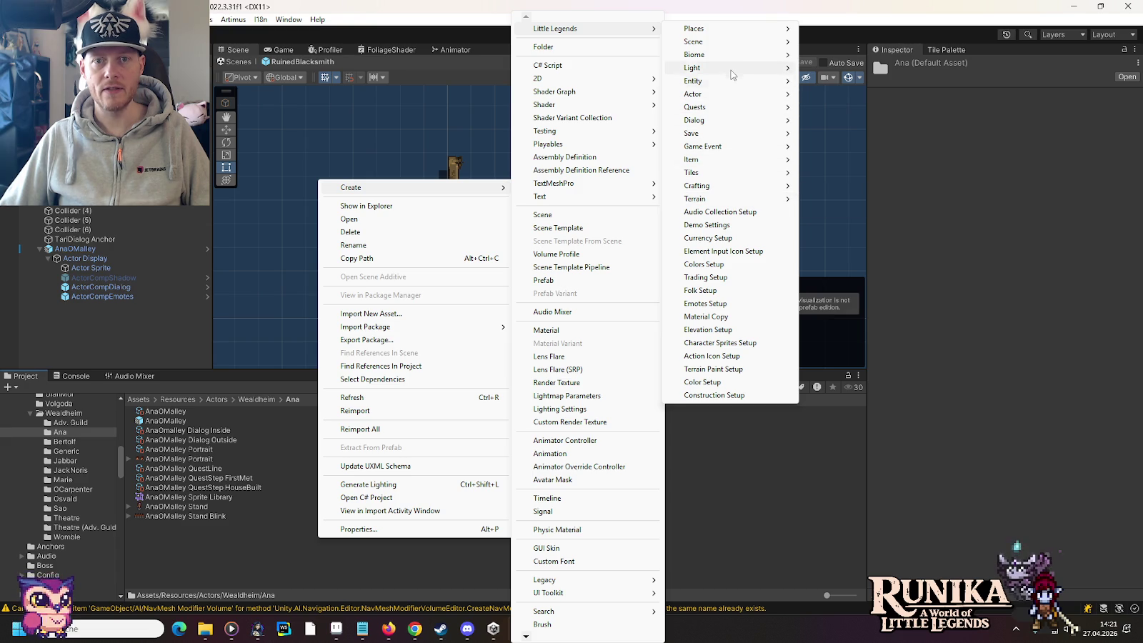
click(754, 278)
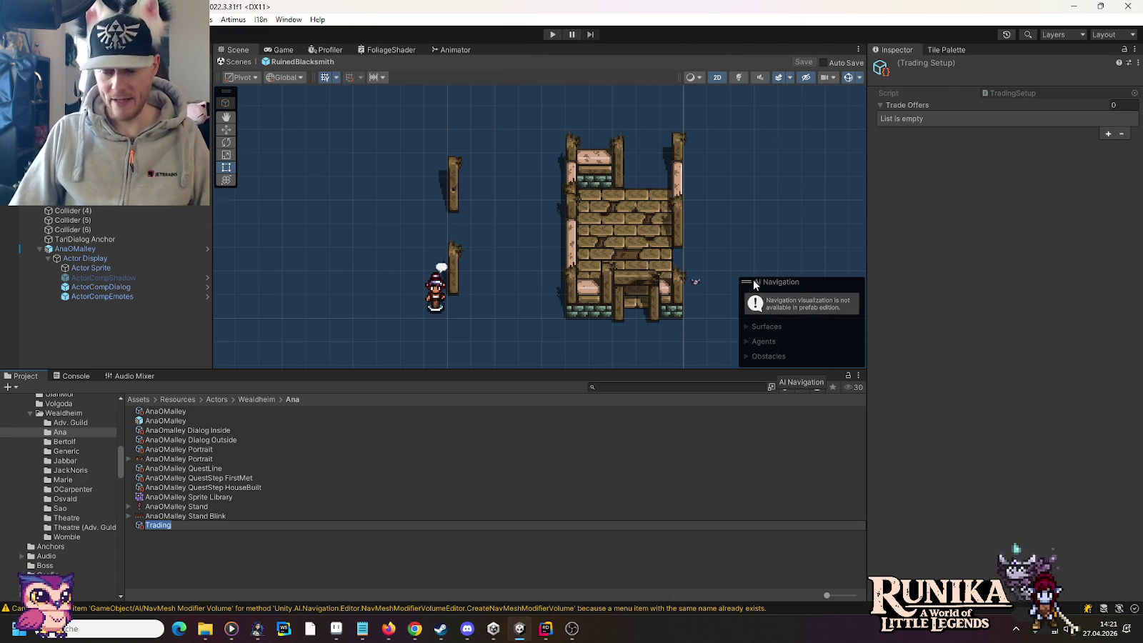
key(Home)
text(AnaOMa)
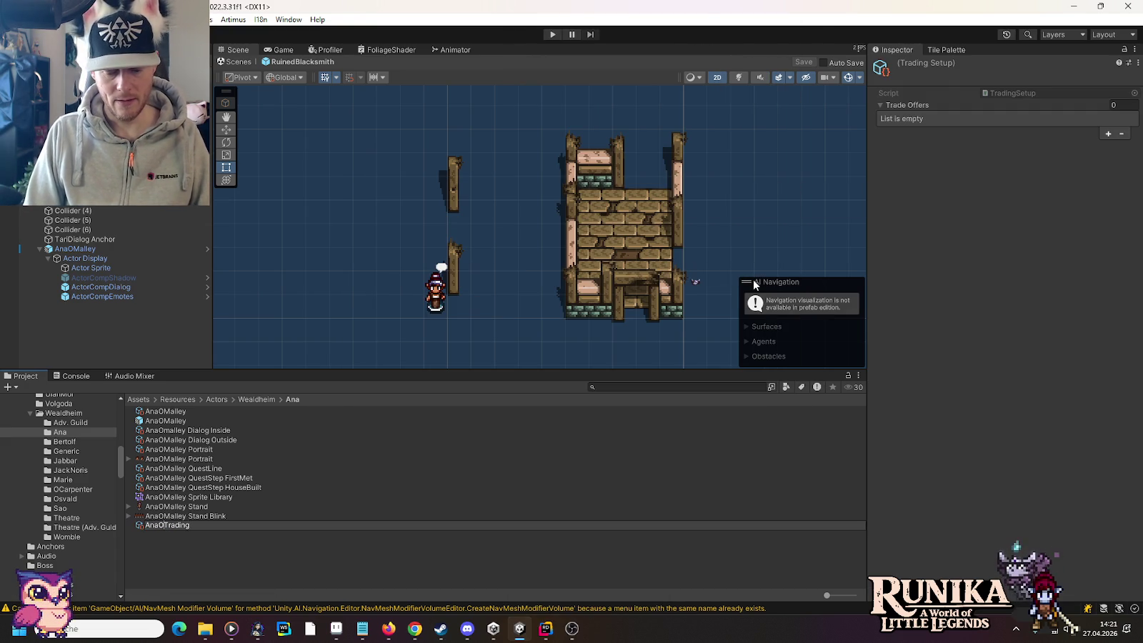
text(lley)
key(Return)
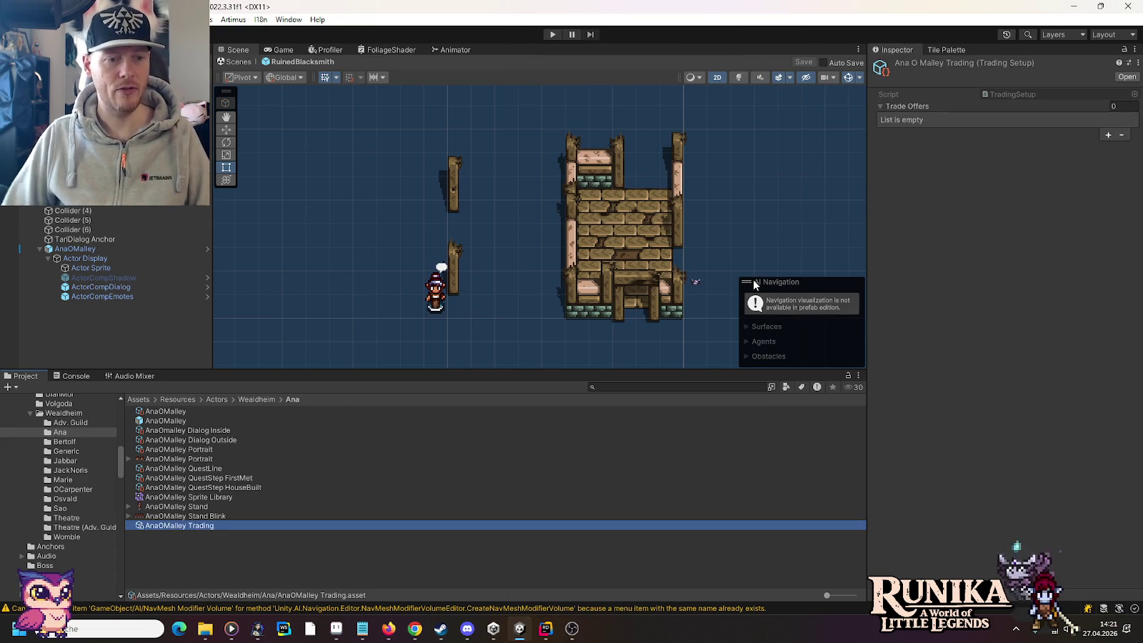
click(1109, 134)
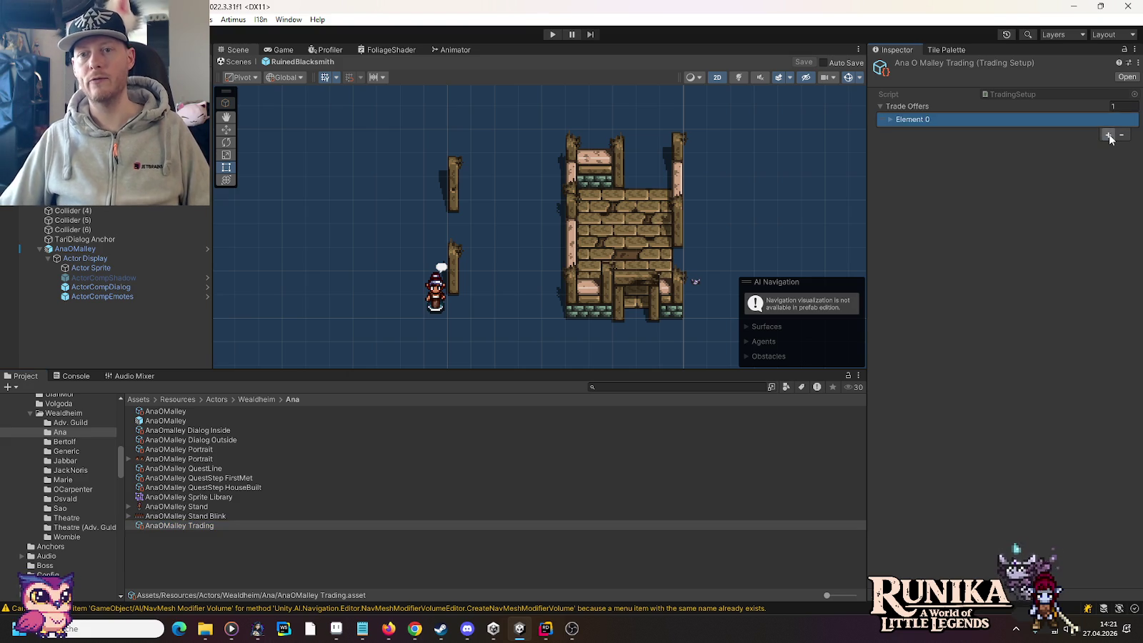
click(1085, 120)
Expand Element 0 of the trade offers and select its blank Item Name field.
click(1077, 132)
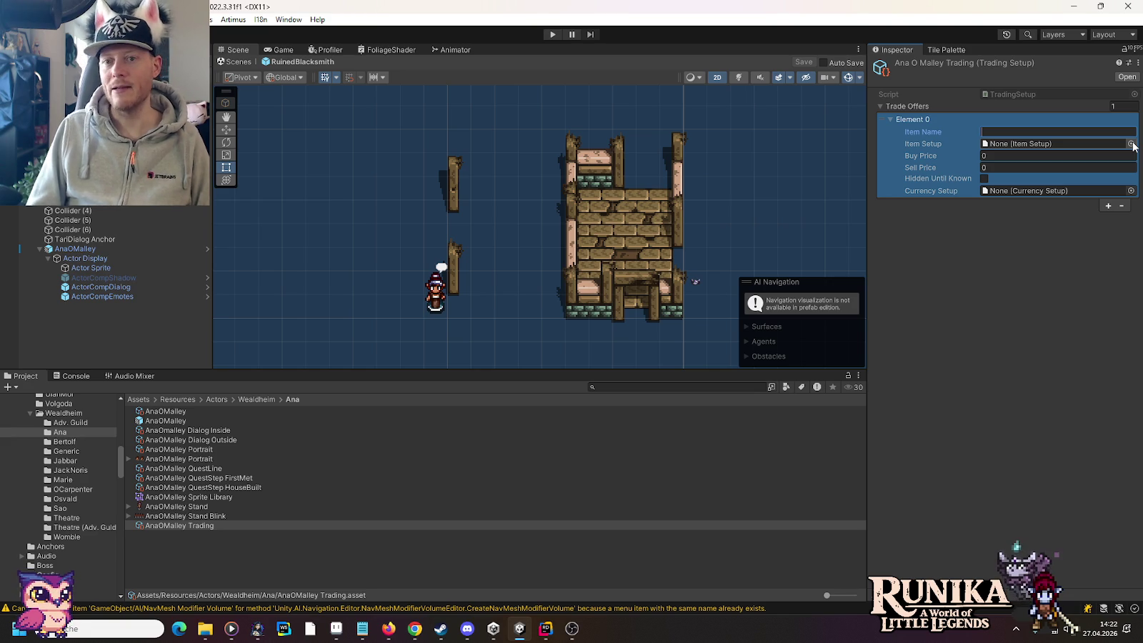
Search 'copper' in the item setup picker and assign CopperOre to the offer.
click(1132, 144)
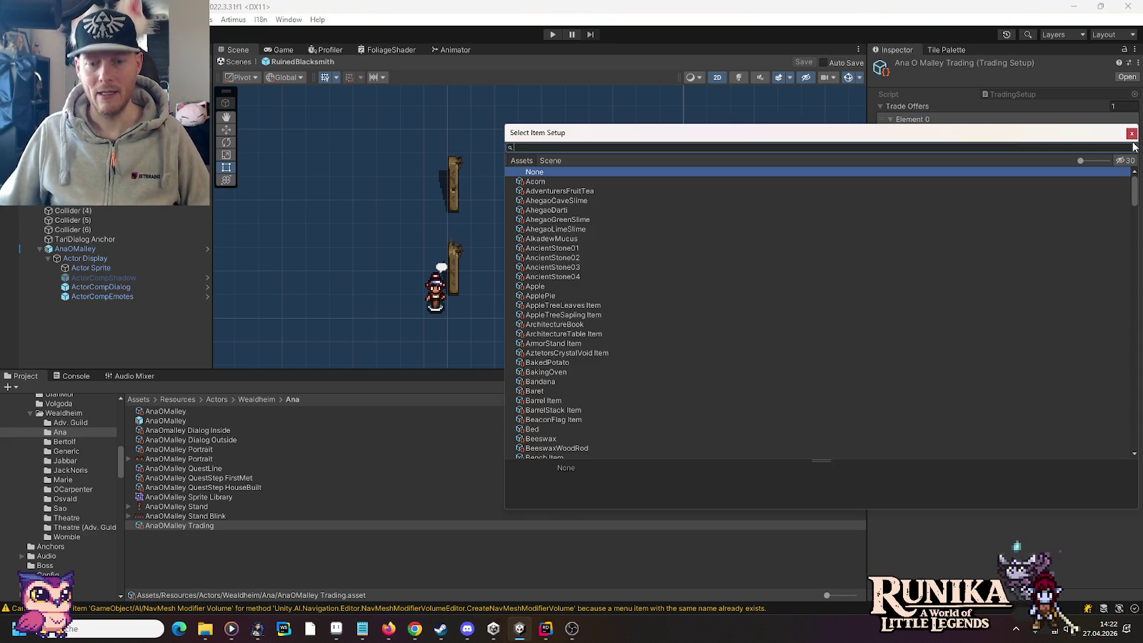
text(copper)
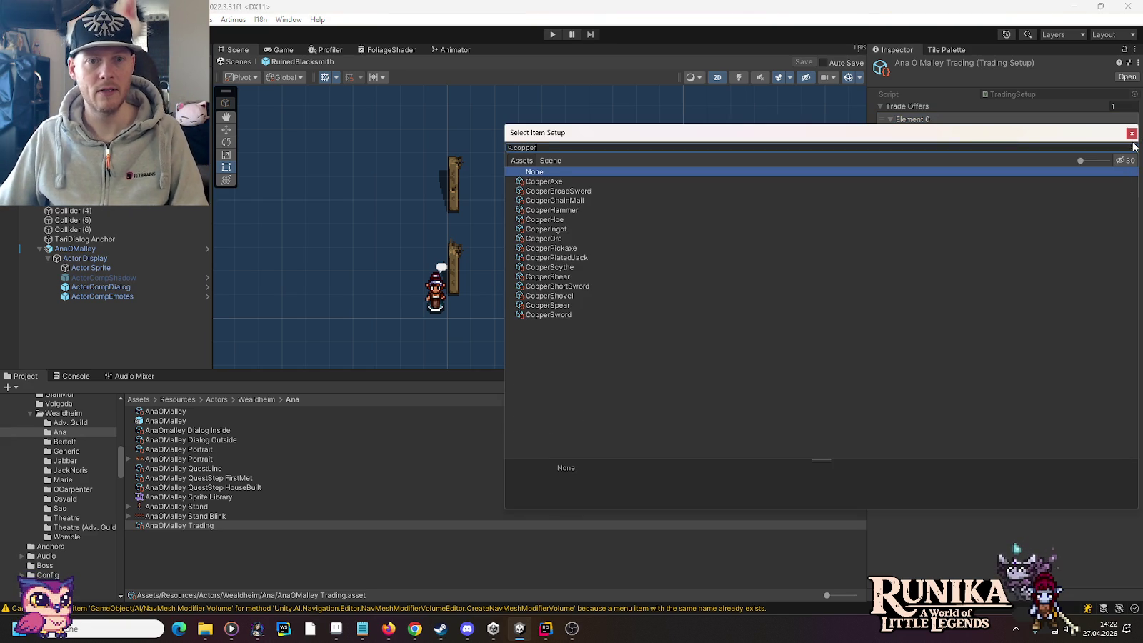
double_click(563, 239)
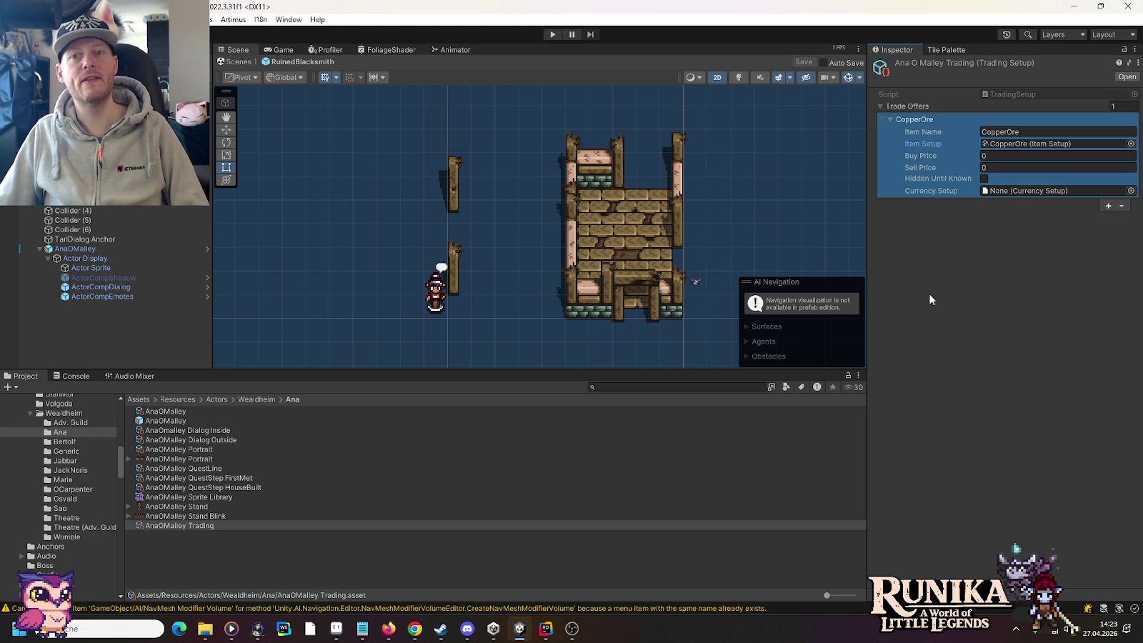
Open the Marie Trading setup from Marie's folder in the Inspector.
scroll(71, 458, up, 5)
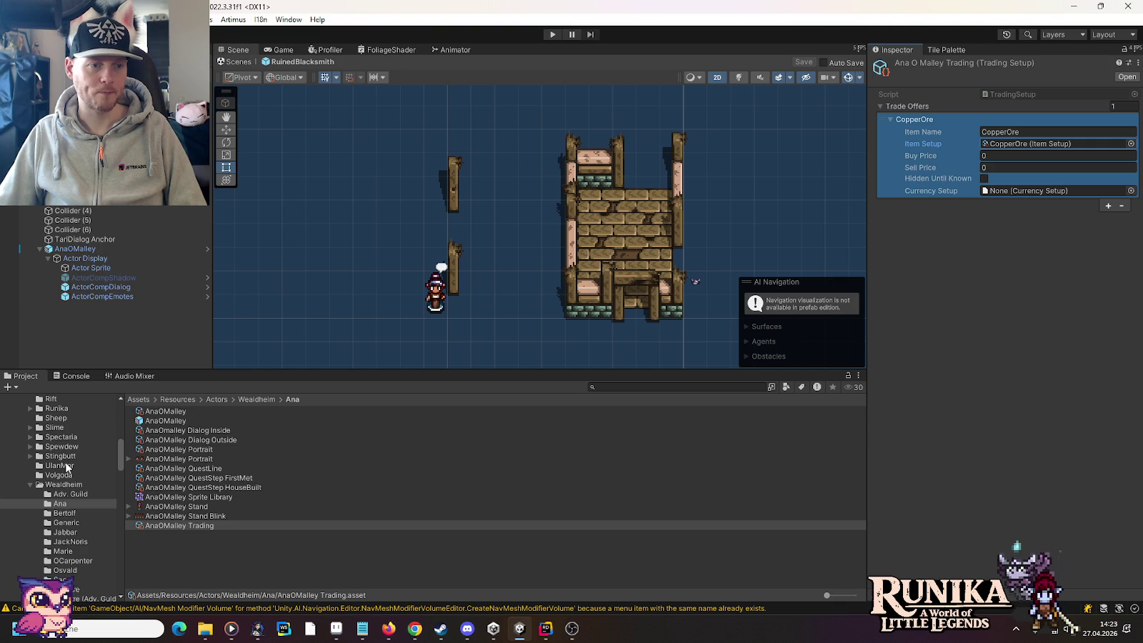
scroll(66, 468, up, 5)
scroll(65, 462, up, 20)
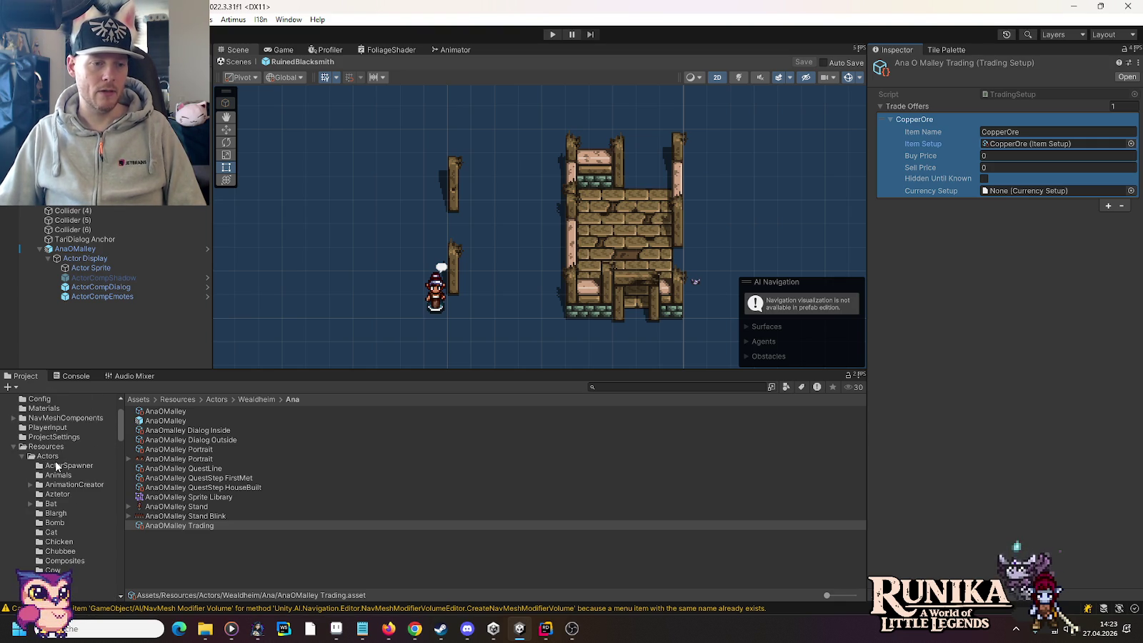
scroll(55, 472, down, 10)
scroll(55, 475, down, 12)
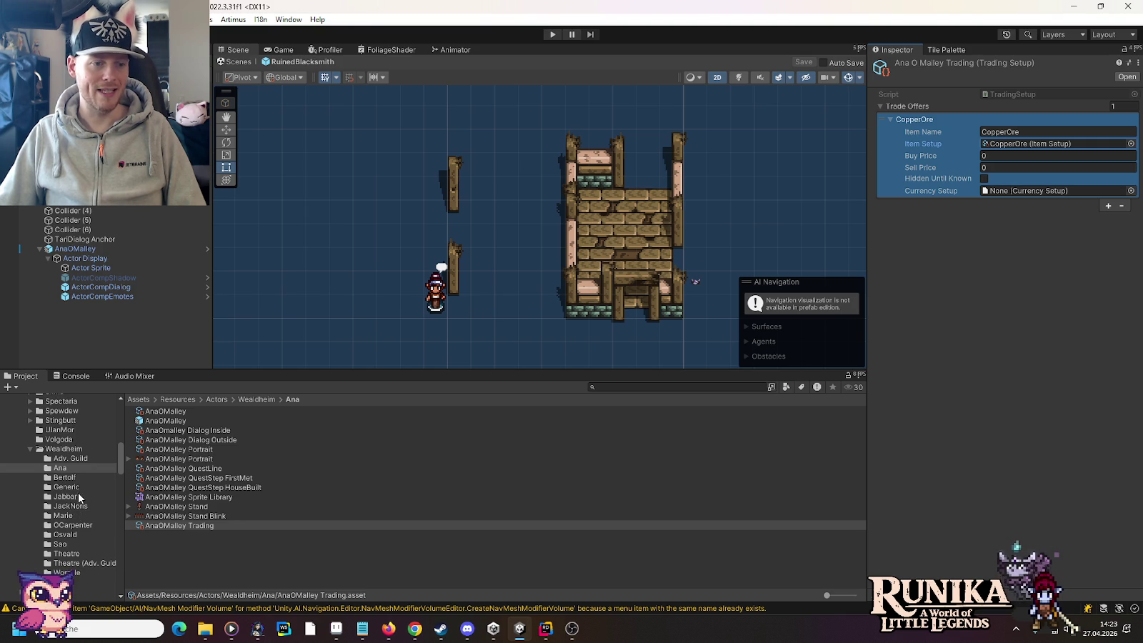
click(77, 515)
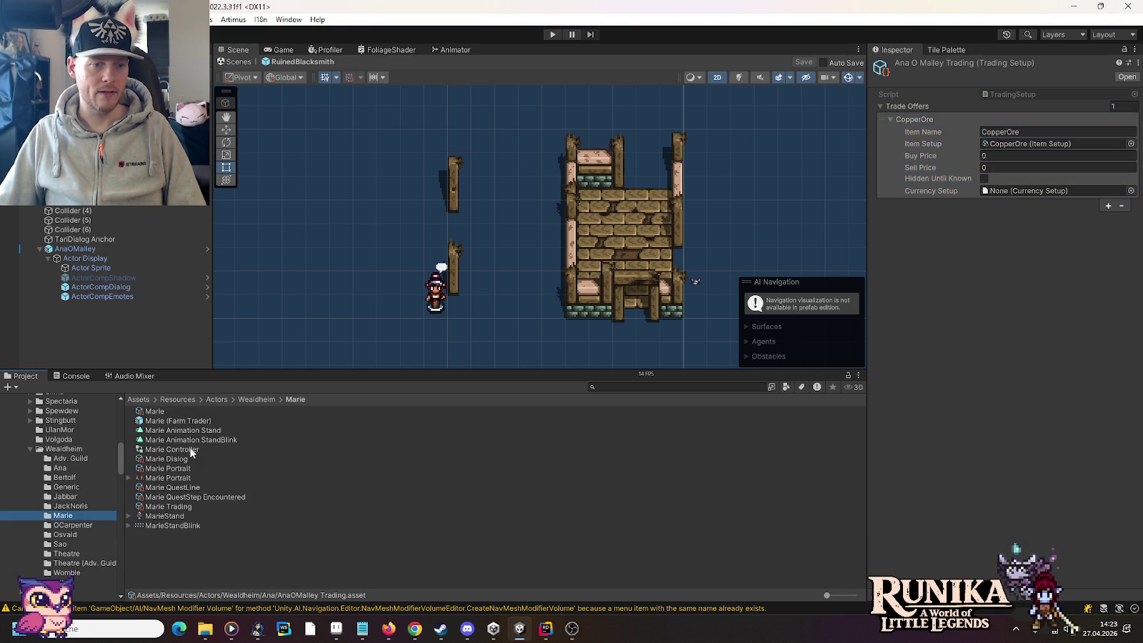
click(181, 507)
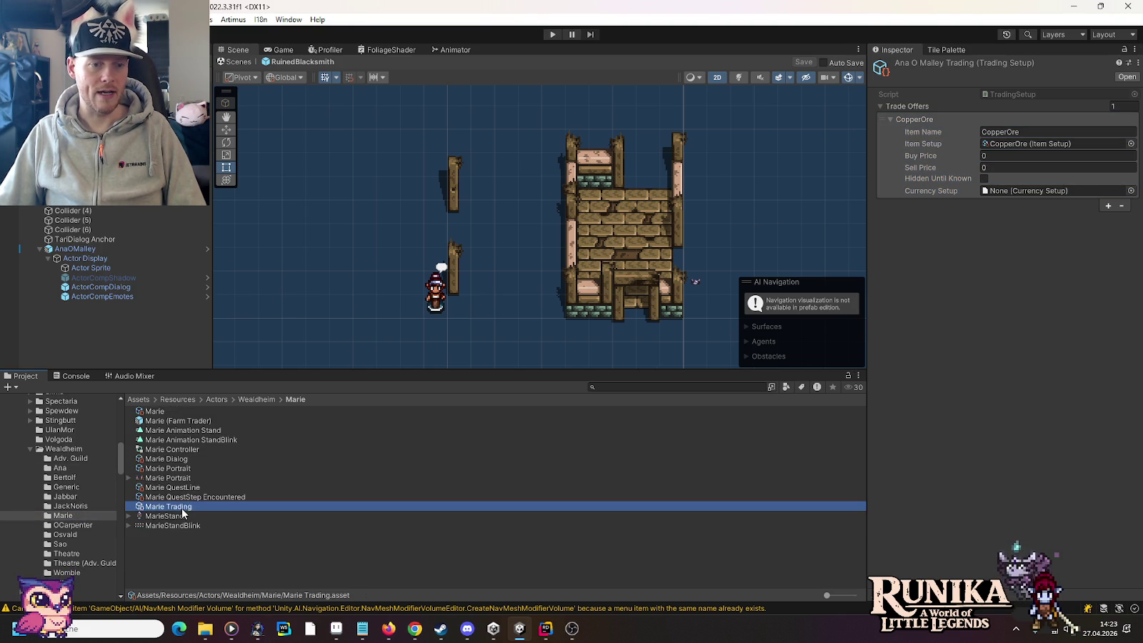
mouse_move(1001, 156)
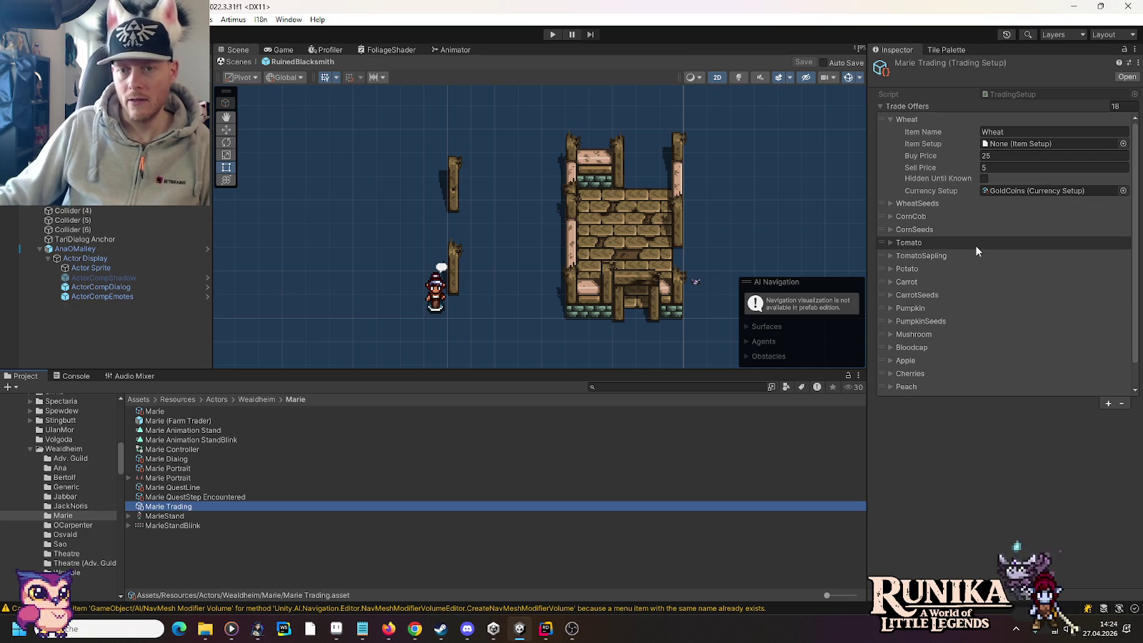
Set the Wheat buy price to 15 and review the WheatSeeds, CornCob and CornSeeds buy prices.
click(1018, 156)
text(15)
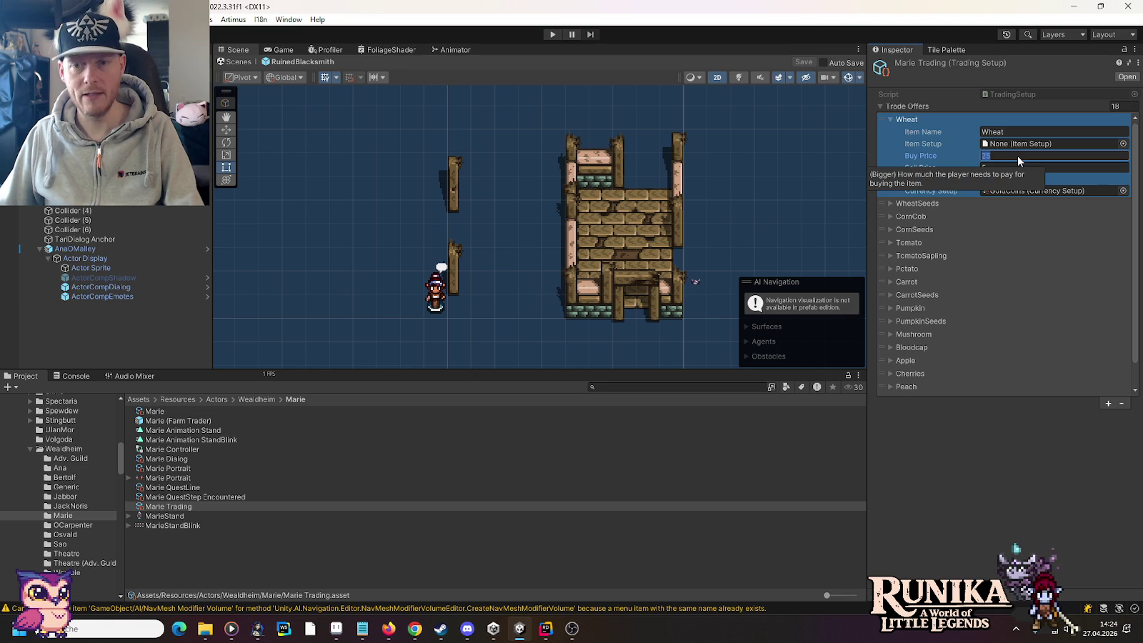
click(891, 120)
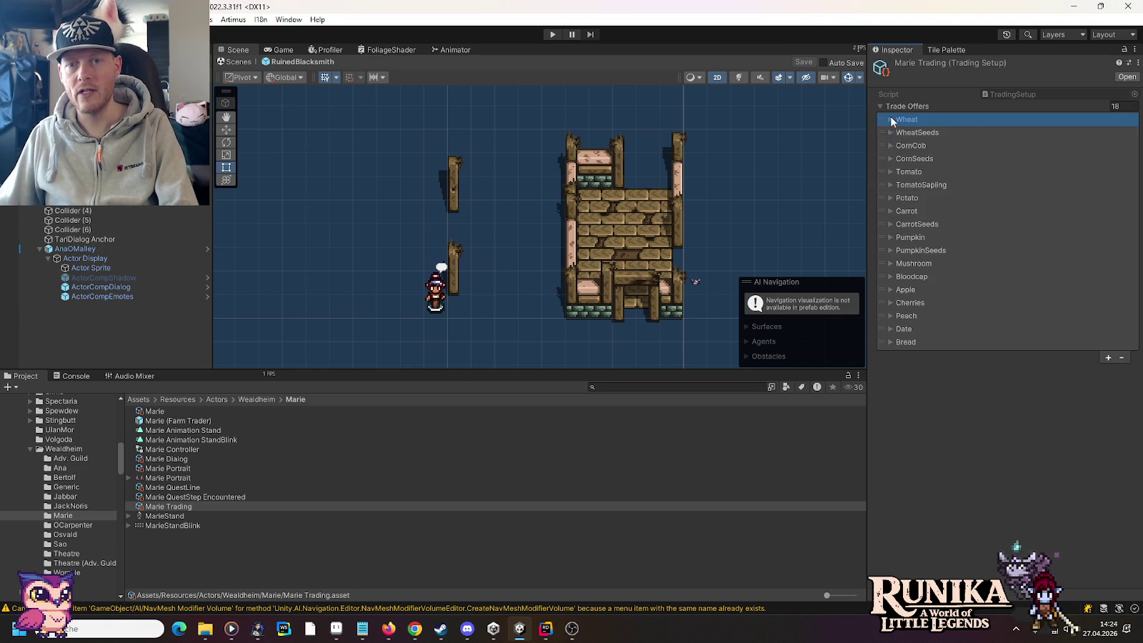
click(891, 133)
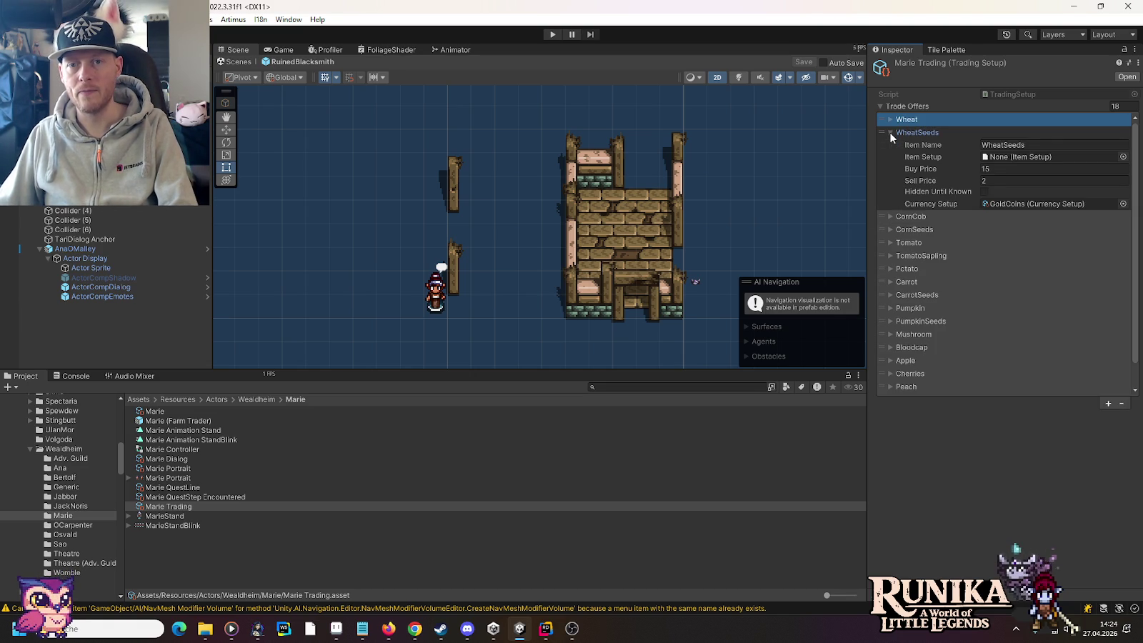
click(1004, 169)
text(5)
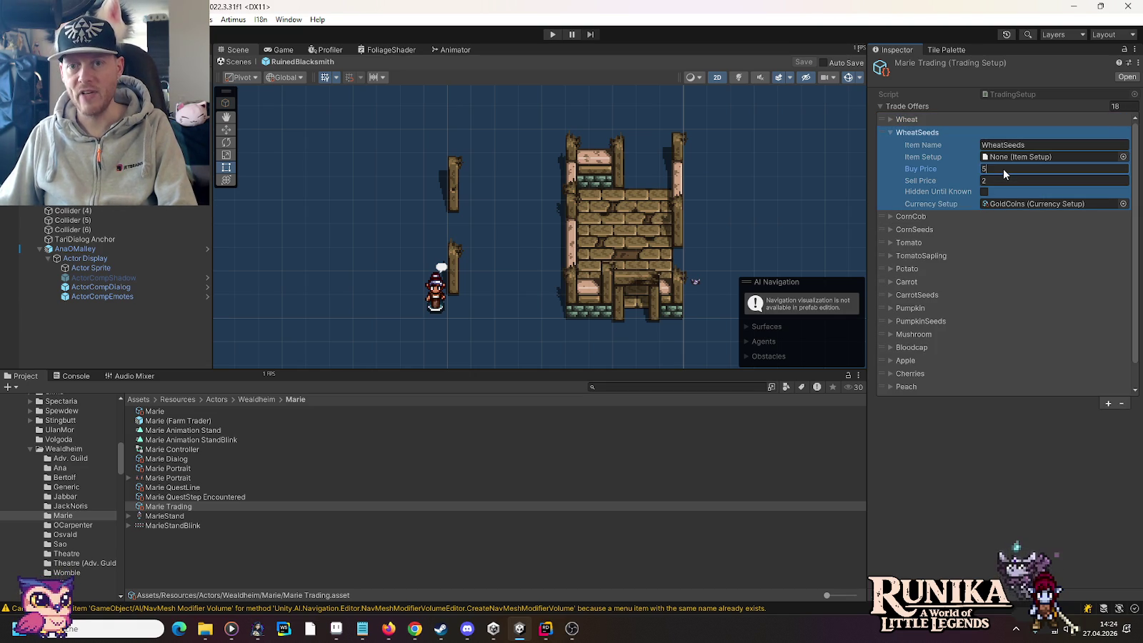
click(891, 132)
click(889, 145)
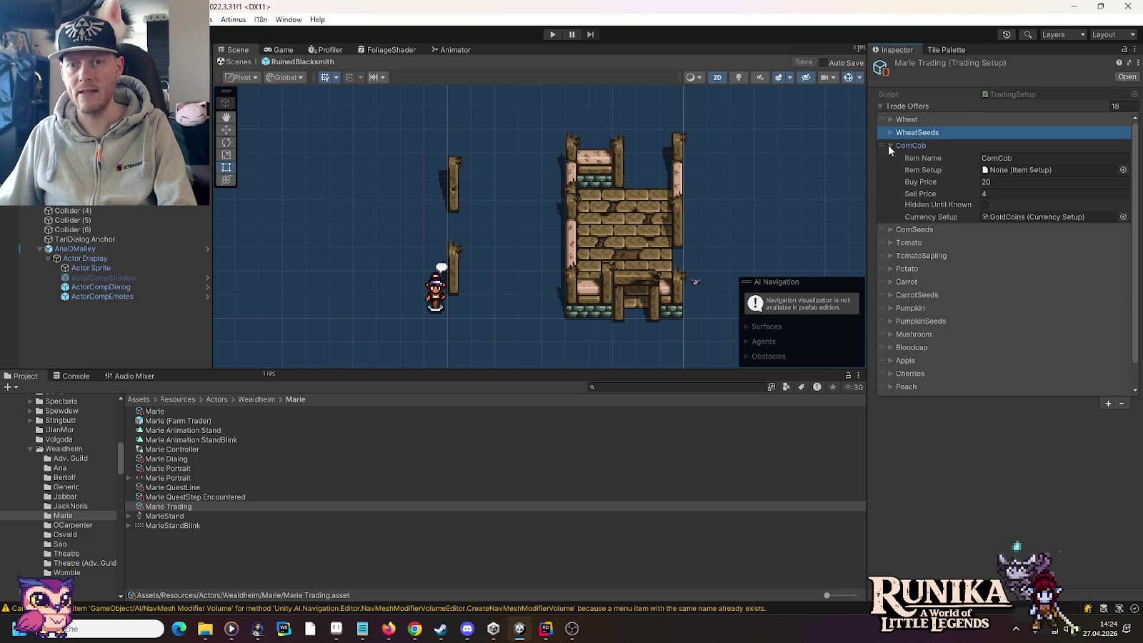
click(1001, 183)
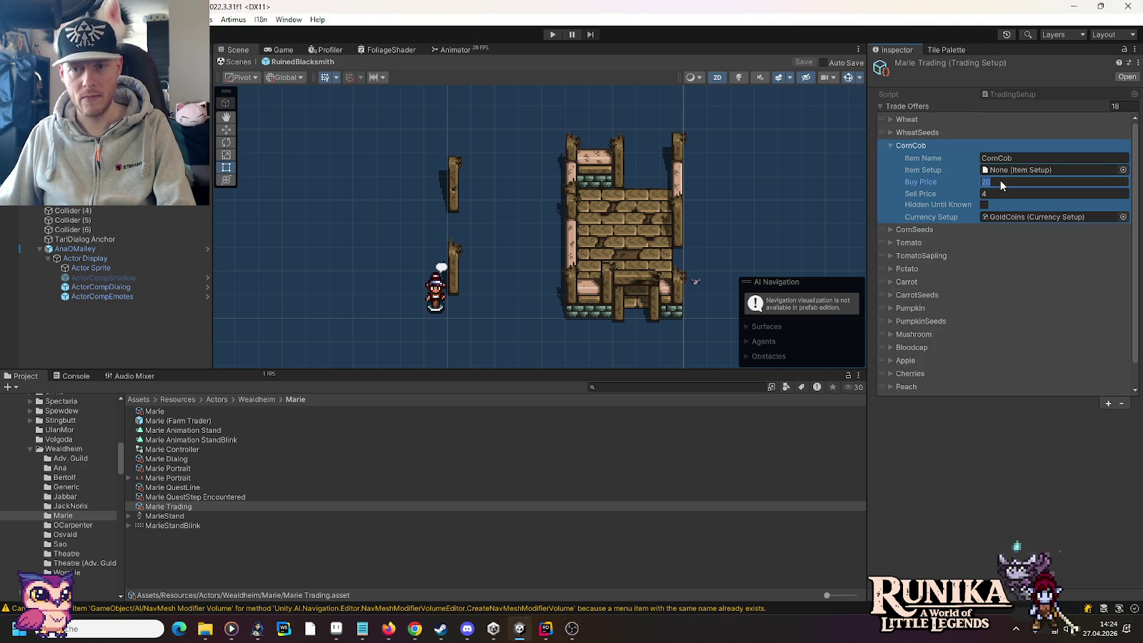
text(12)
click(918, 145)
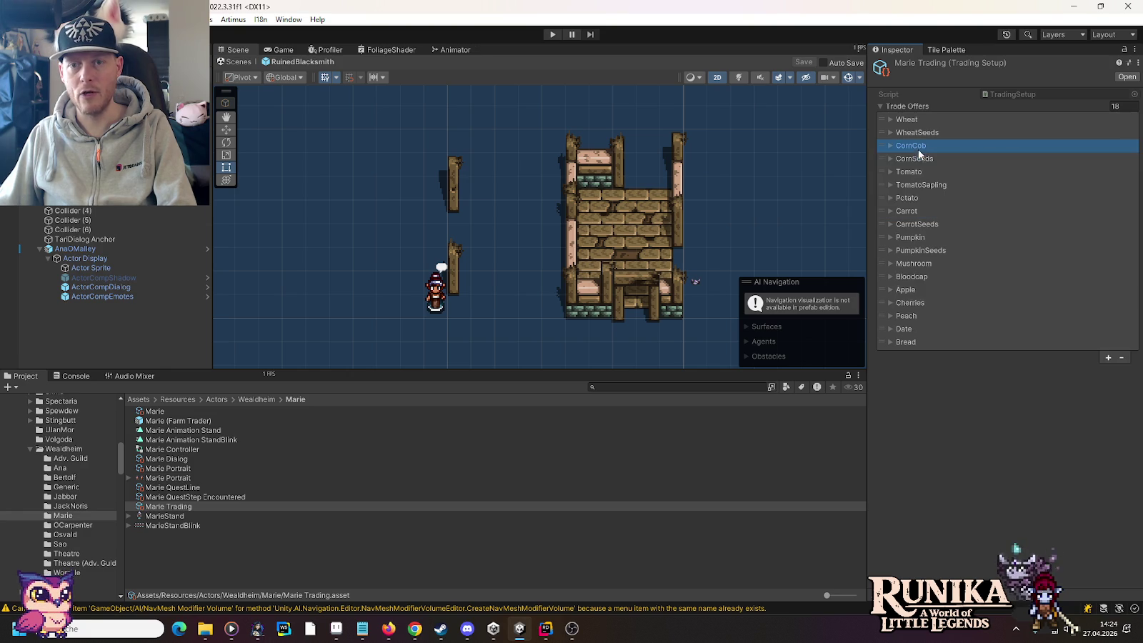
click(916, 158)
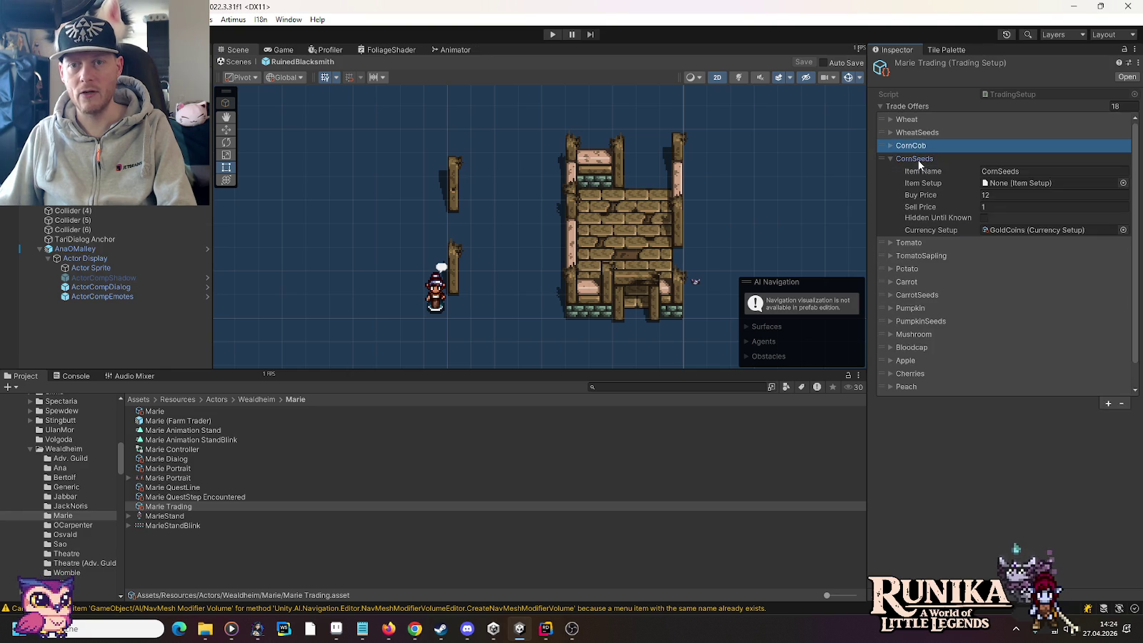
click(994, 196)
text(5)
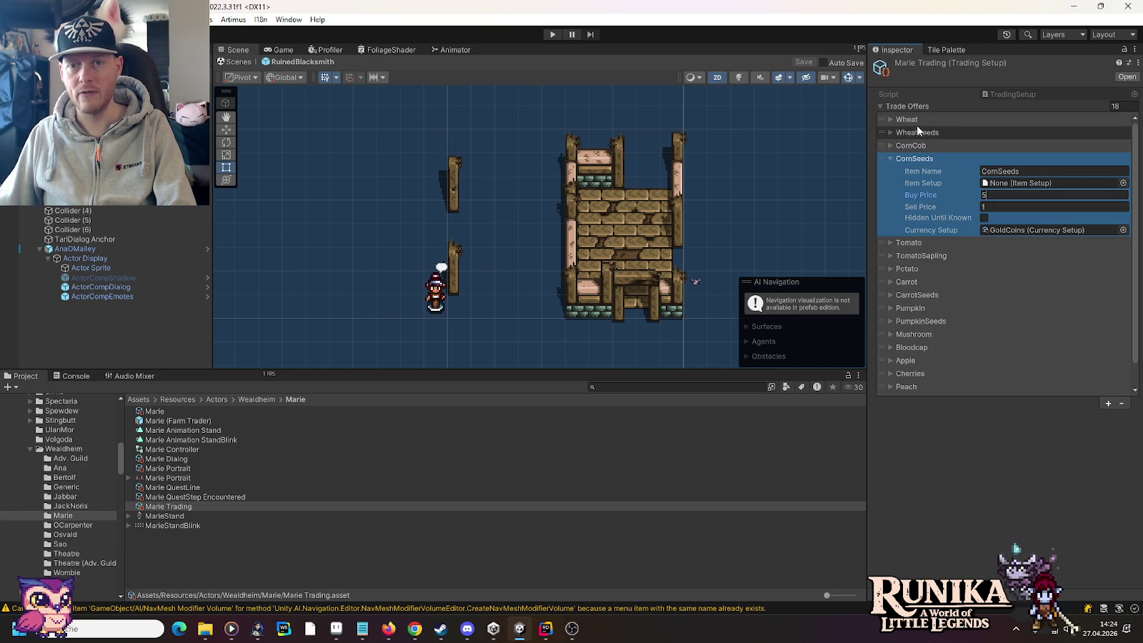
click(890, 132)
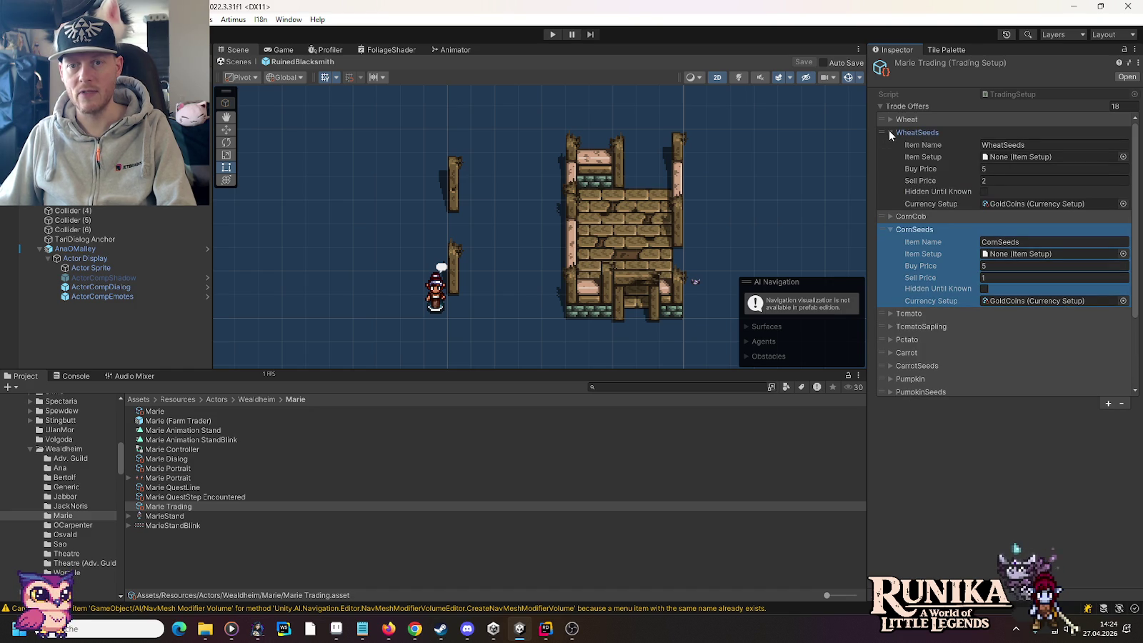
click(889, 132)
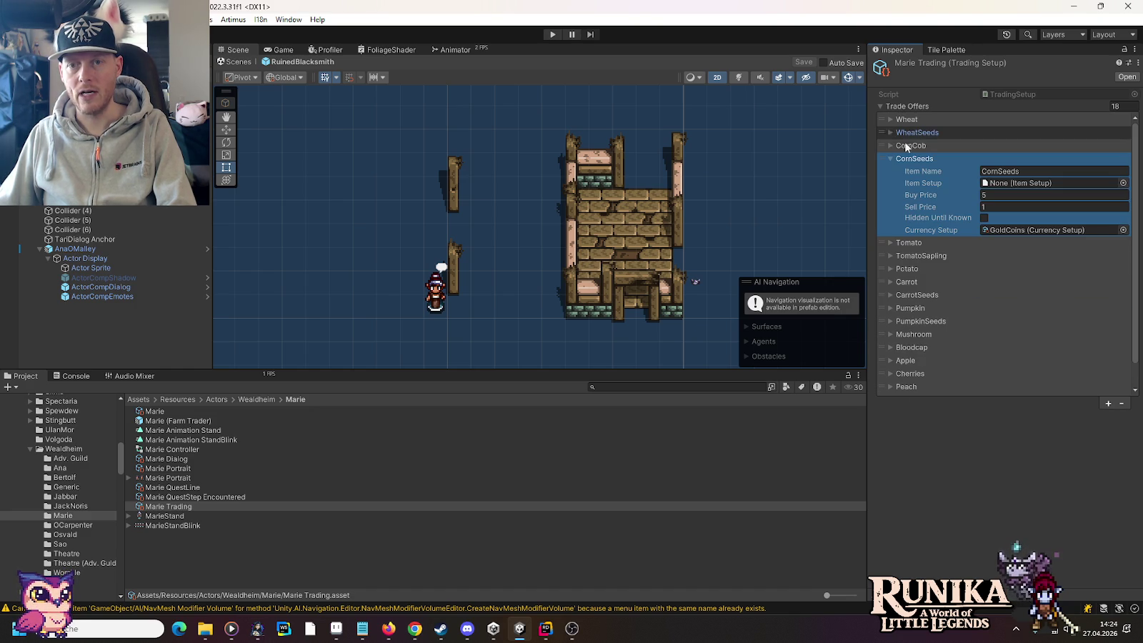
click(995, 207)
Set the Tomato buy price to 8, check TomatoSapling's prices, and expand Potato.
click(890, 160)
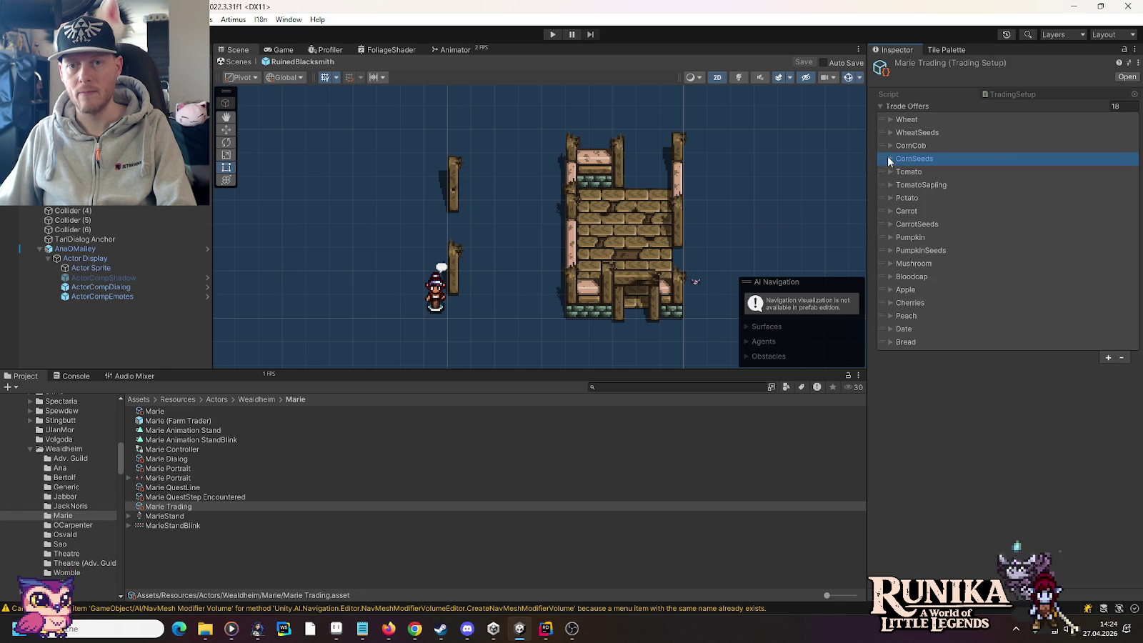
click(891, 172)
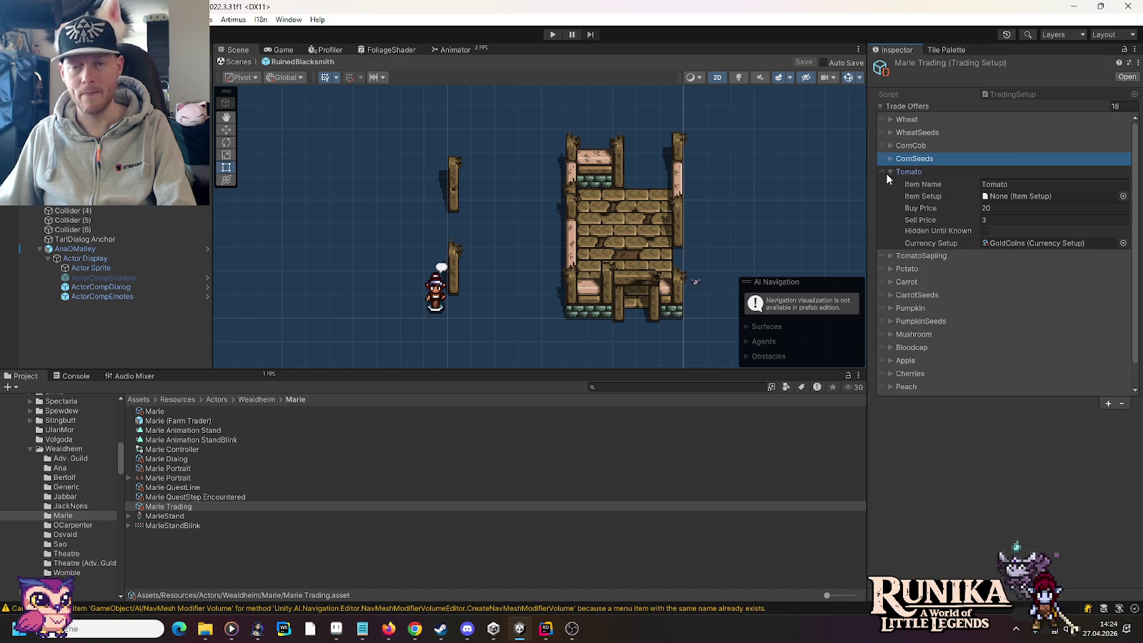
click(999, 211)
text(8)
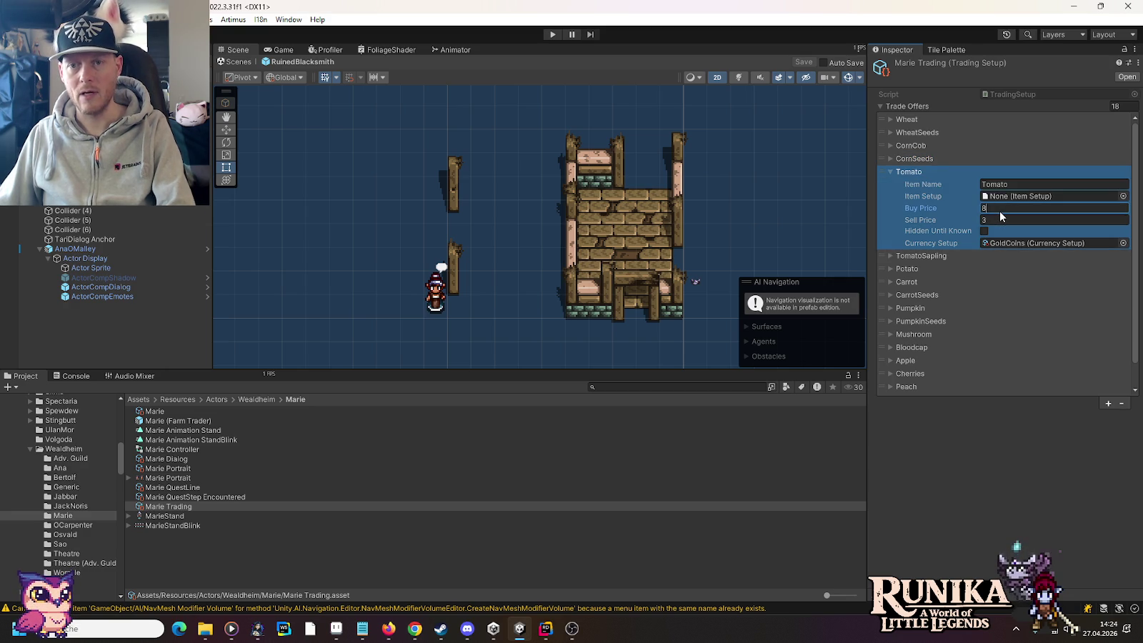
click(890, 171)
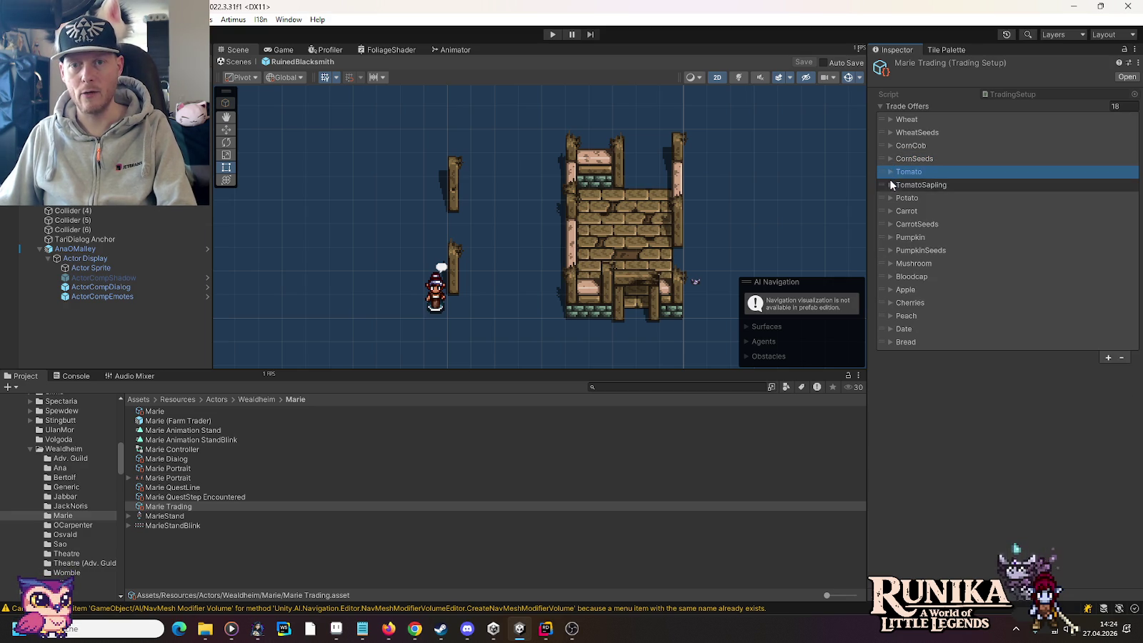
click(890, 184)
click(1021, 222)
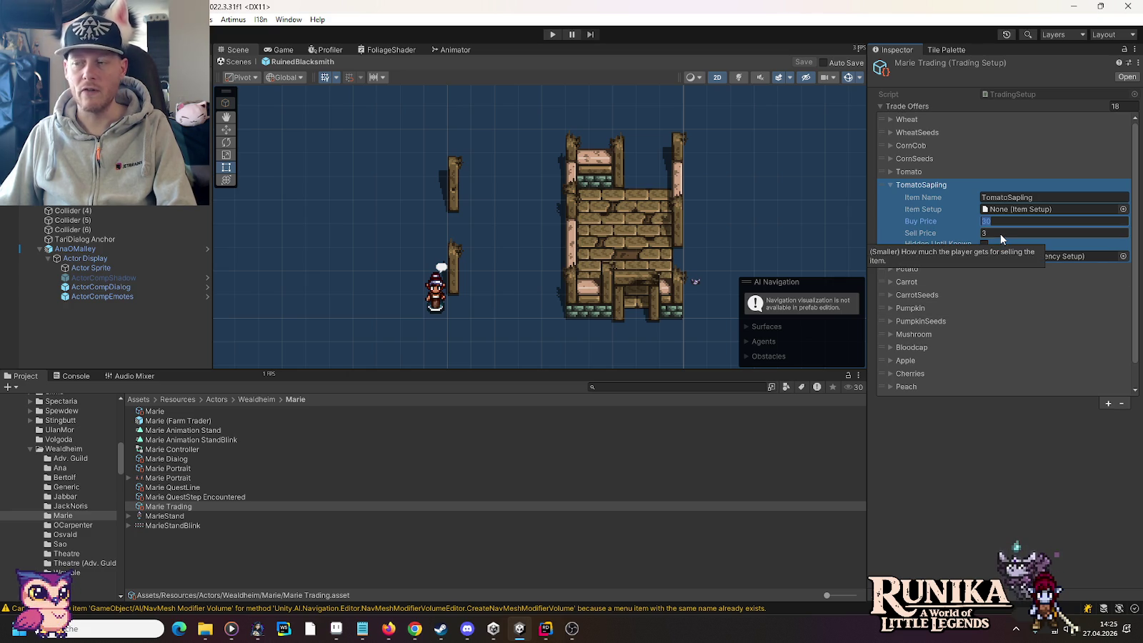
click(1000, 234)
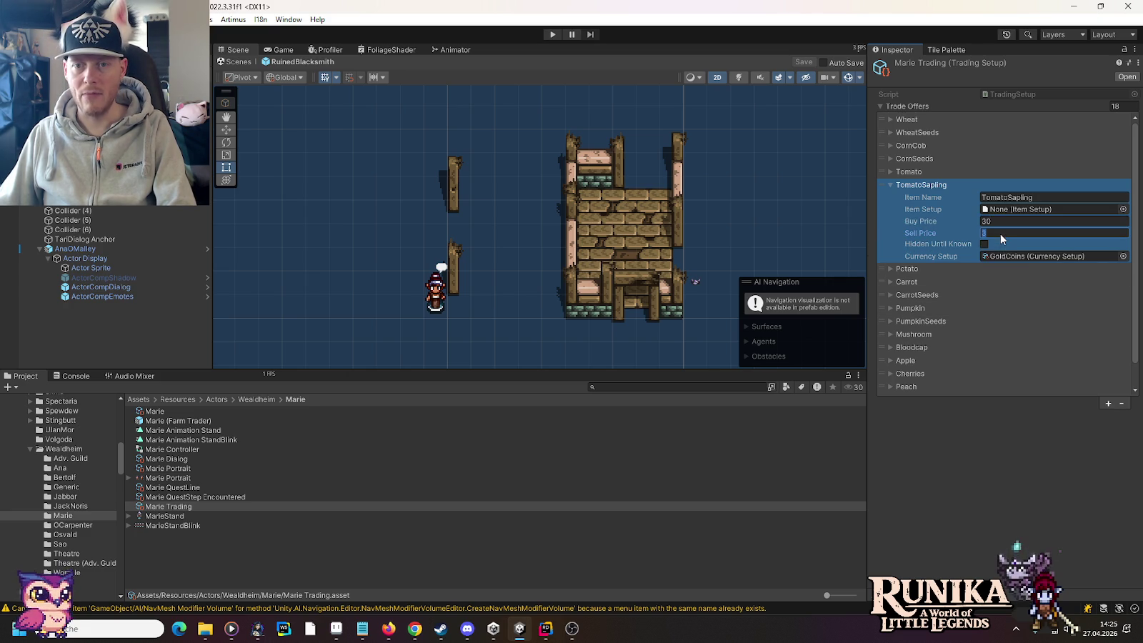
click(1000, 223)
text(15)
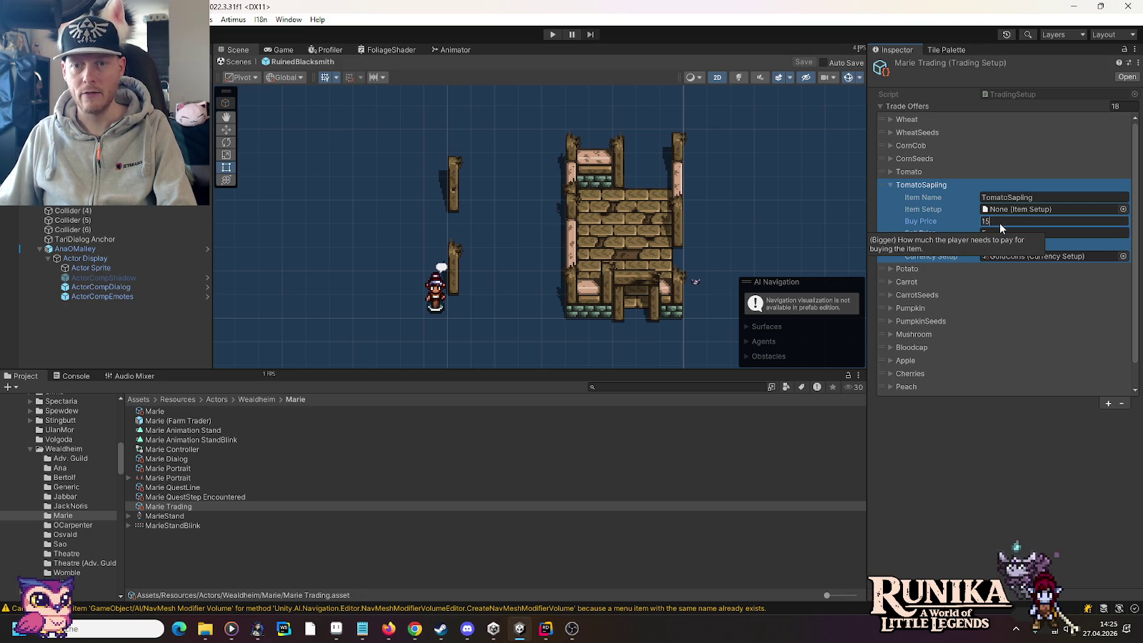
click(914, 186)
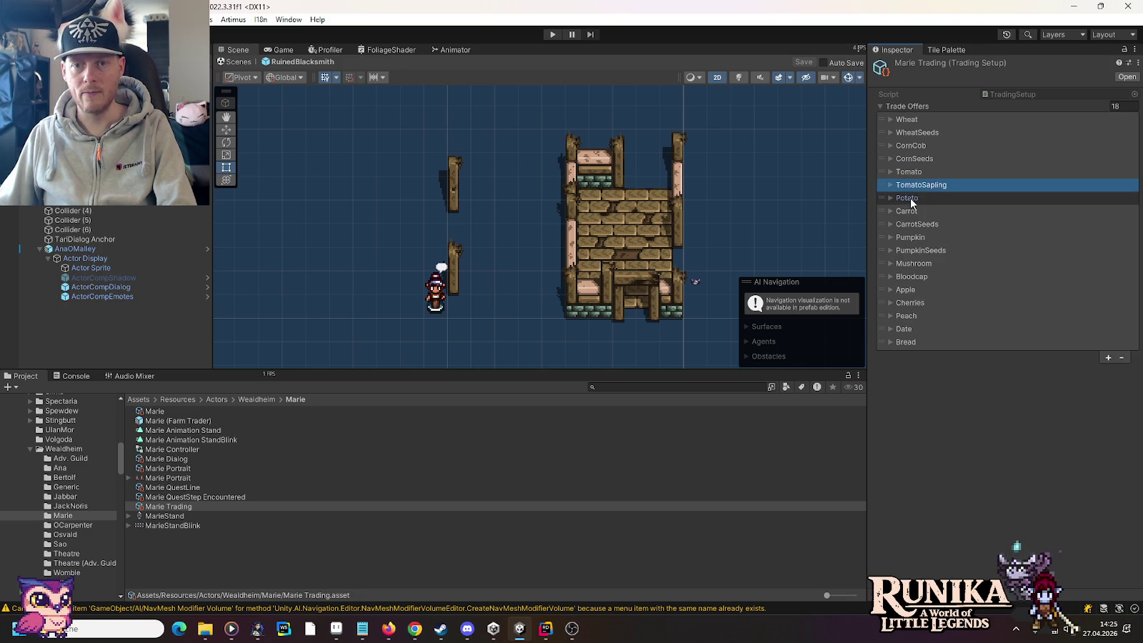
click(910, 198)
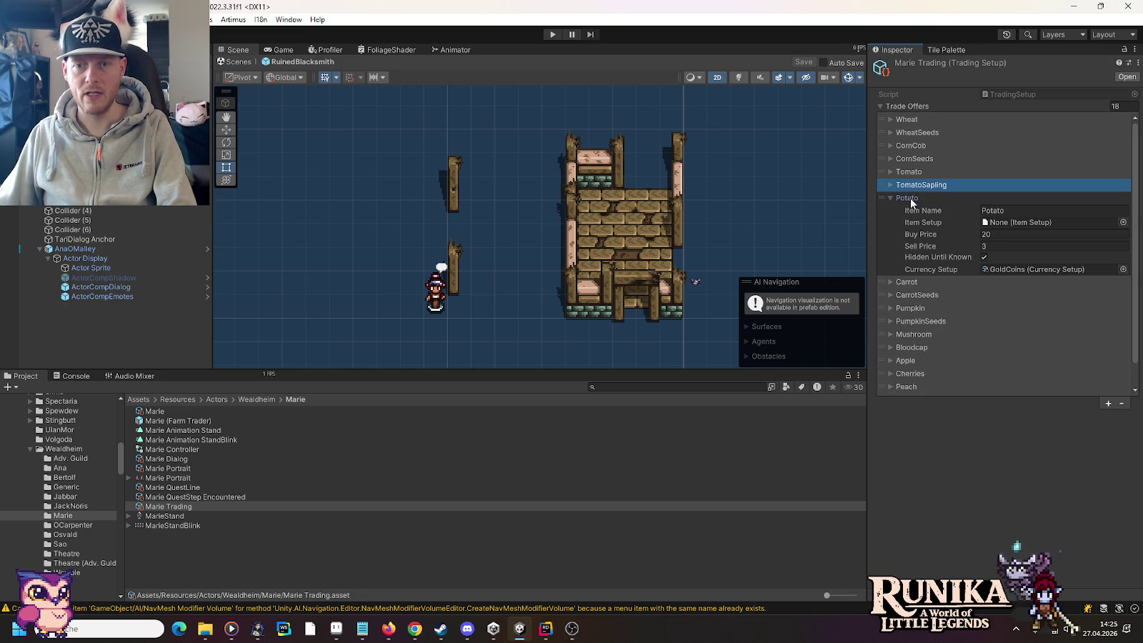
Lower the Potato buy price to 9 and Pumpkin to 15, checking Carrot and CarrotSeeds.
click(1002, 236)
text(9)
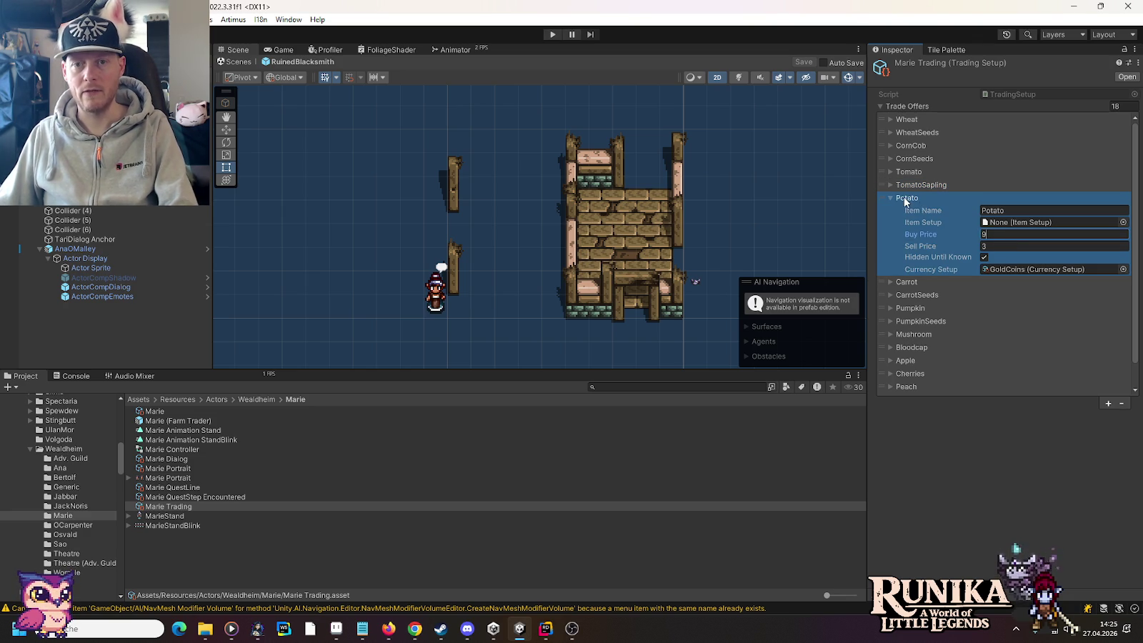
click(911, 198)
click(914, 212)
click(1014, 247)
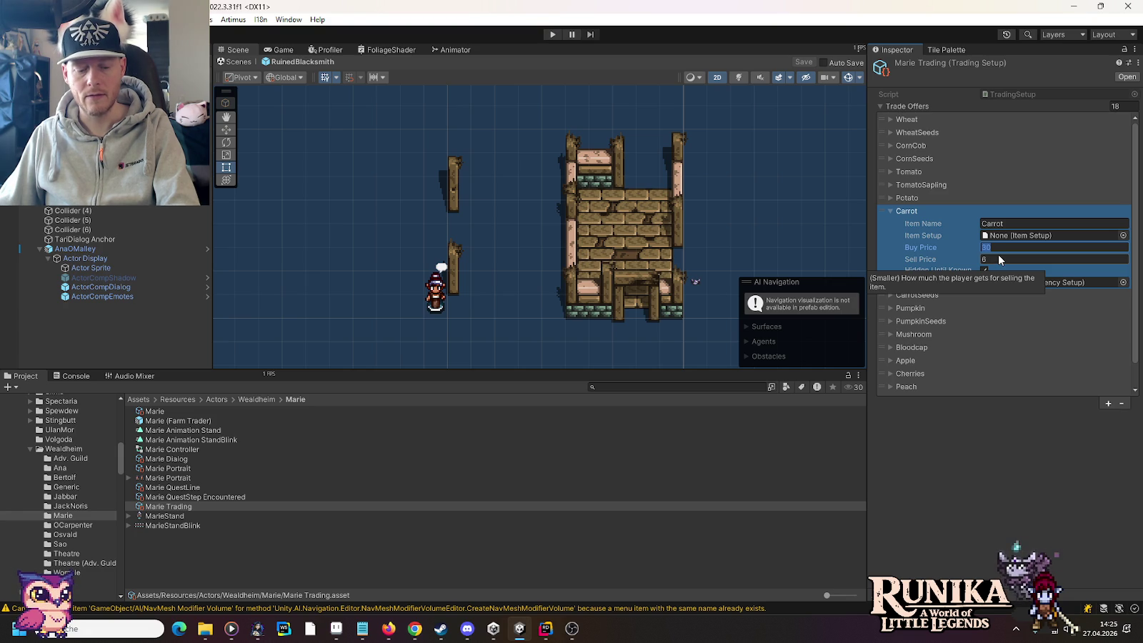
click(913, 212)
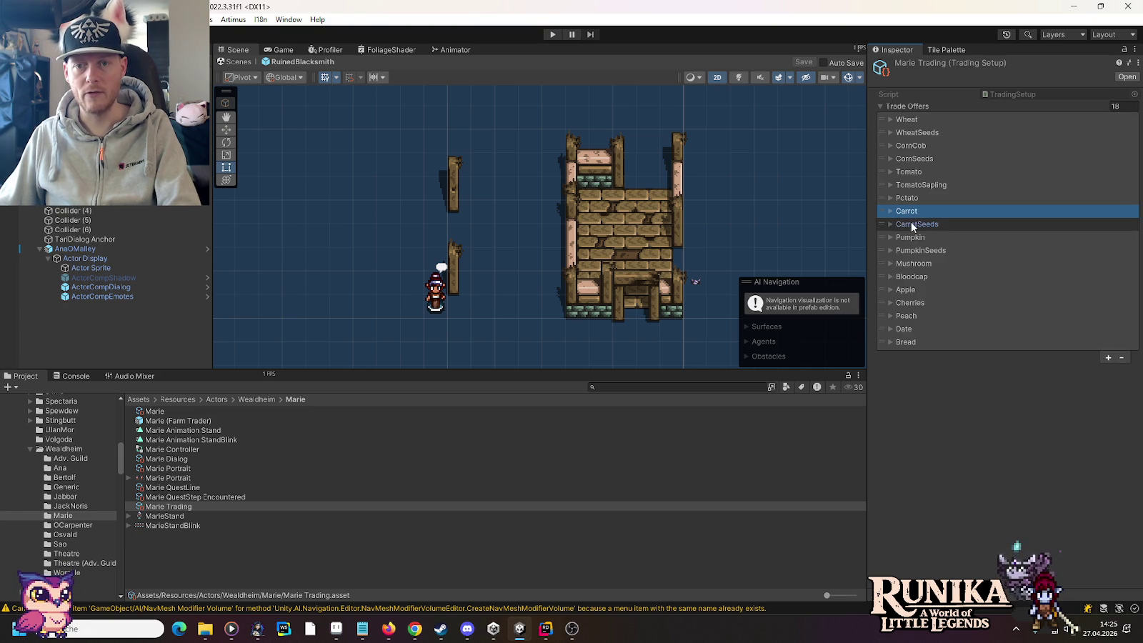
click(911, 223)
click(999, 260)
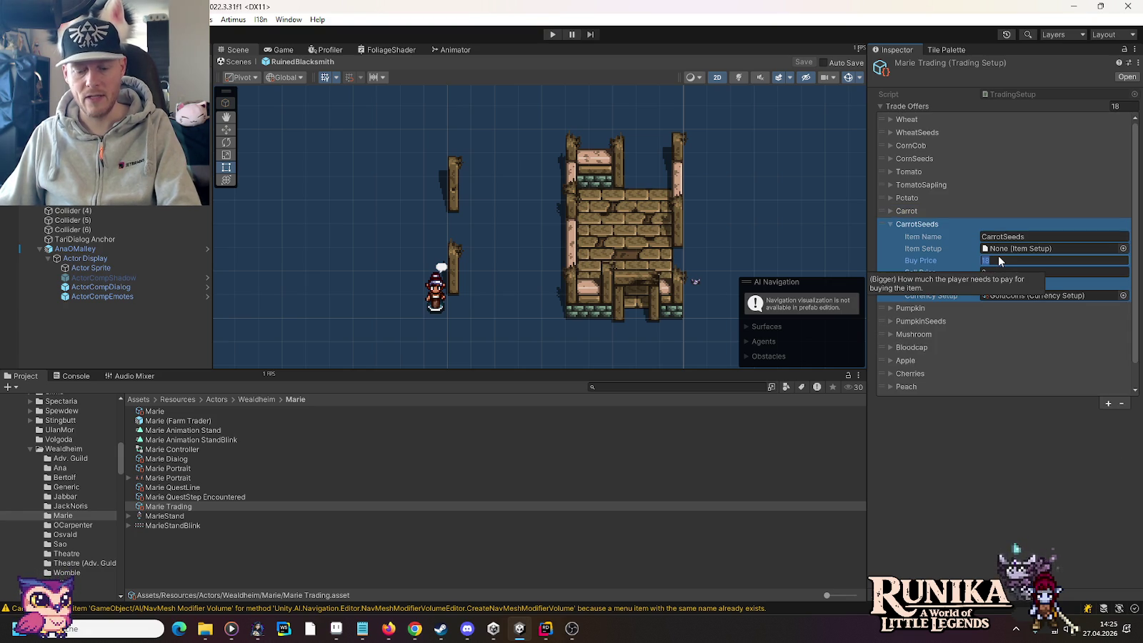
text(6)
click(899, 226)
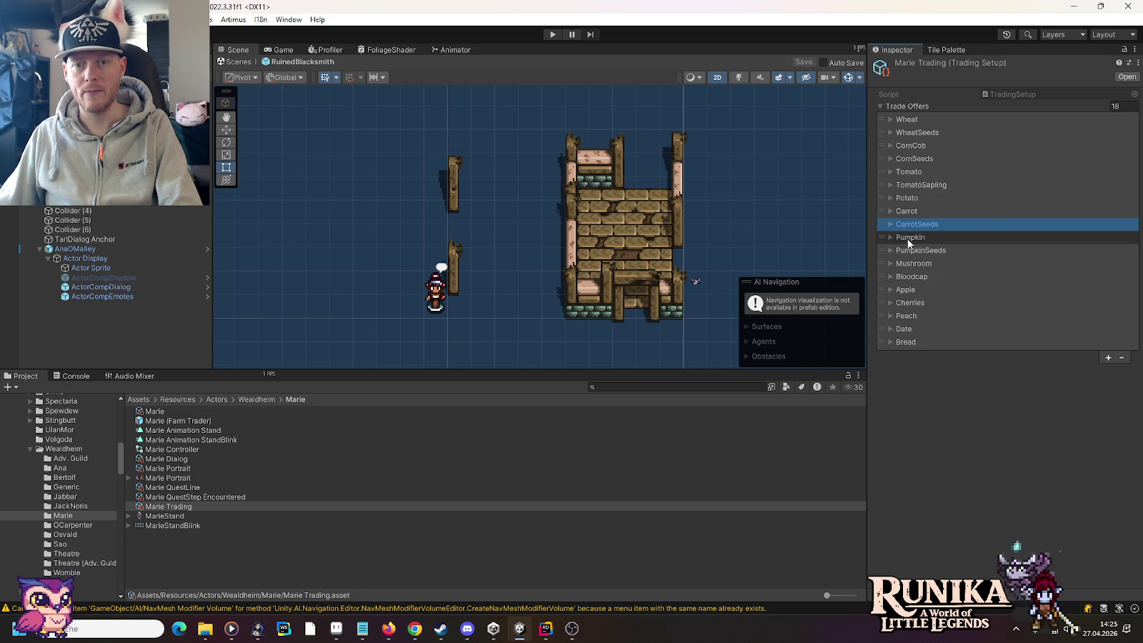
click(903, 237)
click(1020, 274)
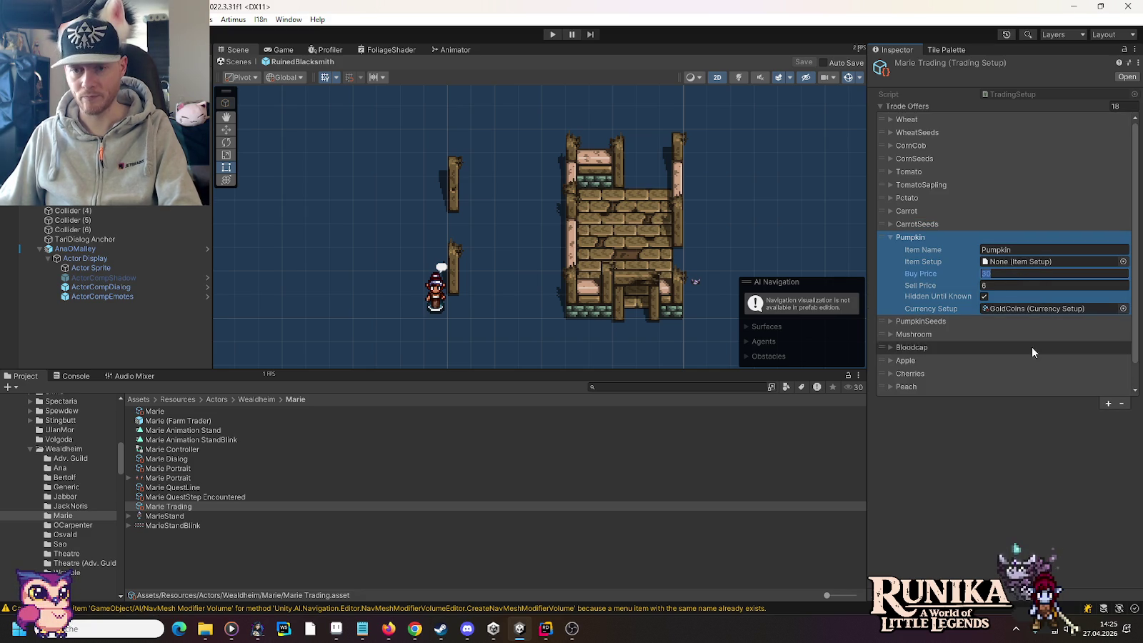
text(15)
Set the Mushroom buy price to 10 and start entering Bloodcap's buy price of 12.
click(919, 241)
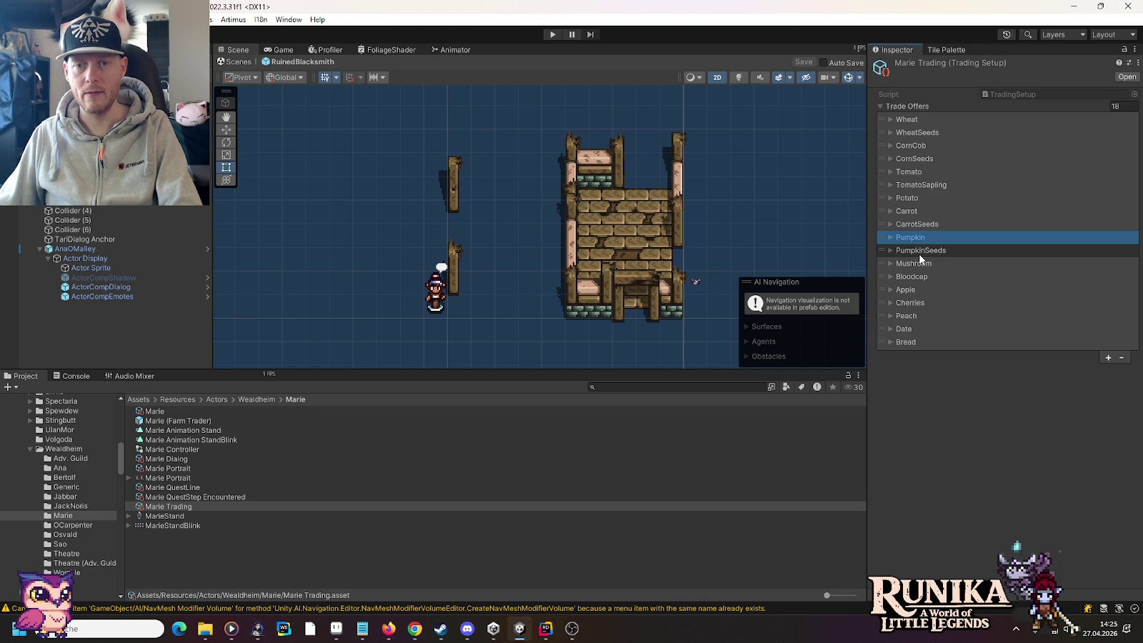
click(919, 250)
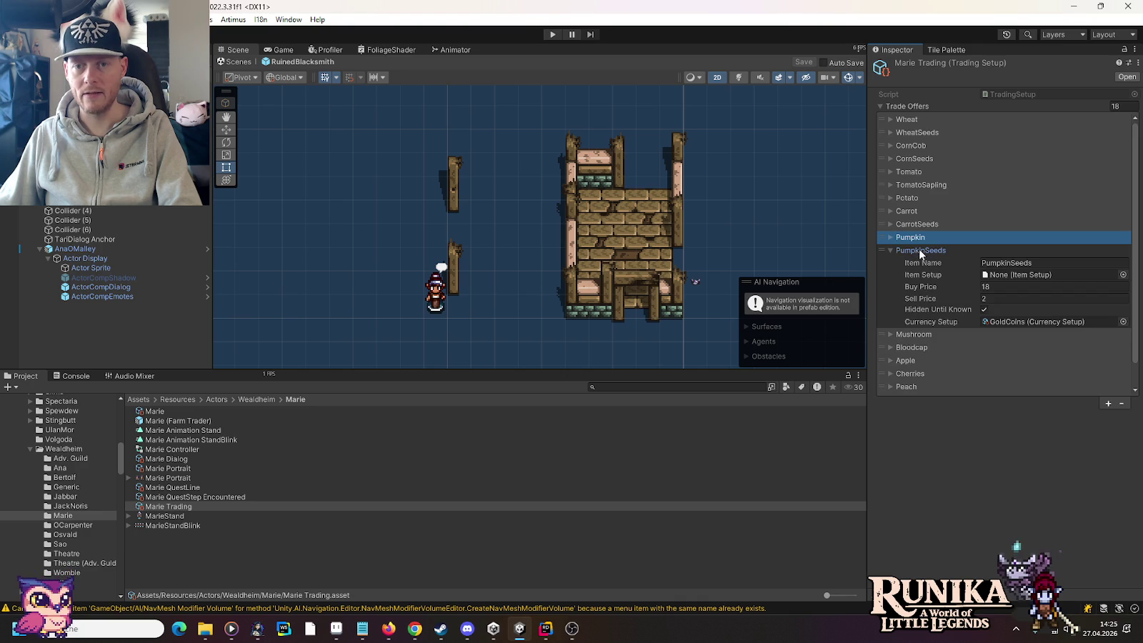
click(1006, 286)
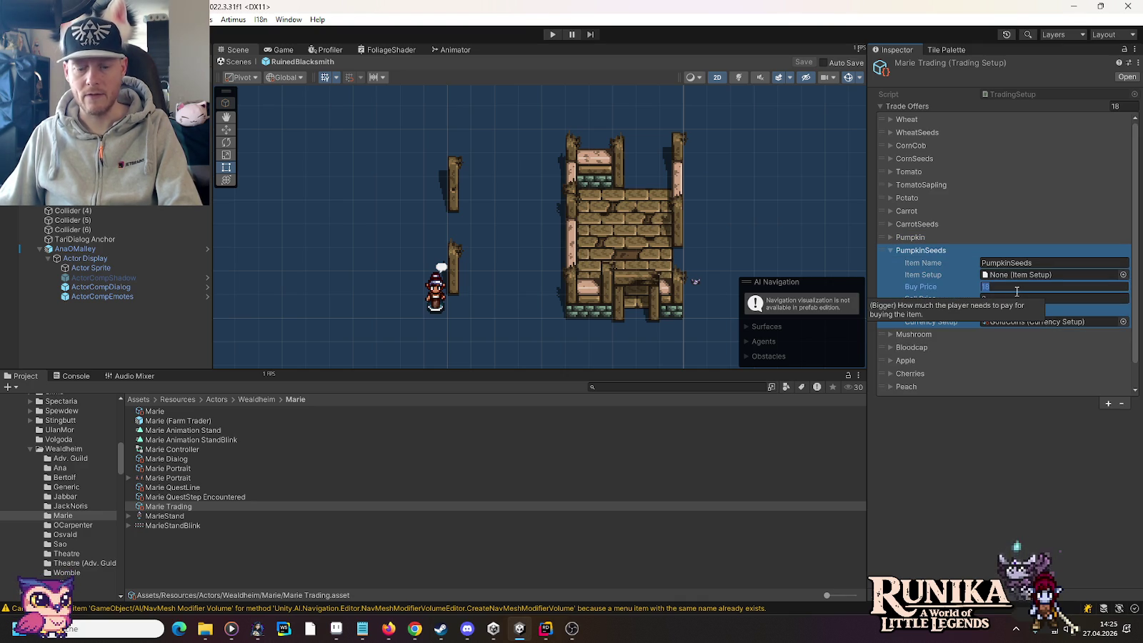
text(5)
click(915, 250)
click(909, 263)
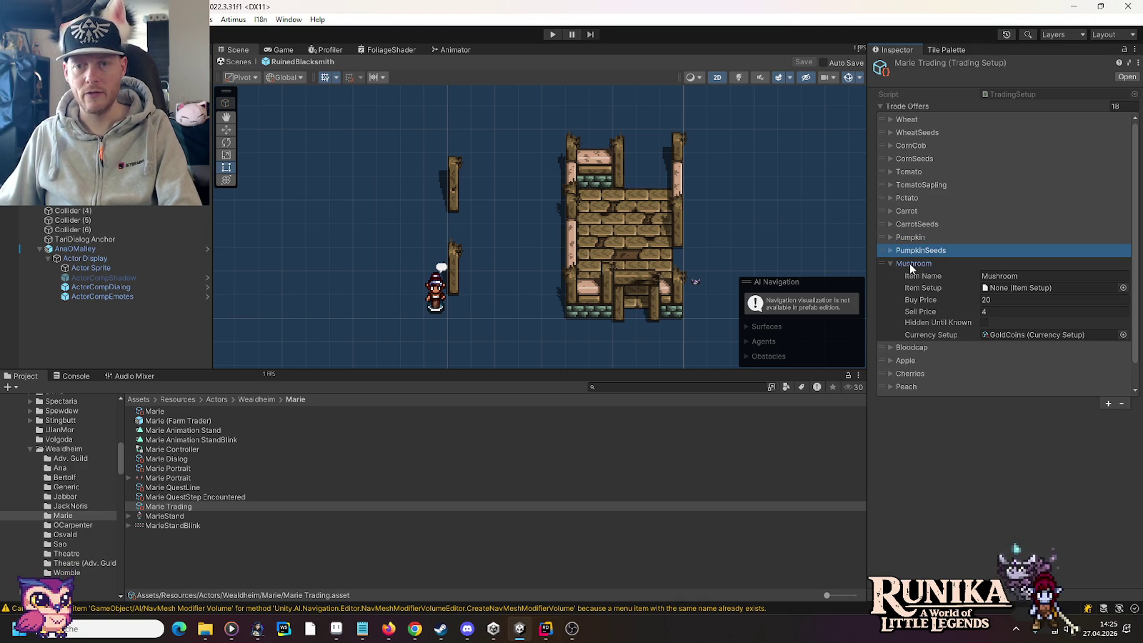
click(1003, 300)
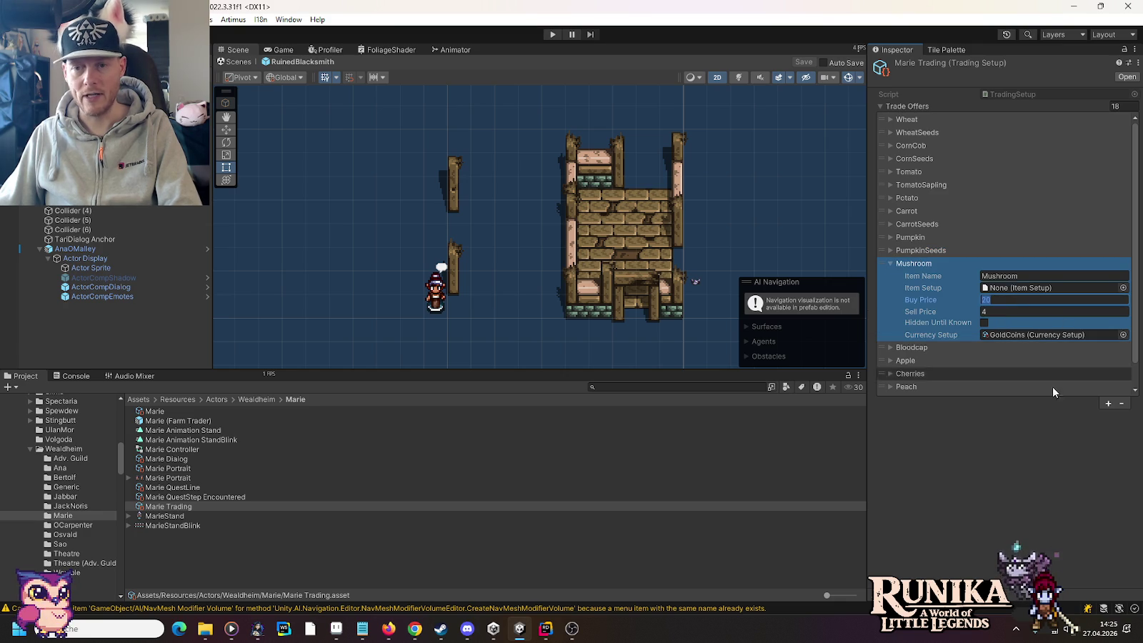
text(10)
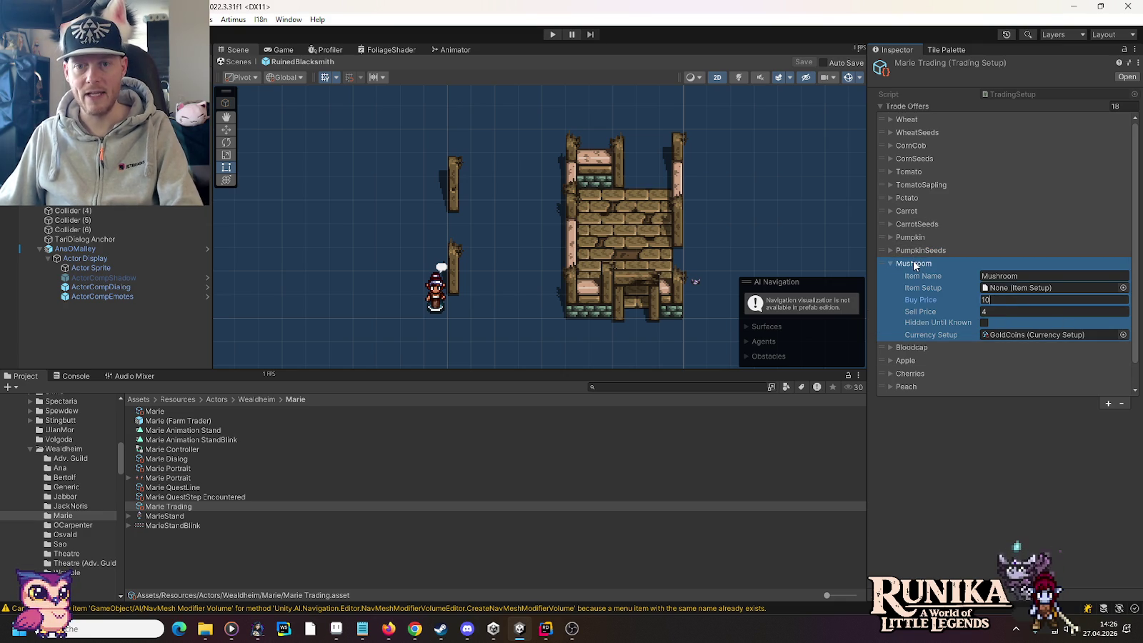
click(914, 262)
click(914, 278)
click(998, 313)
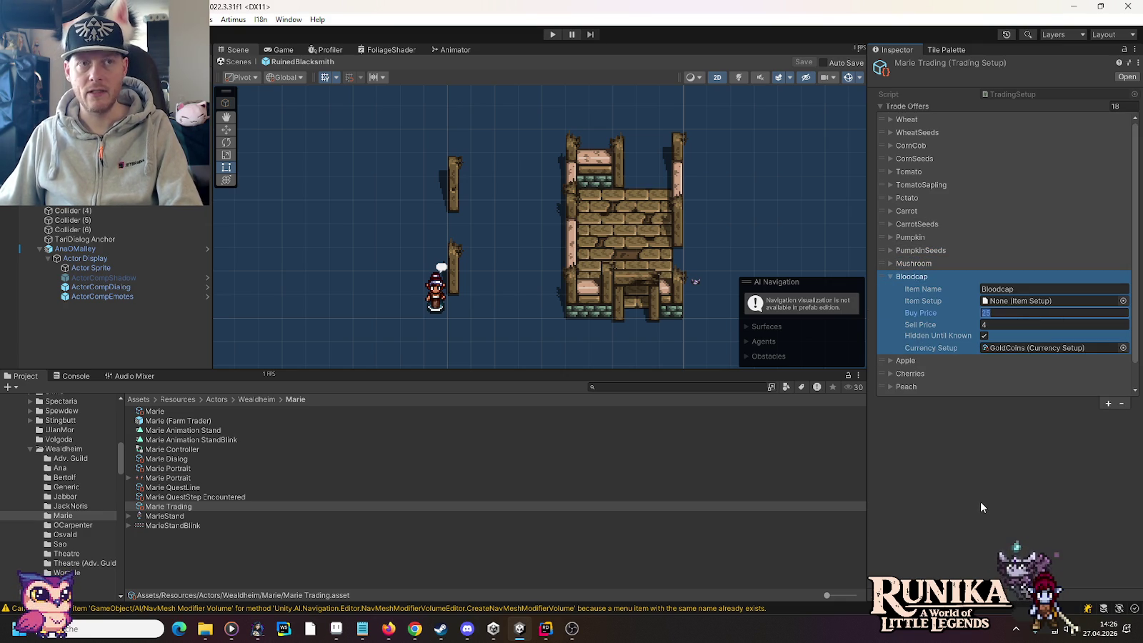
Set the Apple and Cherries trade offers' buy price to 8.
click(912, 277)
click(891, 290)
click(990, 326)
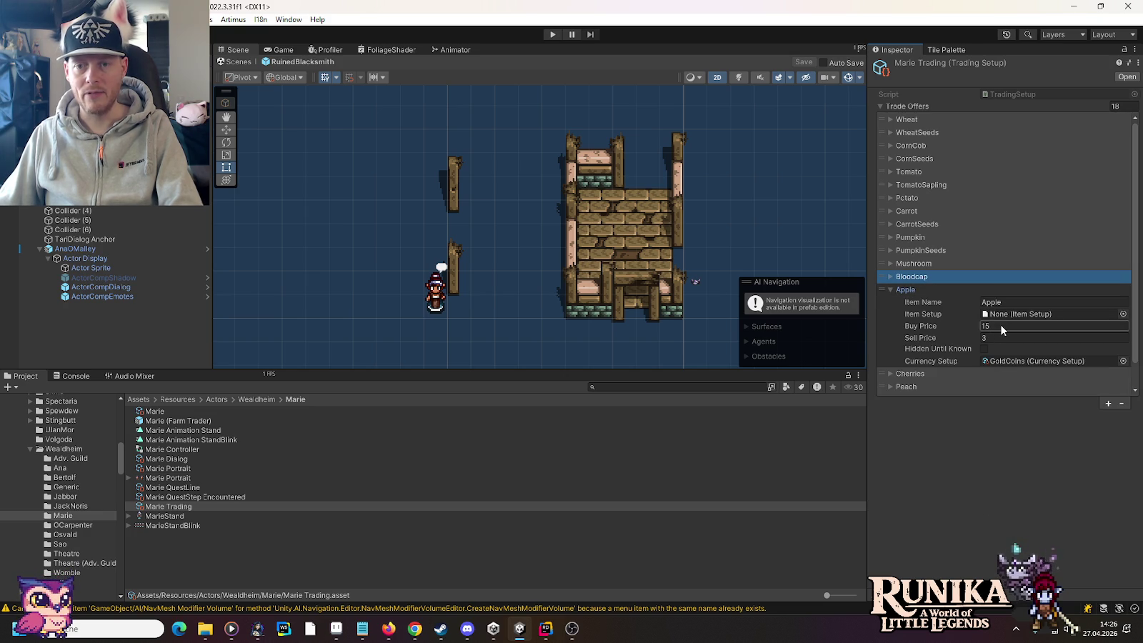
click(1001, 324)
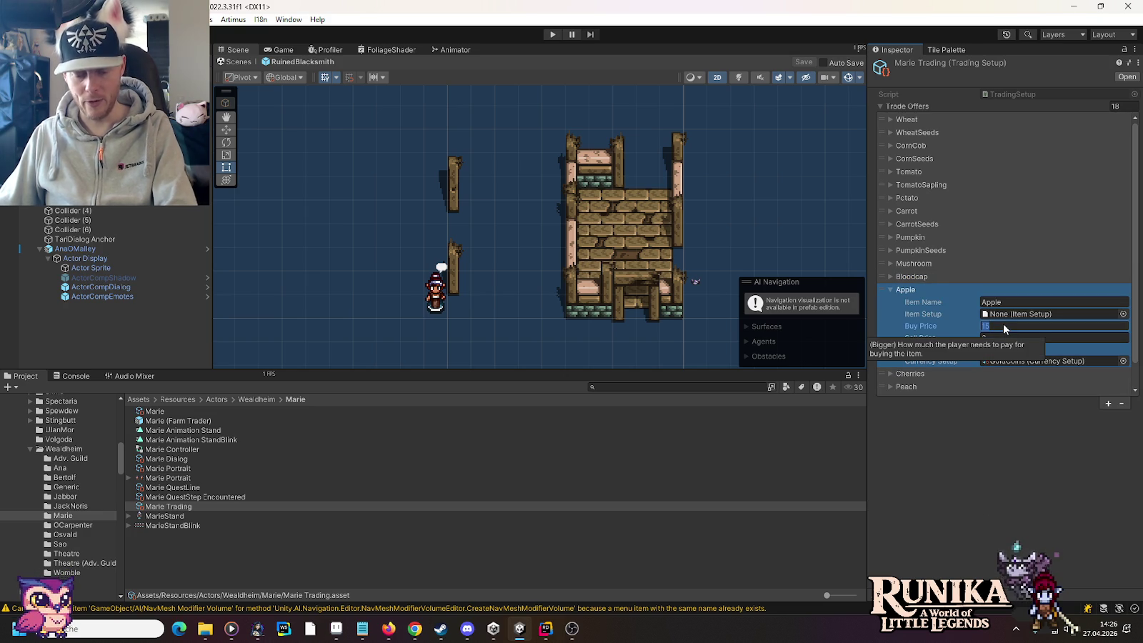
click(900, 290)
click(909, 303)
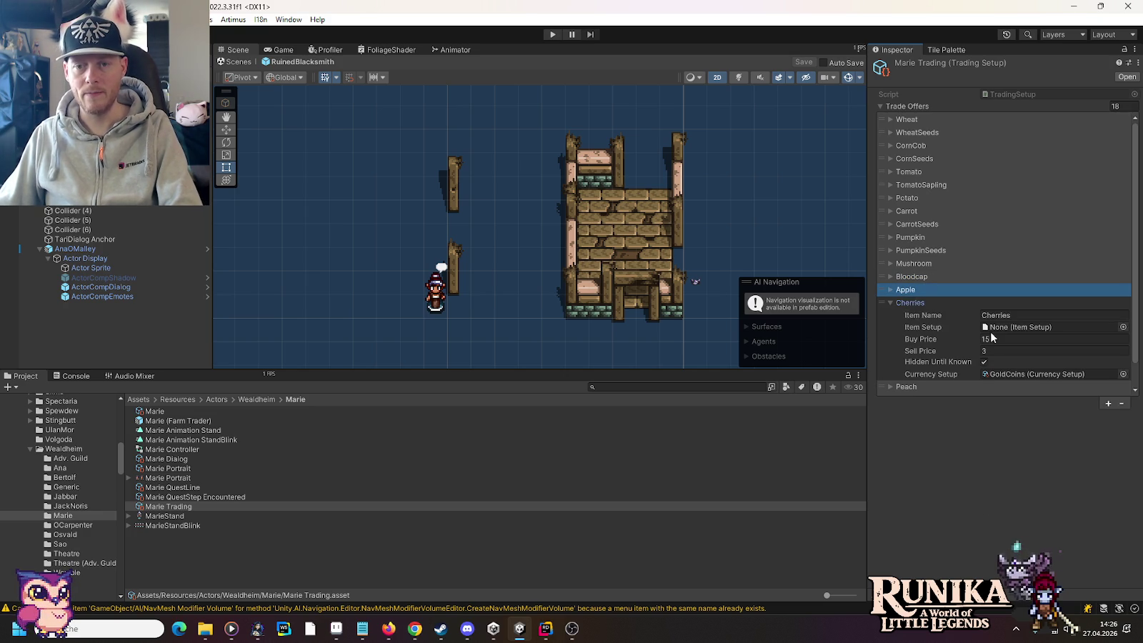
click(997, 338)
text(8)
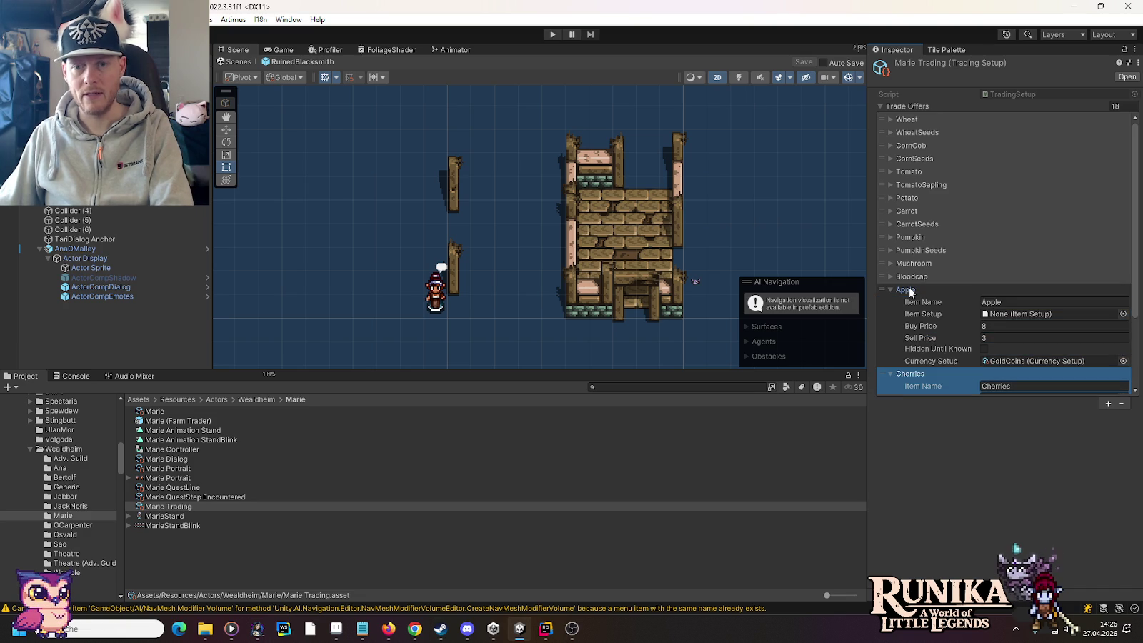
click(909, 304)
Set the Peach and Date trade offers' buy price to 8.
click(908, 314)
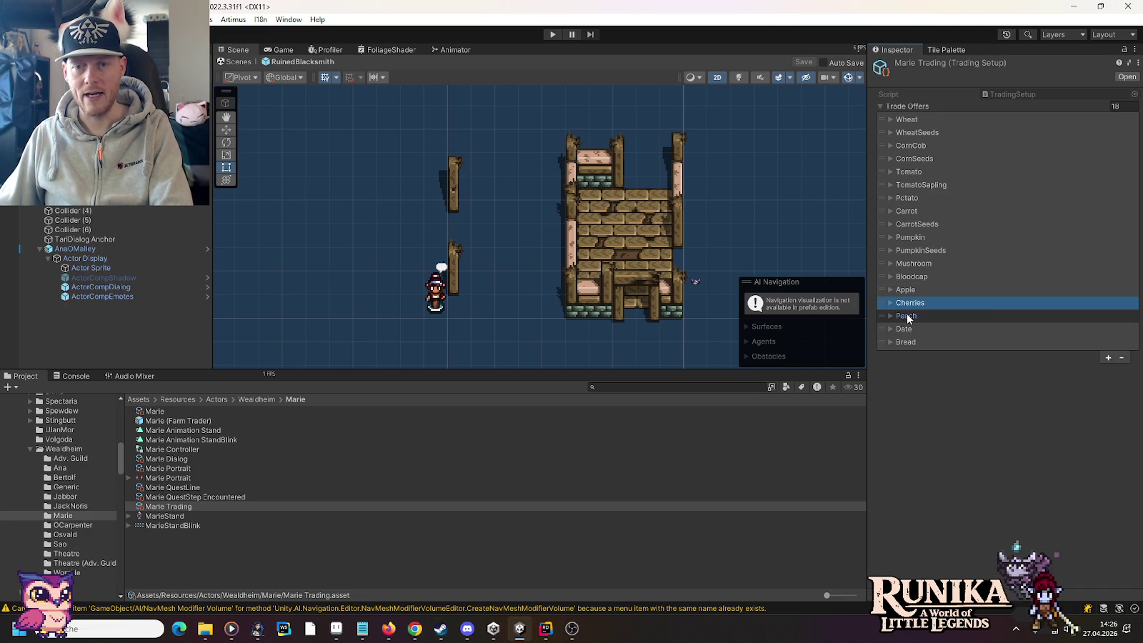
click(908, 315)
click(994, 352)
text(8)
click(916, 317)
click(905, 329)
click(1004, 366)
text(8)
click(908, 328)
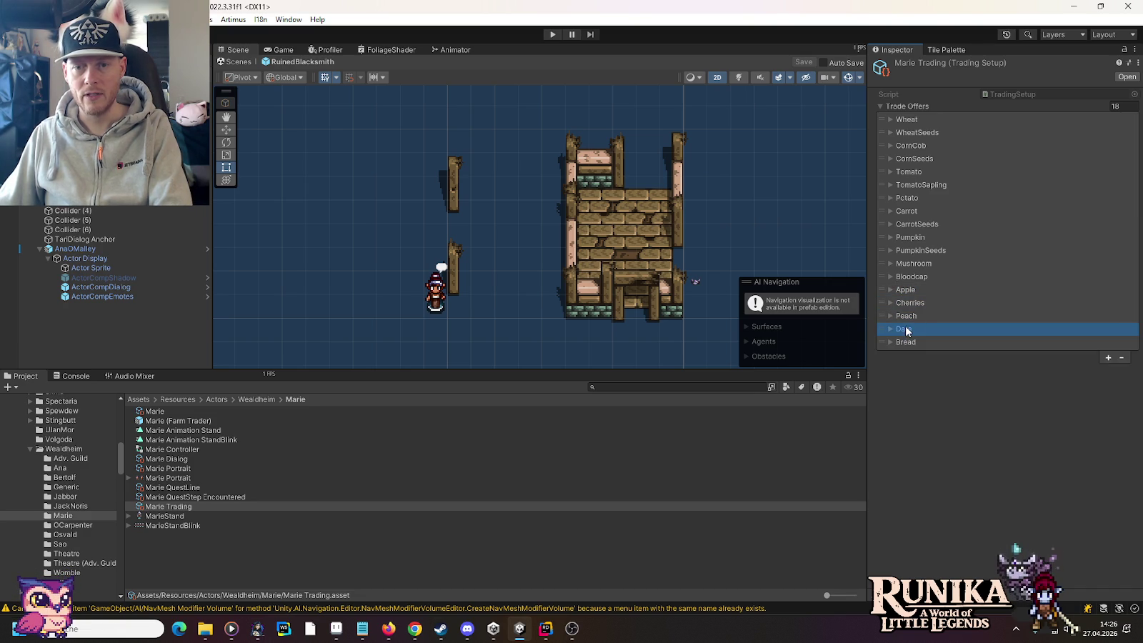
Set the Bread trade offer's buy price to 40 and collapse it.
click(904, 344)
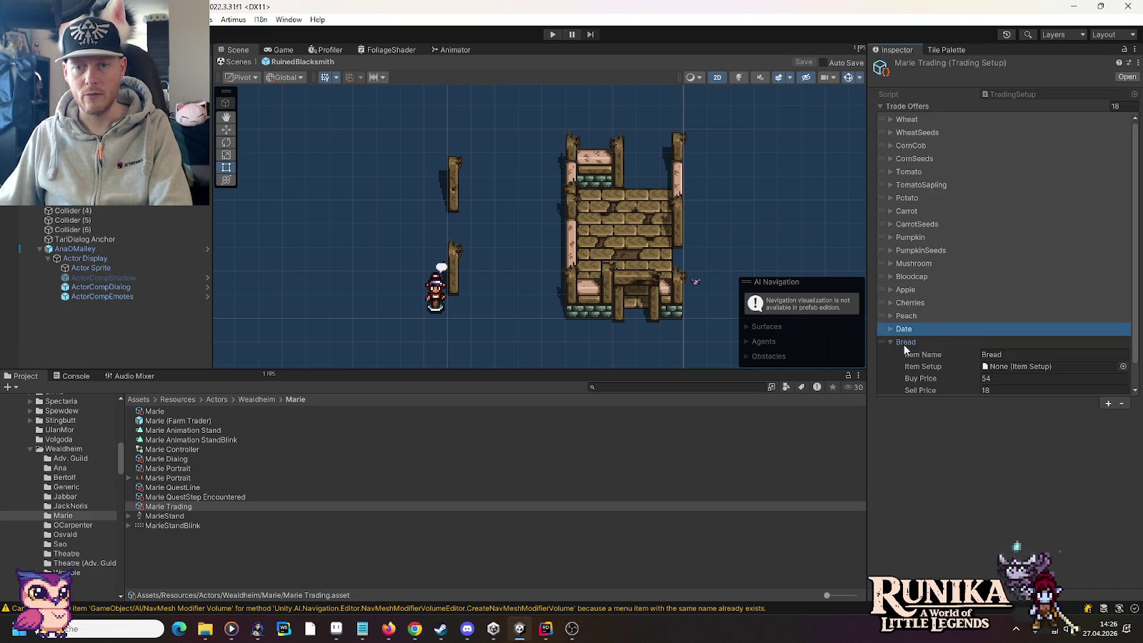
click(997, 378)
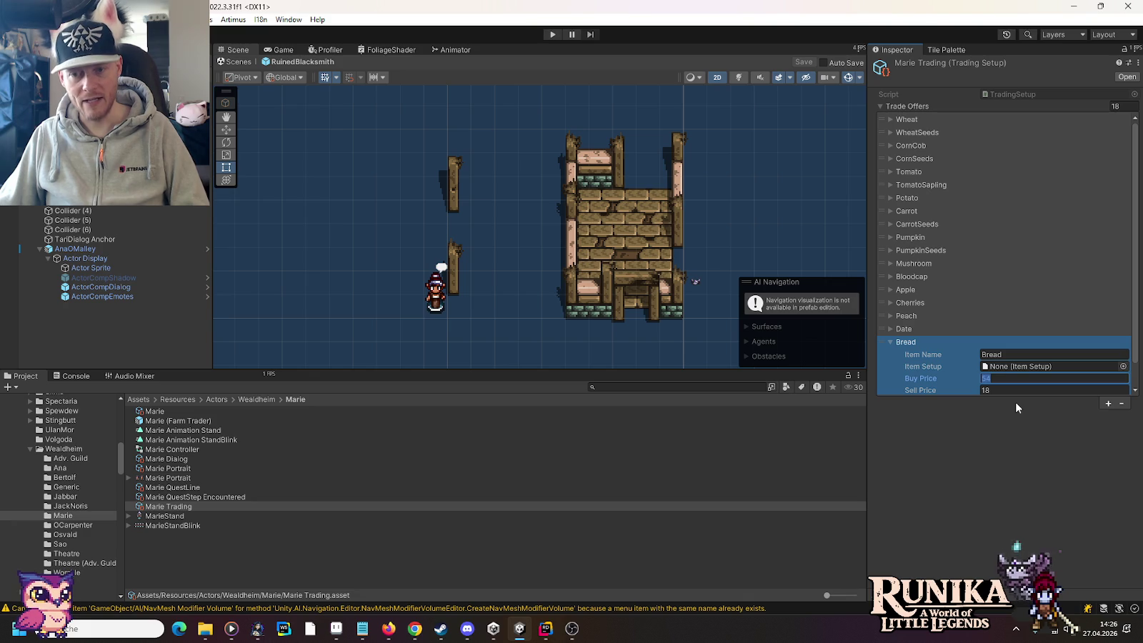
text(40)
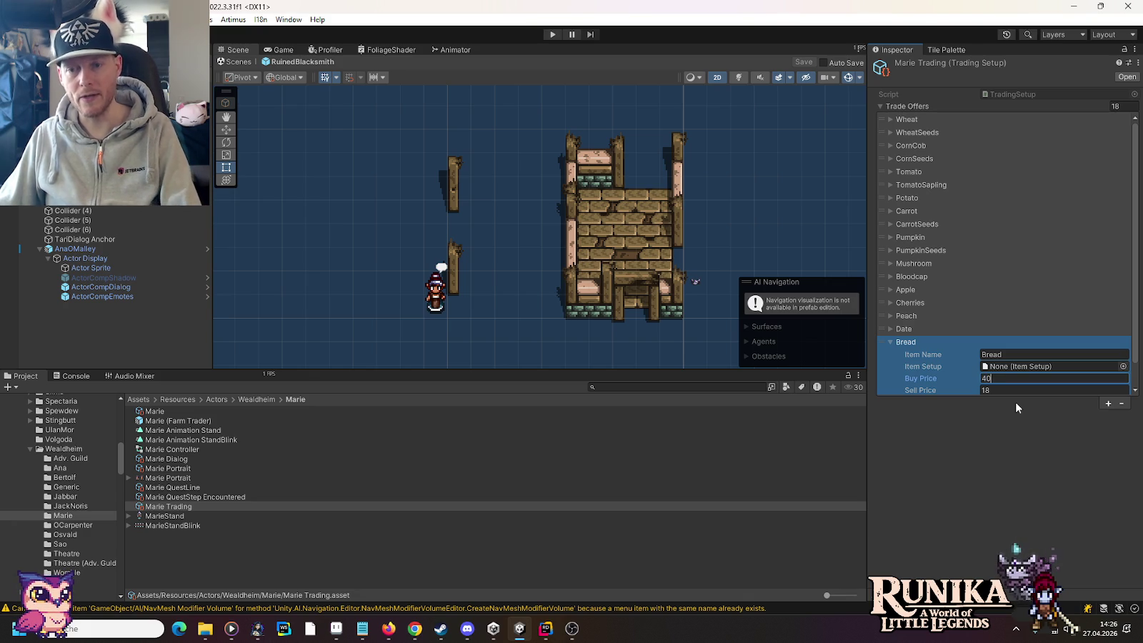
click(891, 343)
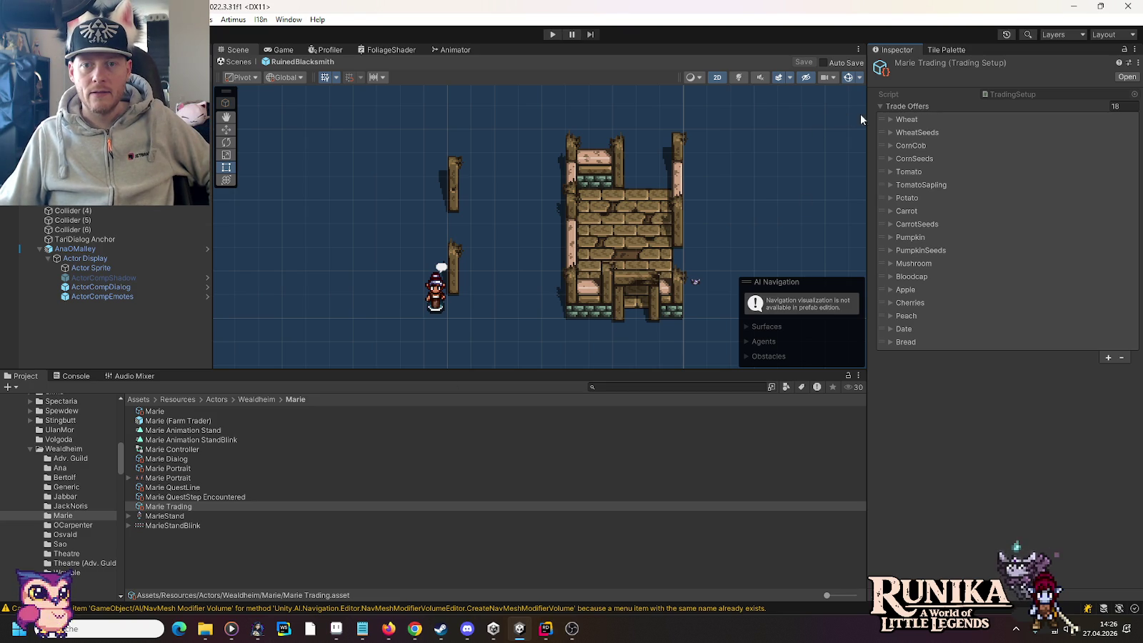
Confirm Wheat at Buy Price 15 and Sell Price 5, and check Potato still buys at 9.
click(892, 120)
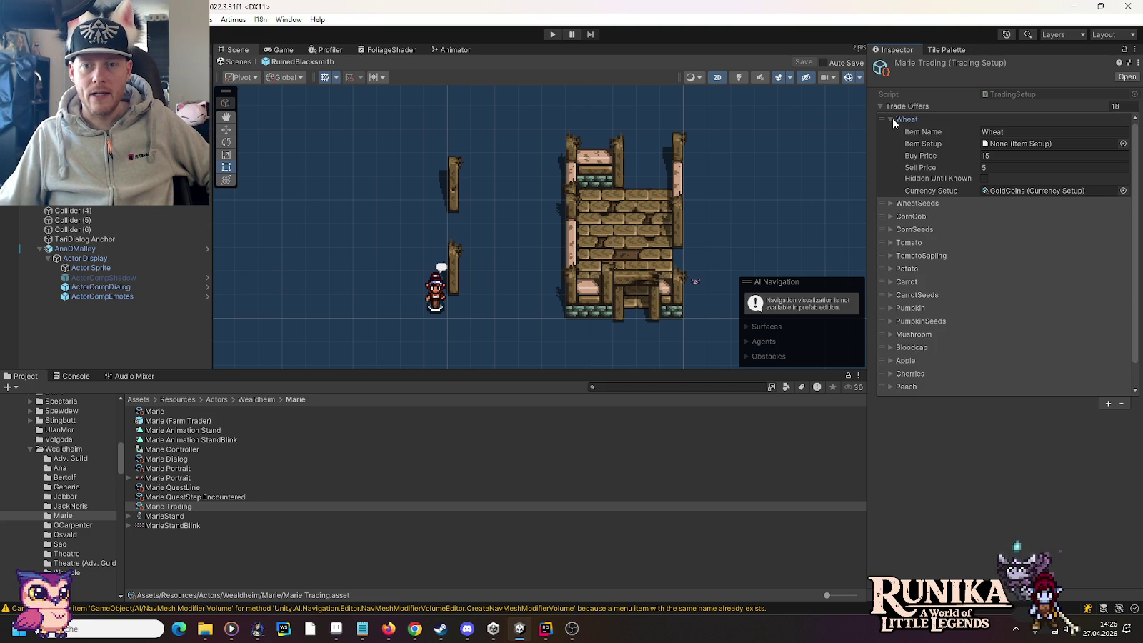
click(1001, 170)
key(Return)
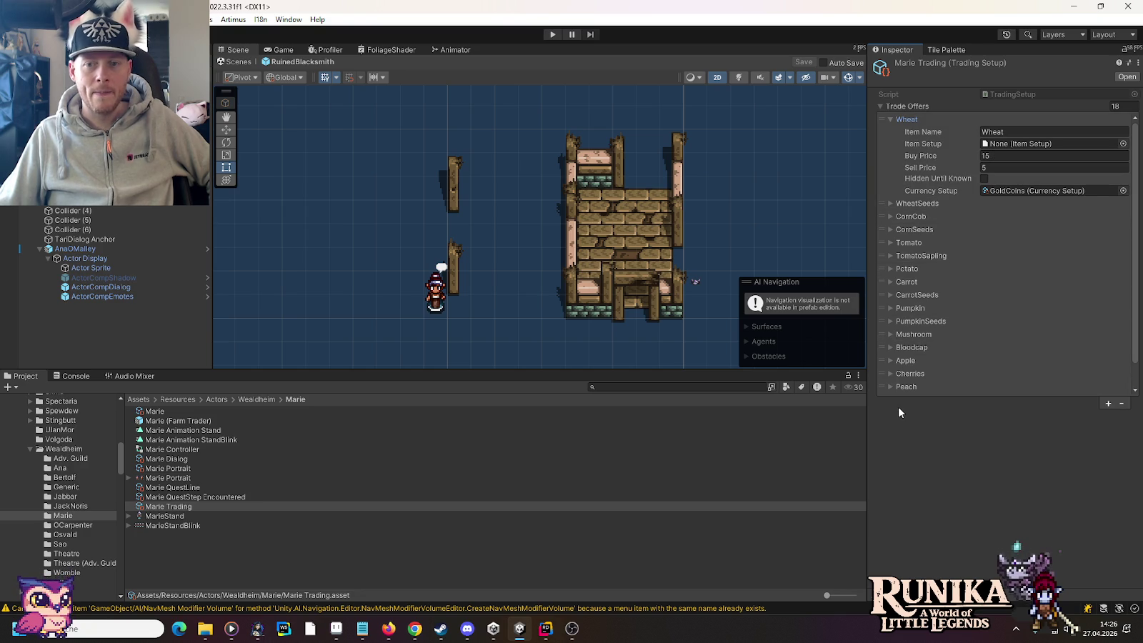
click(907, 270)
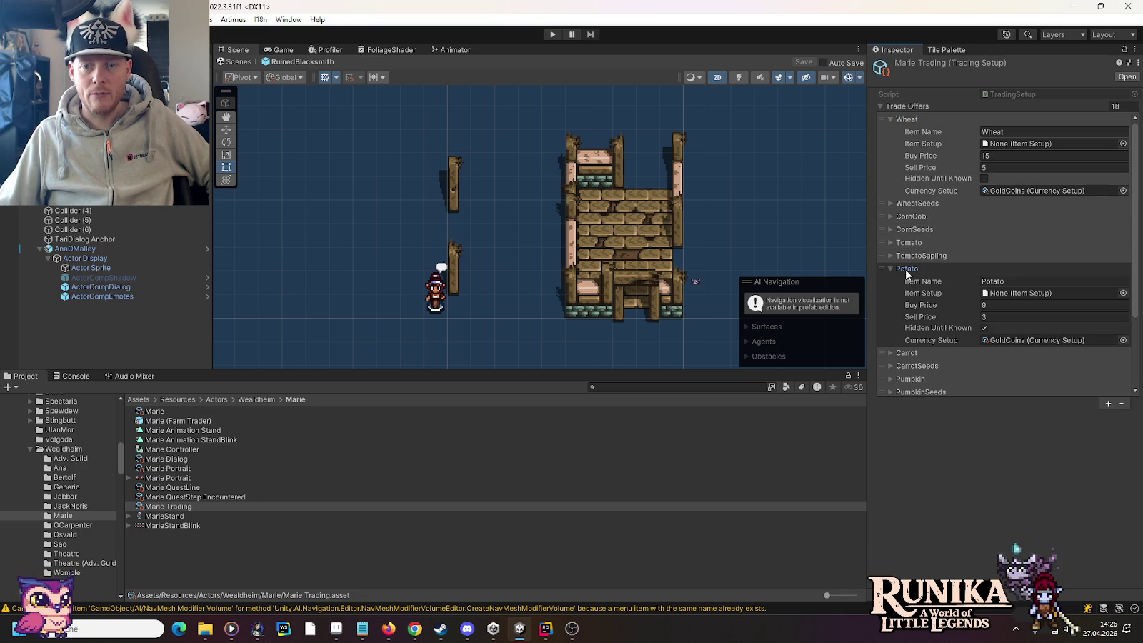
click(908, 269)
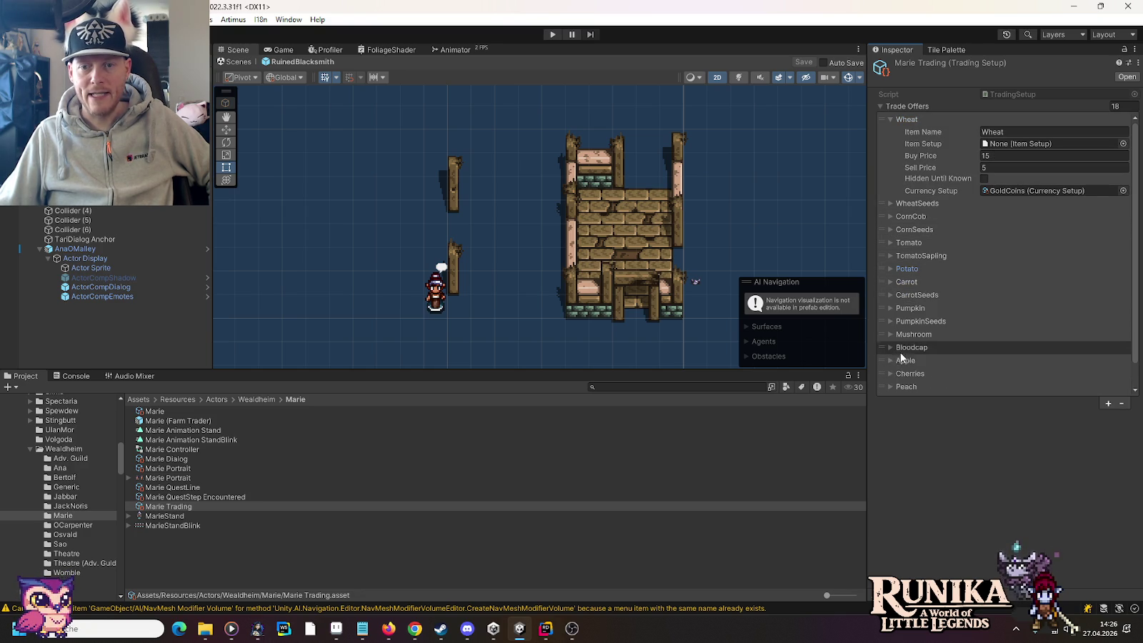